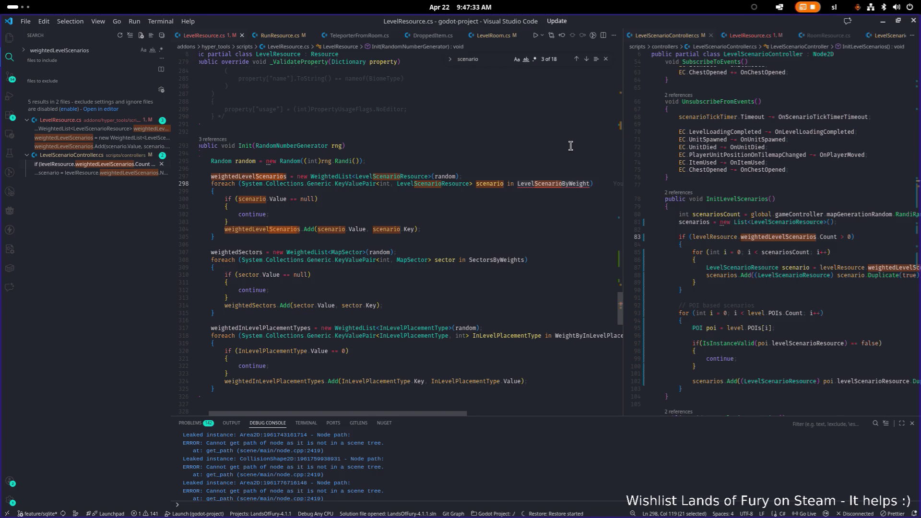
Swap line 298's foreach collection from LevelScenarioByWeight to LevelScenariosWL using IntelliSense.
{"action": "key", "text": "Right"}
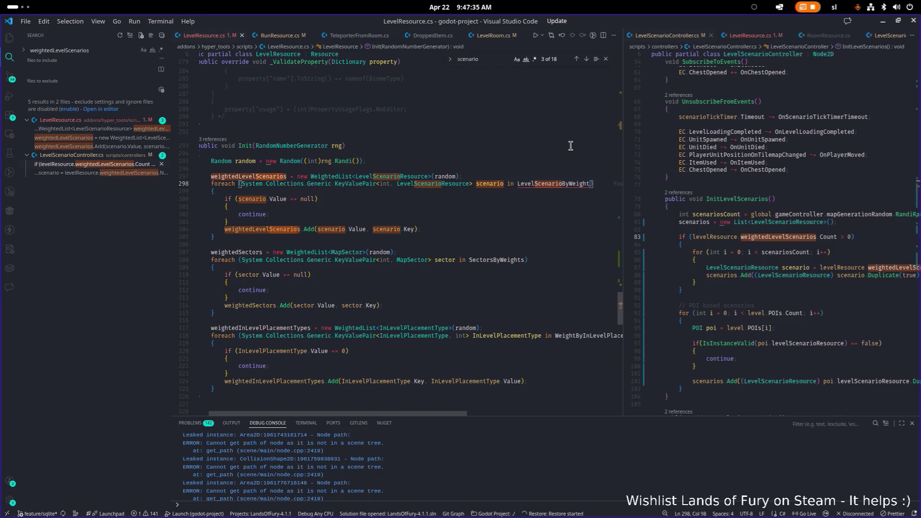
{"action": "key", "text": "ctrl+shift+Left"}
{"action": "type", "text": "levelscne"}
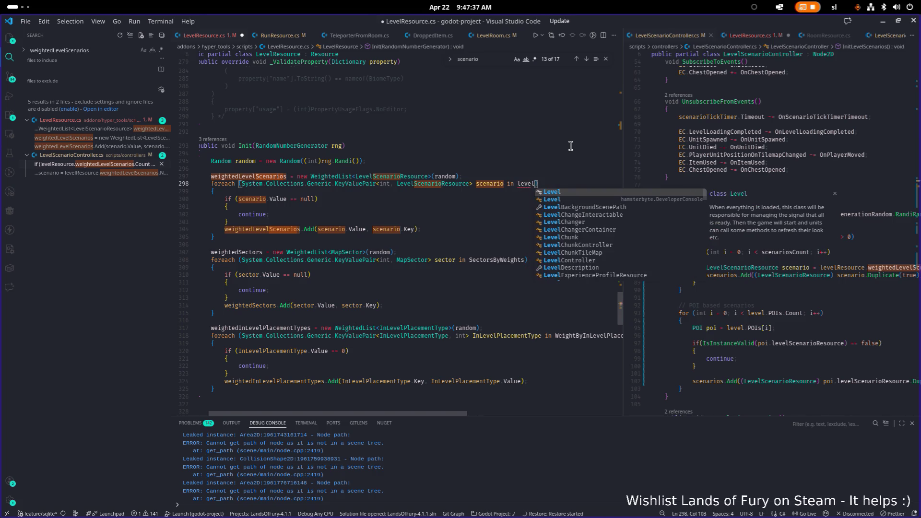
{"action": "key", "text": "BackSpace"}
{"action": "key", "text": "BackSpace"}
{"action": "key", "text": "BackSpace"}
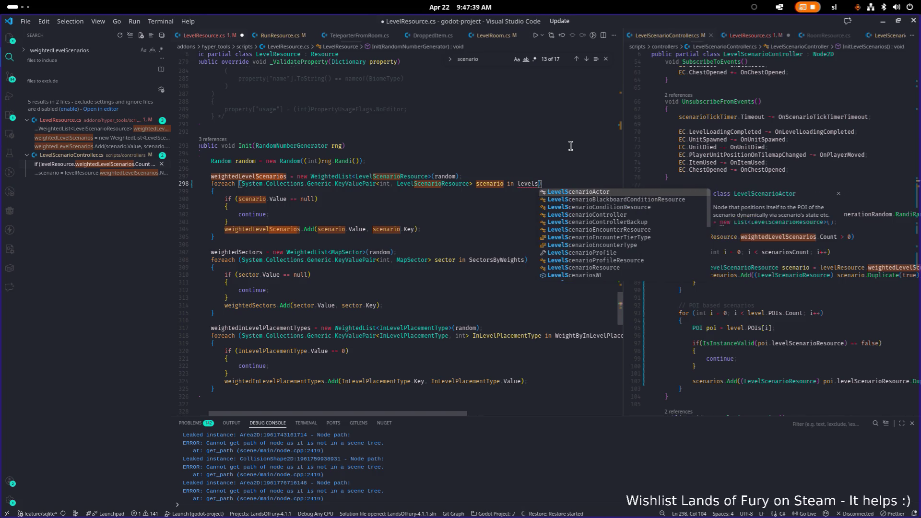
{"action": "key", "text": "Down"}
{"action": "key", "text": "Down"}
{"action": "key", "text": "Down"}
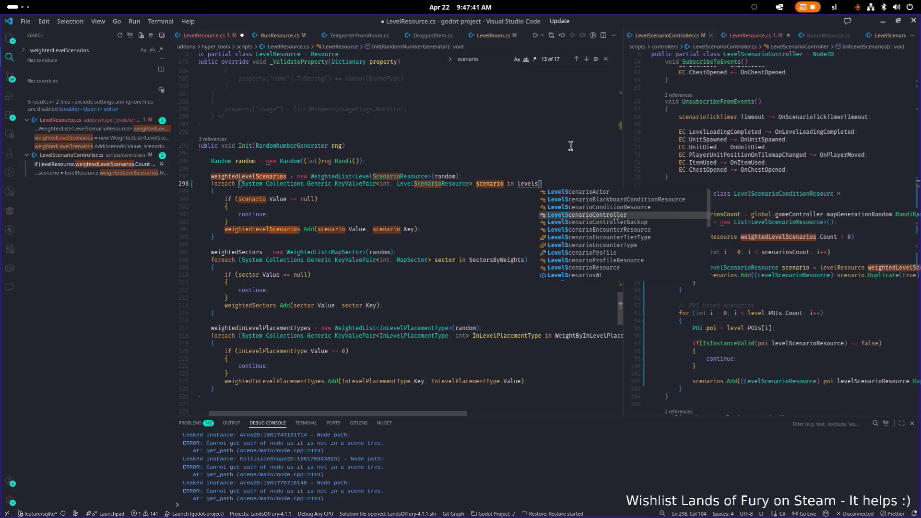
{"action": "key", "text": "Down"}
{"action": "key", "text": "Down"}
{"action": "key", "text": "Return"}
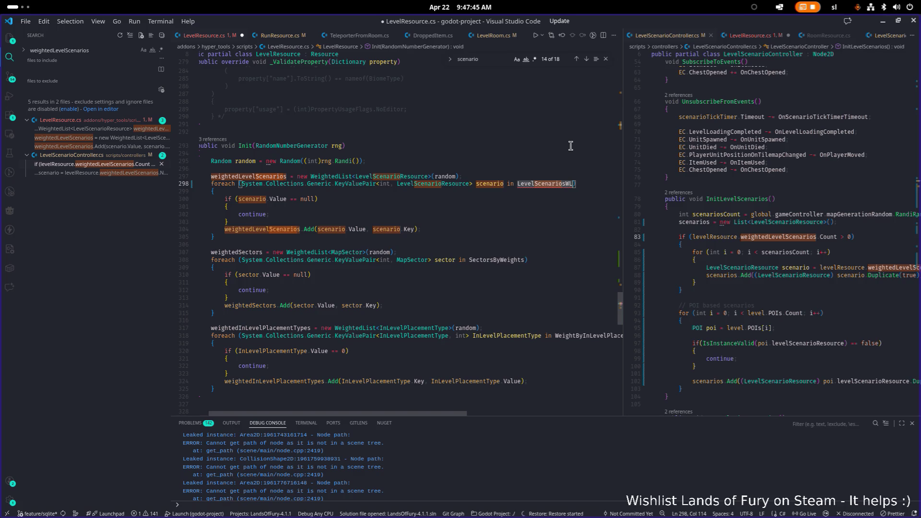
{"action": "mouse_move", "coordinate": [556, 185]}
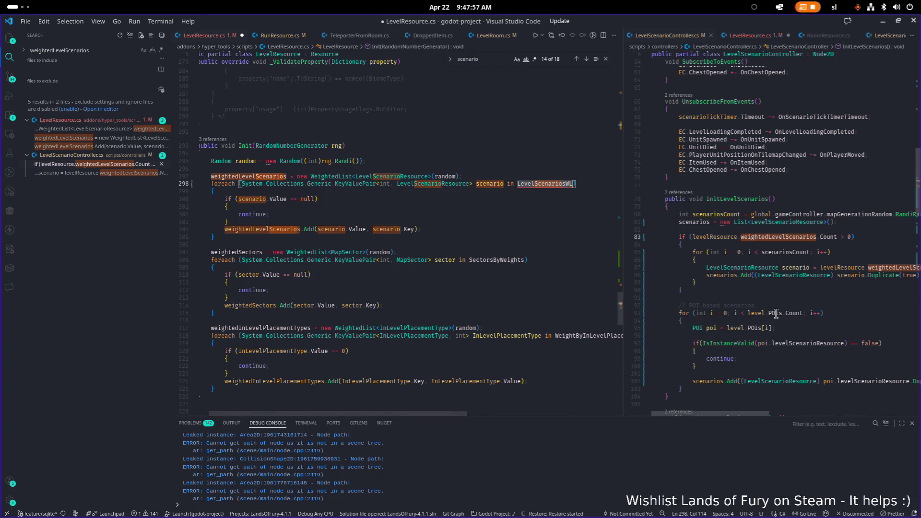
{"action": "left_click_drag", "start_coordinate": [742, 415], "coordinate": [785, 413]}
{"action": "mouse_move", "coordinate": [857, 267]}
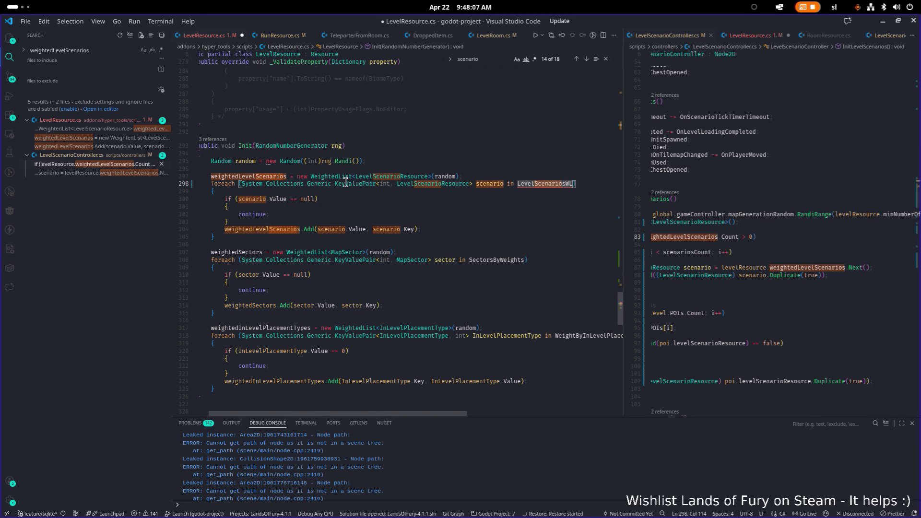
{"action": "mouse_move", "coordinate": [355, 187]}
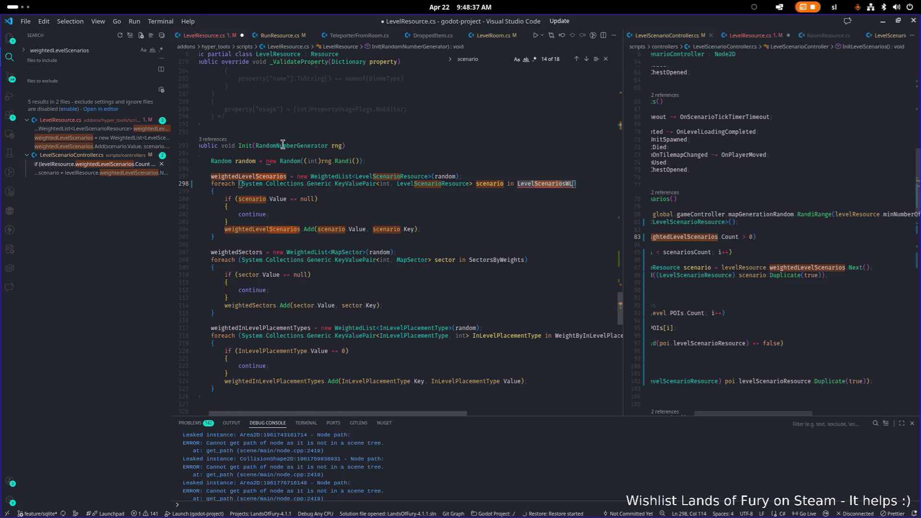
{"action": "key", "text": "Down"}
{"action": "key", "text": "Down"}
{"action": "key", "text": "Down"}
{"action": "key", "text": "Down"}
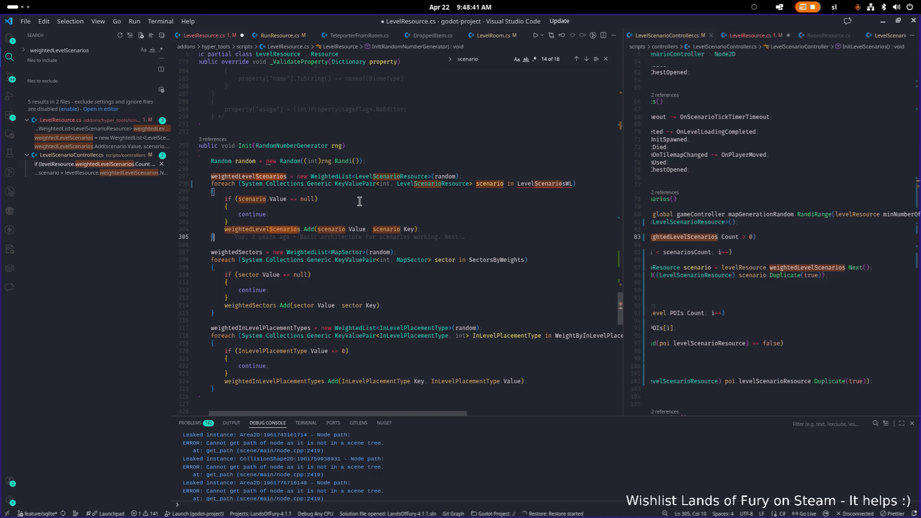
Delete lines 297–305, the weightedLevelScenarios list and its scenario loop, from Init.
{"action": "key", "text": "Home"}
{"action": "key", "text": "Home"}
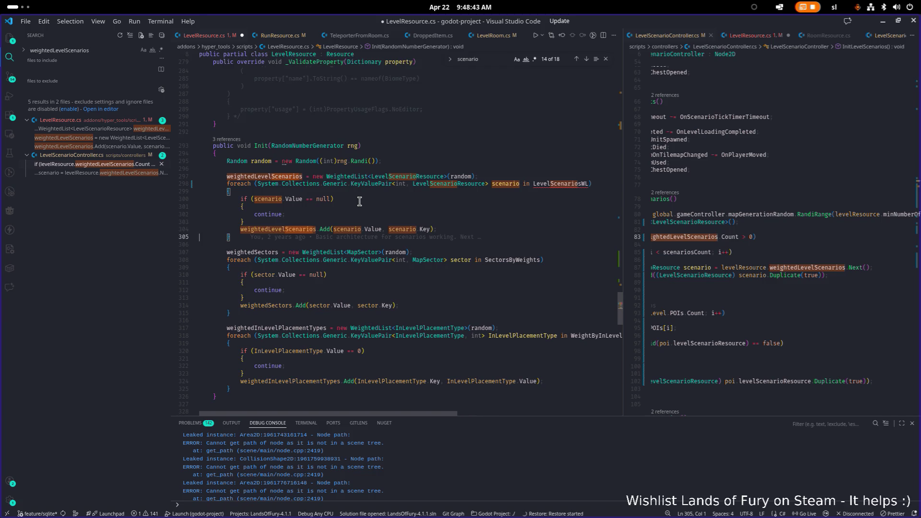
{"action": "key", "text": "Home"}
{"action": "key", "text": "shift+Up"}
{"action": "key", "text": "shift+Up"}
{"action": "key", "text": "shift+Up"}
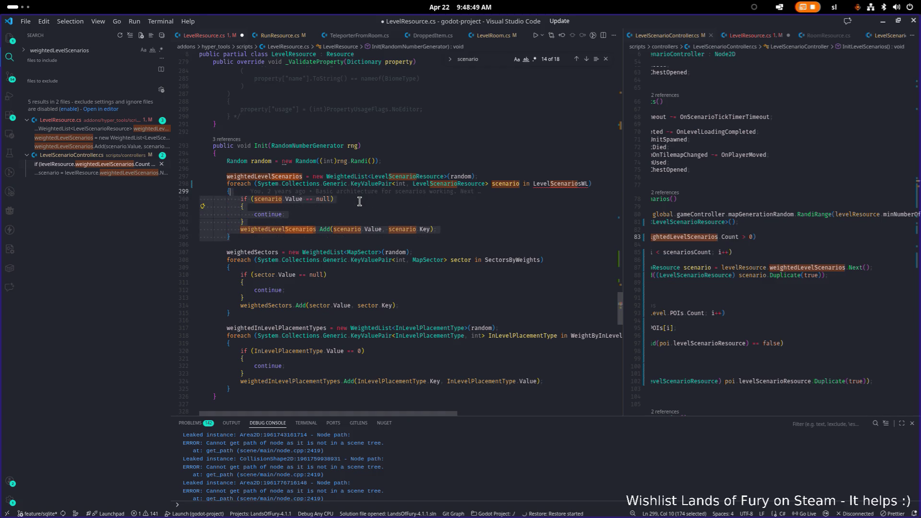
{"action": "key", "text": "shift+Left"}
{"action": "key", "text": "BackSpace"}
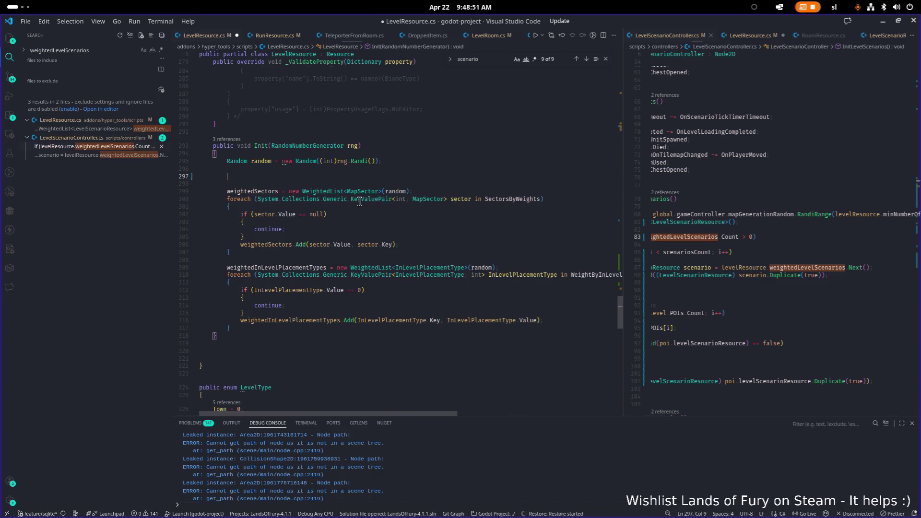
{"action": "key", "text": "BackSpace"}
{"action": "key", "text": "BackSpace"}
{"action": "key", "text": "BackSpace"}
Save LevelResource.cs and jump to the first scenario search match.
{"action": "key", "text": "ctrl+s"}
{"action": "key", "text": "ctrl+f"}
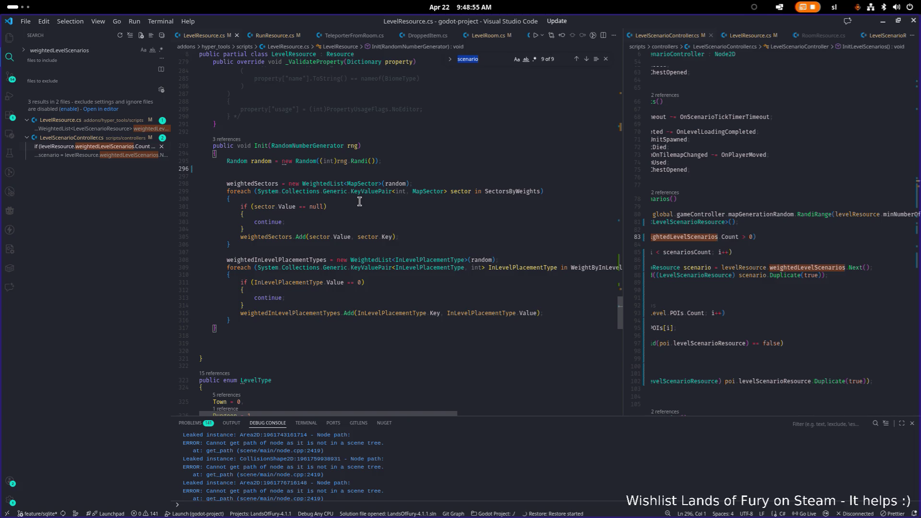
{"action": "key", "text": "Return"}
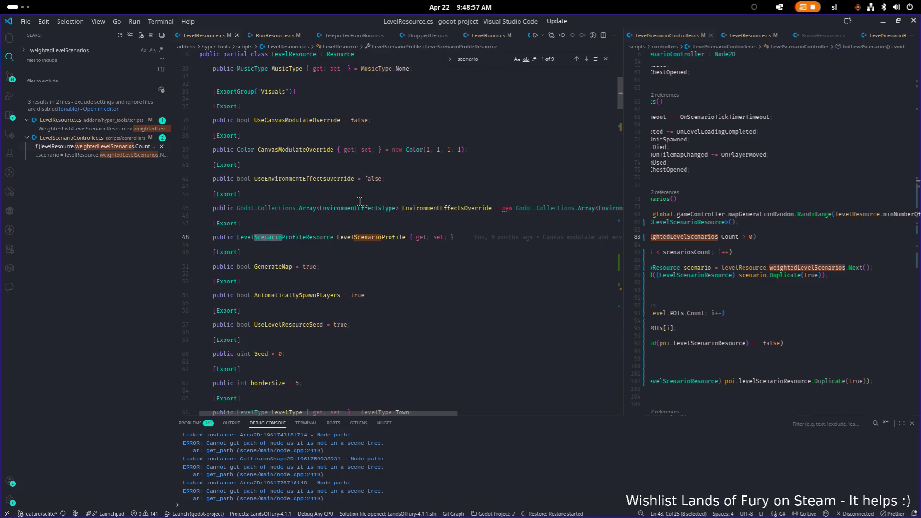
Search 'scenarios' to reach the LevelScenariosWL declaration on line 86 and select it.
{"action": "type", "text": "s"}
{"action": "key", "text": "Return"}
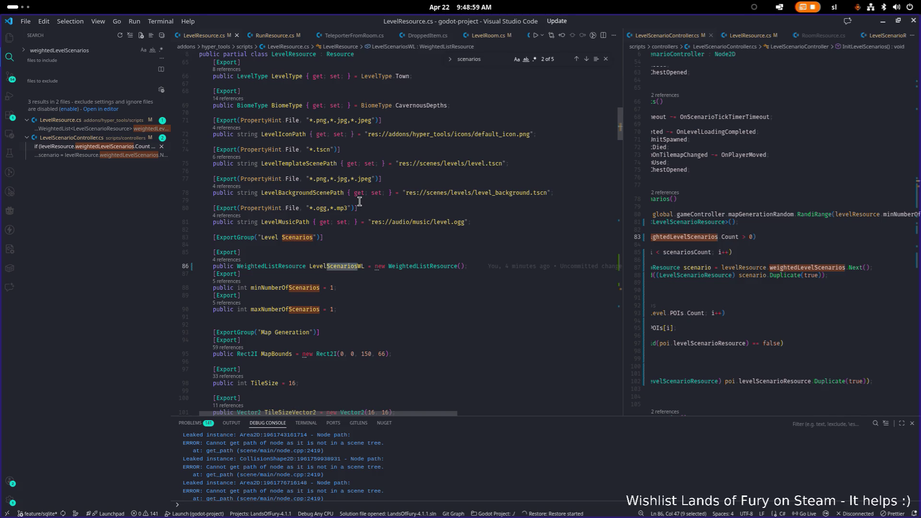
{"action": "key", "text": "Return"}
{"action": "key", "text": "Down"}
{"action": "key", "text": "Down"}
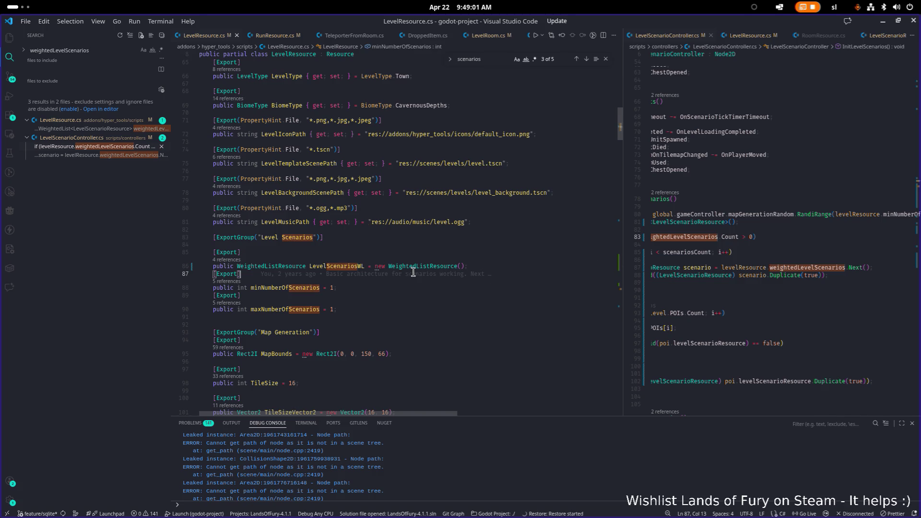
{"action": "key", "text": "Home"}
{"action": "key", "text": "Home"}
{"action": "left_click", "coordinate": [391, 267]}
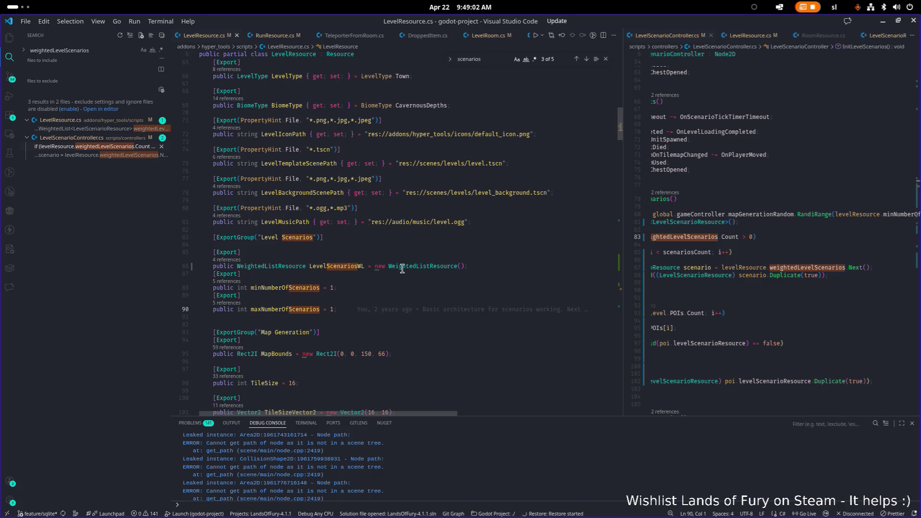
{"action": "double_click", "coordinate": [337, 266]}
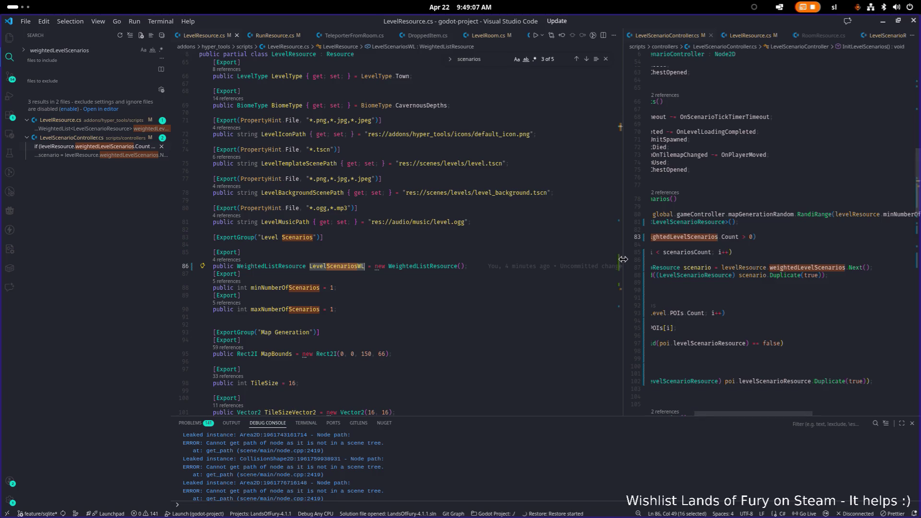
Drag the divider left to widen LevelScenarioController and read InitLevelScenarios.
{"action": "left_click_drag", "start_coordinate": [623, 262], "coordinate": [583, 263]}
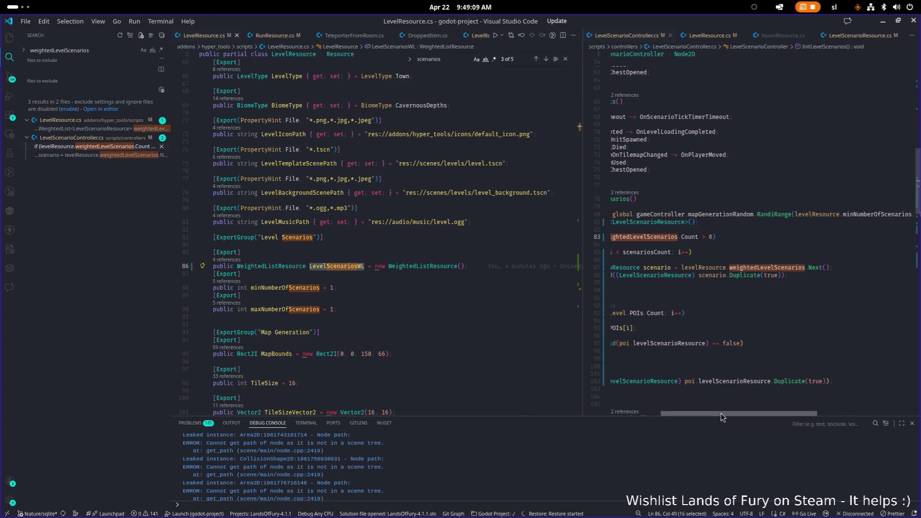
{"action": "mouse_move", "coordinate": [721, 413]}
{"action": "left_mouse_down"}
{"action": "mouse_move", "coordinate": [672, 410]}
{"action": "mouse_move", "coordinate": [701, 410]}
{"action": "left_mouse_up"}
{"action": "scroll", "coordinate": [792, 312], "scroll_direction": "down", "scroll_amount": 1}
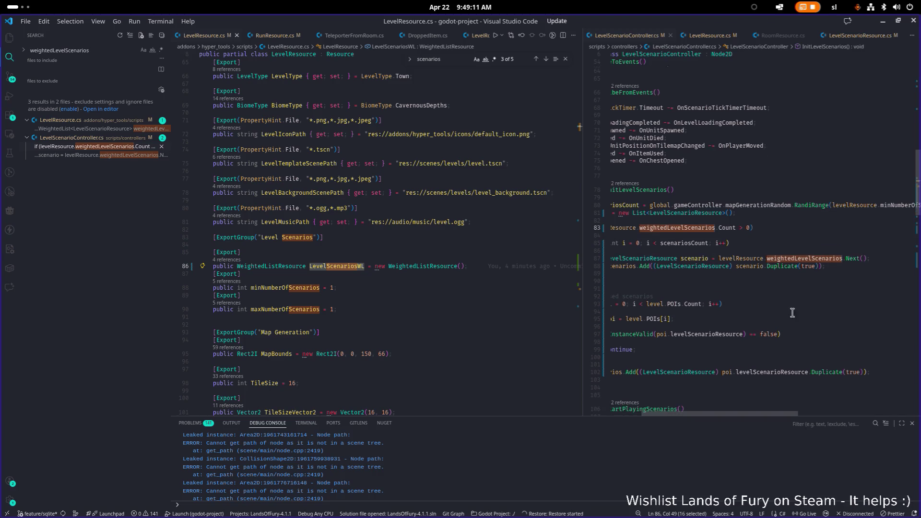
{"action": "mouse_move", "coordinate": [855, 255]}
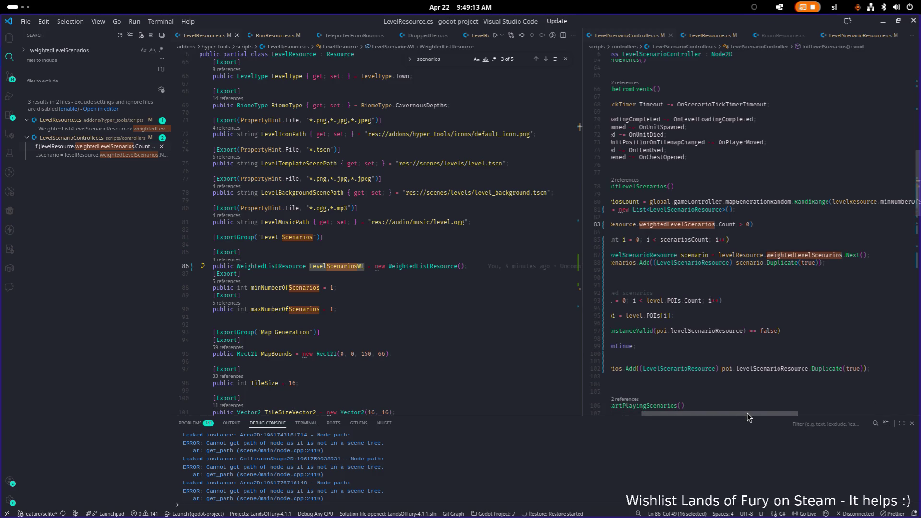
{"action": "mouse_move", "coordinate": [747, 413]}
{"action": "left_mouse_down"}
{"action": "mouse_move", "coordinate": [715, 412]}
{"action": "mouse_move", "coordinate": [729, 410]}
{"action": "left_mouse_up"}
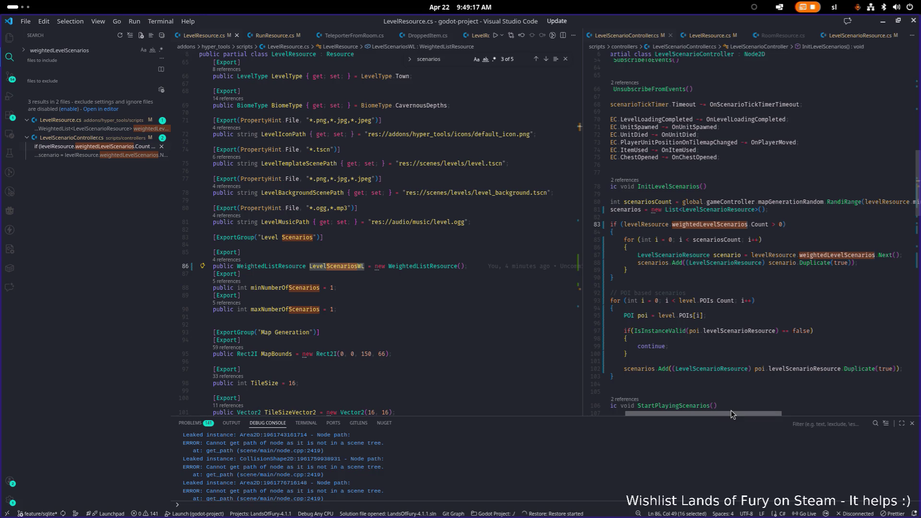
{"action": "left_click", "coordinate": [538, 312]}
{"action": "scroll", "coordinate": [481, 282], "scroll_direction": "down", "scroll_amount": 1}
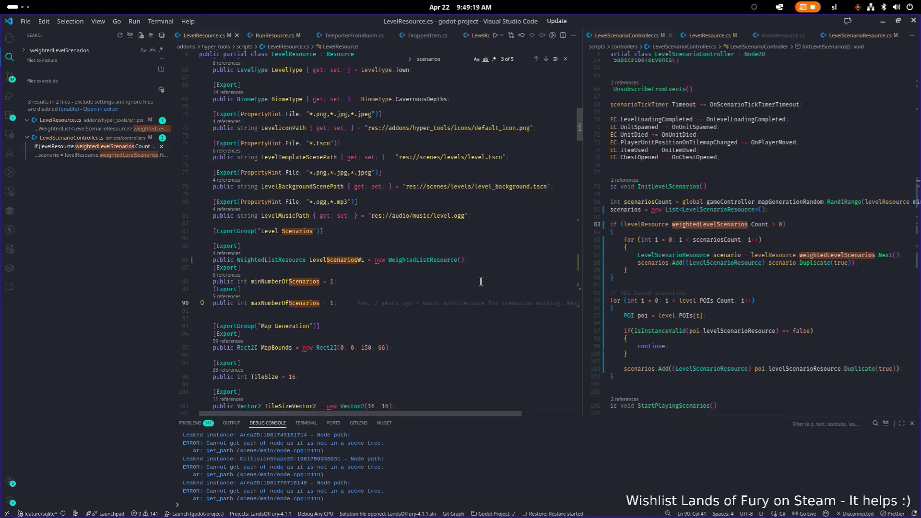
{"action": "scroll", "coordinate": [480, 281], "scroll_direction": "down", "scroll_amount": 20}
{"action": "scroll", "coordinate": [432, 269], "scroll_direction": "up", "scroll_amount": 5}
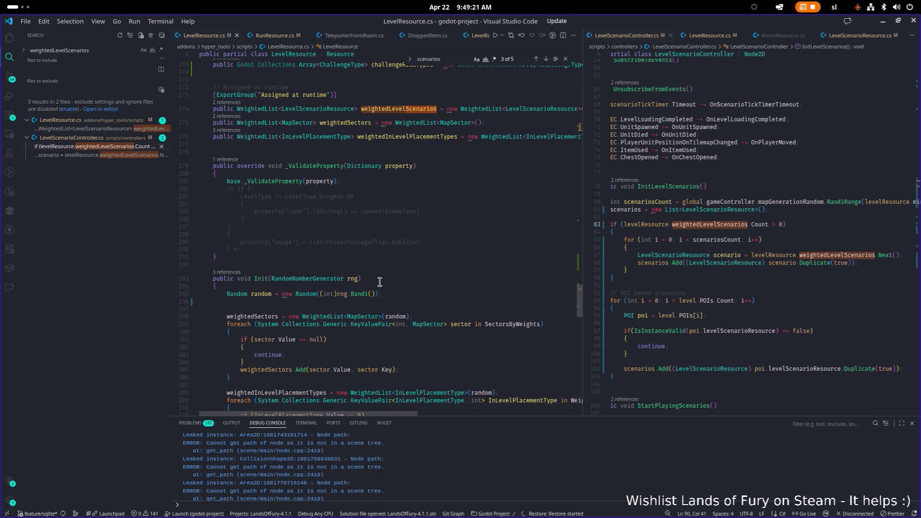
List Init's references and open LevelGenerator.cs at the Init(rng) call on line 168.
{"action": "left_click", "coordinate": [286, 278]}
{"action": "left_click", "coordinate": [225, 272]}
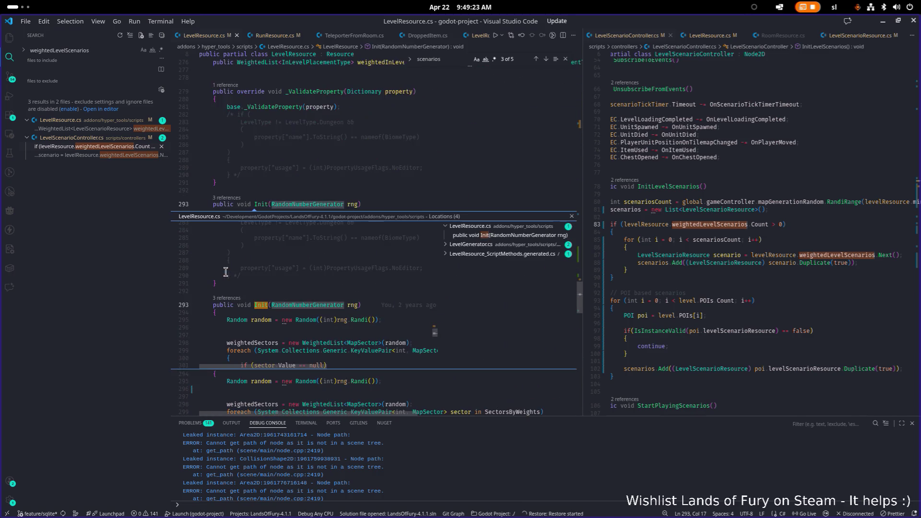
{"action": "left_click", "coordinate": [494, 245]}
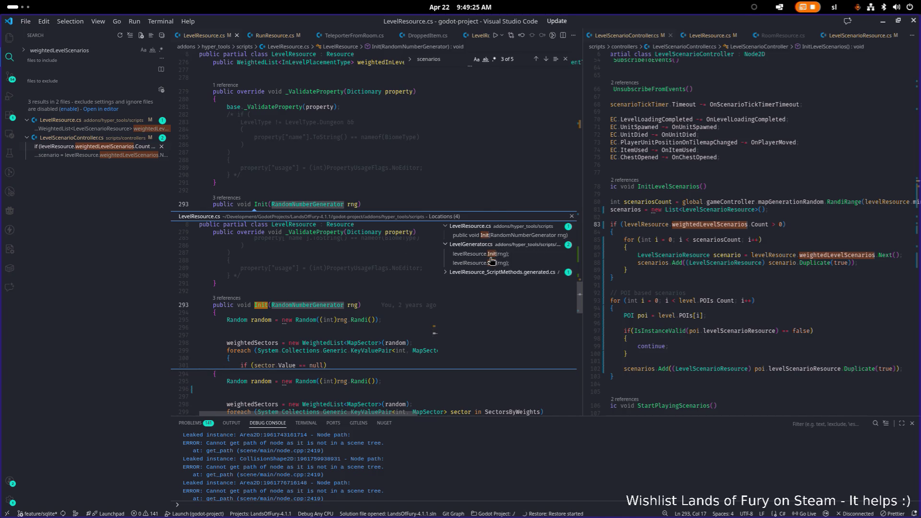
{"action": "left_click", "coordinate": [490, 257]}
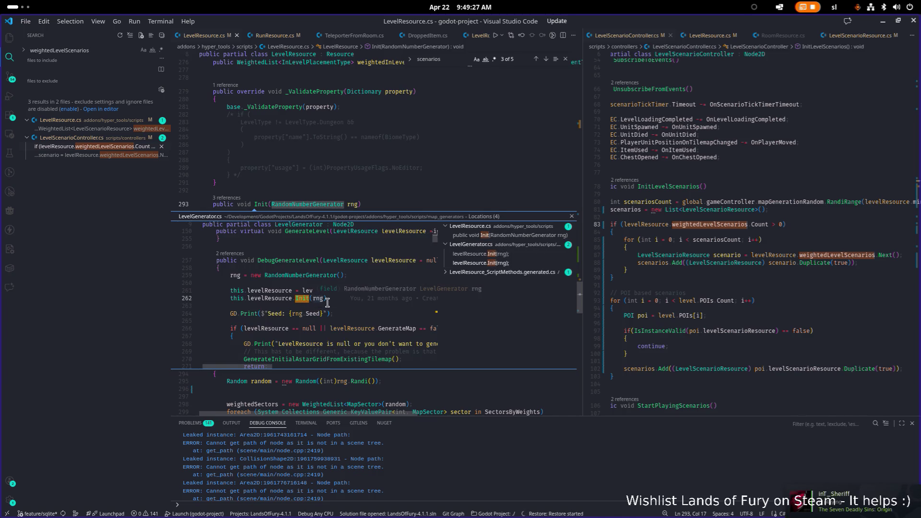
{"action": "mouse_move", "coordinate": [363, 299]}
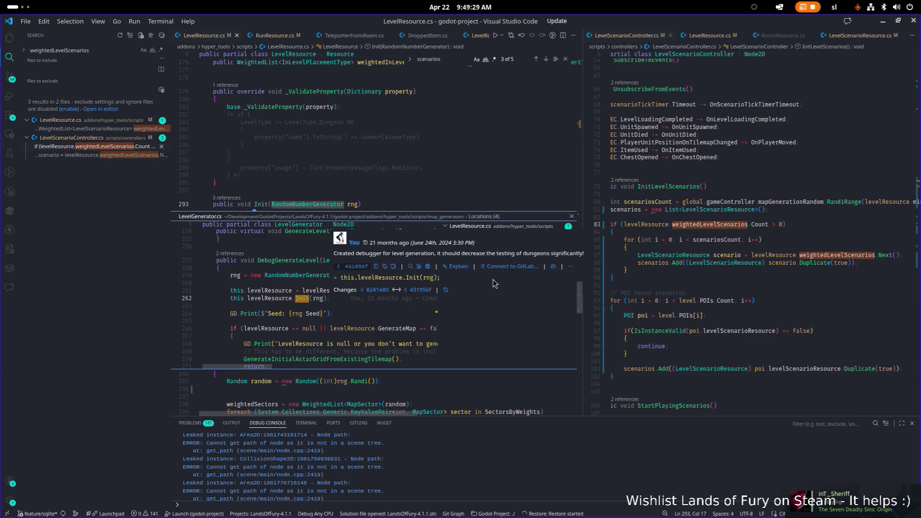
{"action": "key", "text": "Down"}
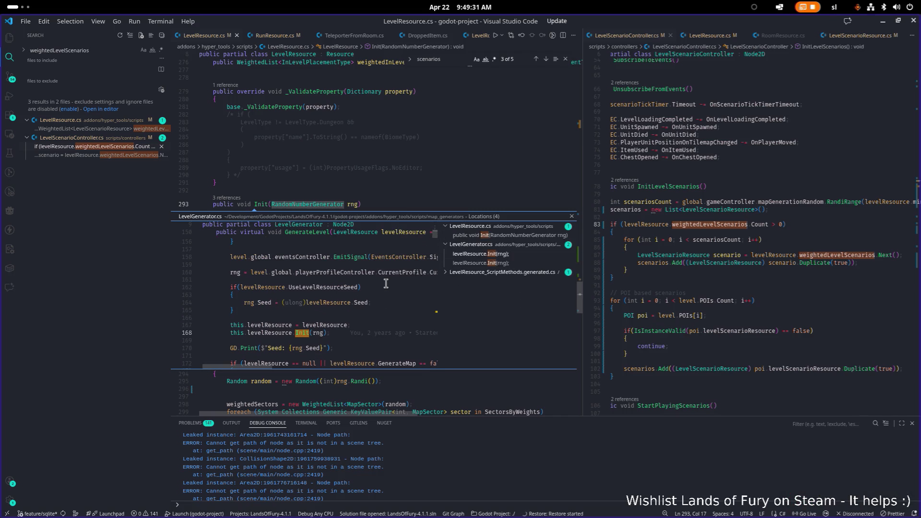
{"action": "double_click", "coordinate": [317, 332]}
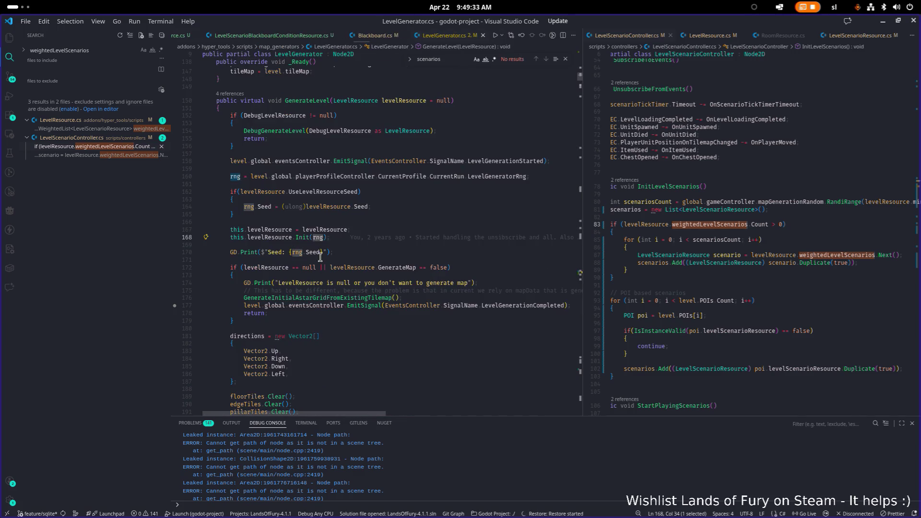
{"action": "left_click", "coordinate": [319, 237]}
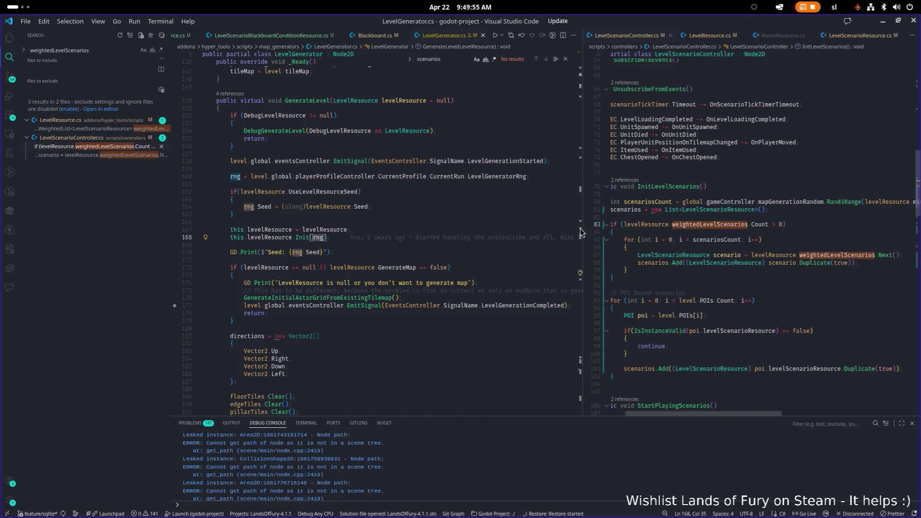
{"action": "left_click_drag", "start_coordinate": [583, 229], "coordinate": [537, 226]}
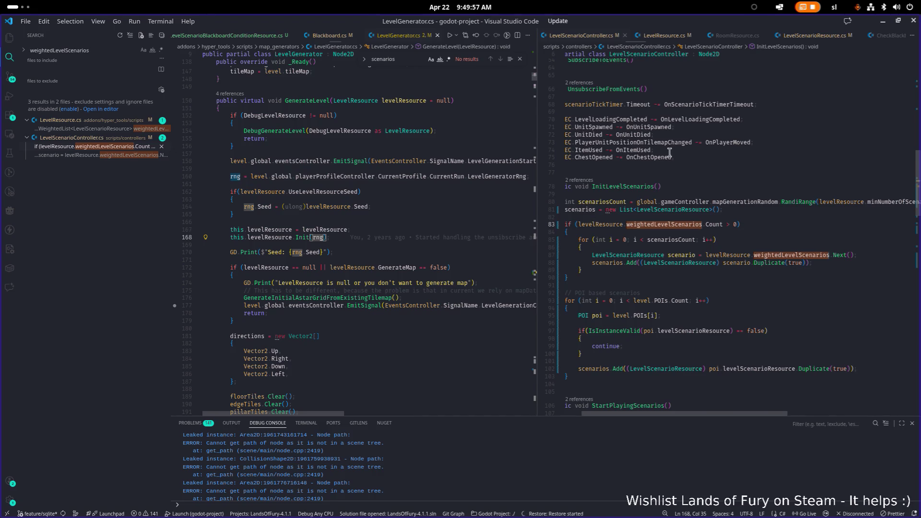
Widen the right pane and open RunResource.cs with quick open.
{"action": "left_click", "coordinate": [474, 185]}
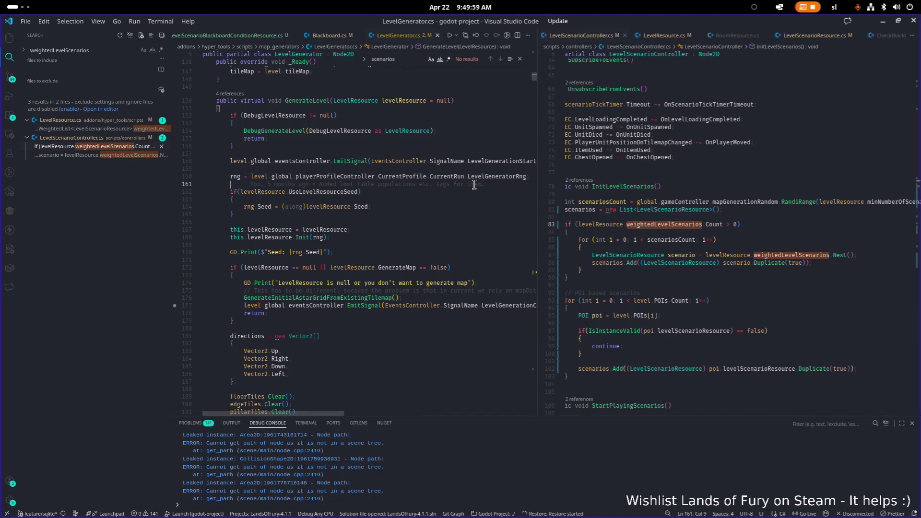
{"action": "key", "text": "ctrl+p"}
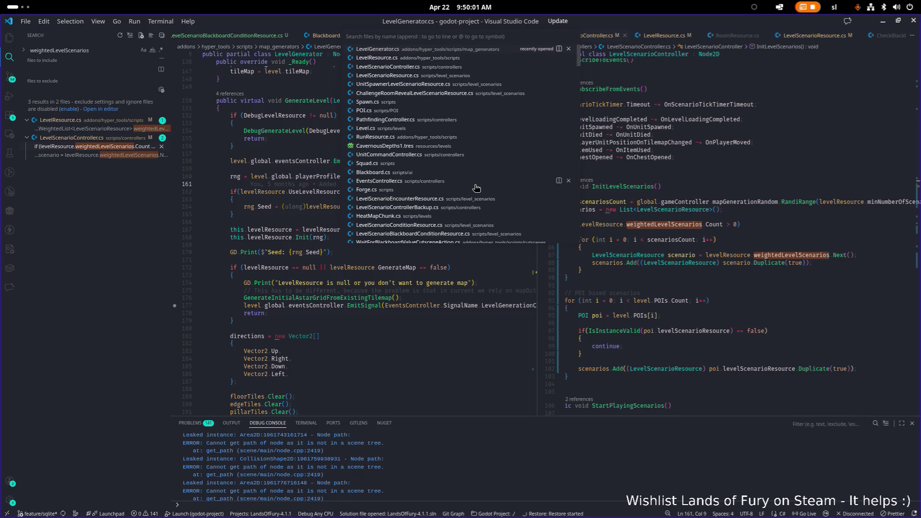
{"action": "type", "text": "runesource"}
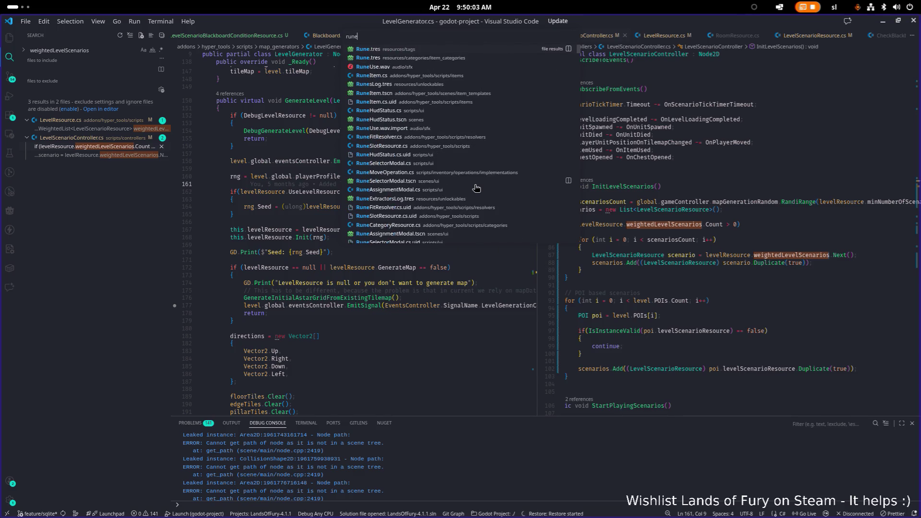
{"action": "key", "text": "Return"}
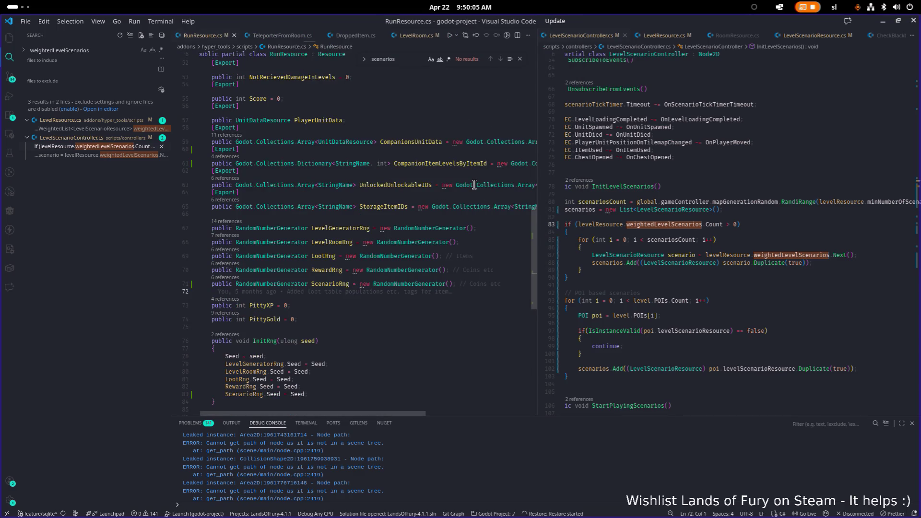
Replace the 'Coins etc' comment on ScenarioRng (line 71) with 'Scenarios'.
{"action": "double_click", "coordinate": [330, 284]}
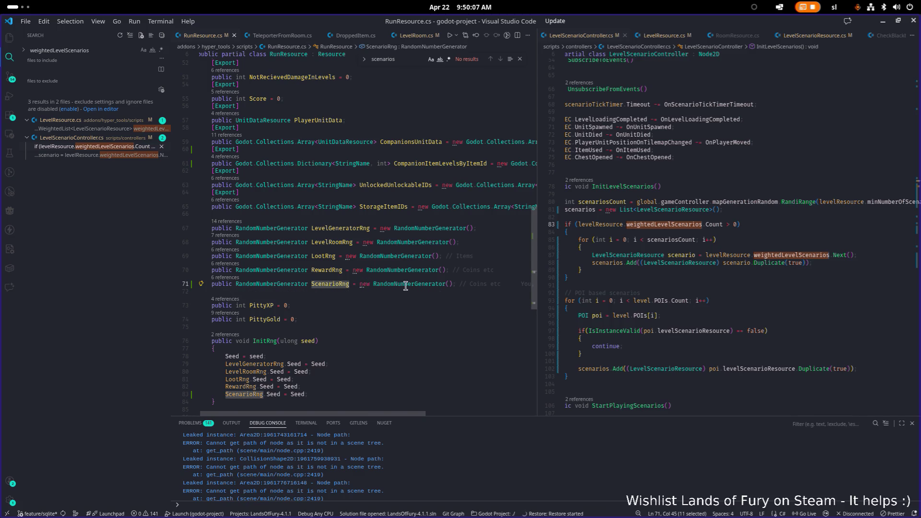
{"action": "left_click", "coordinate": [486, 284]}
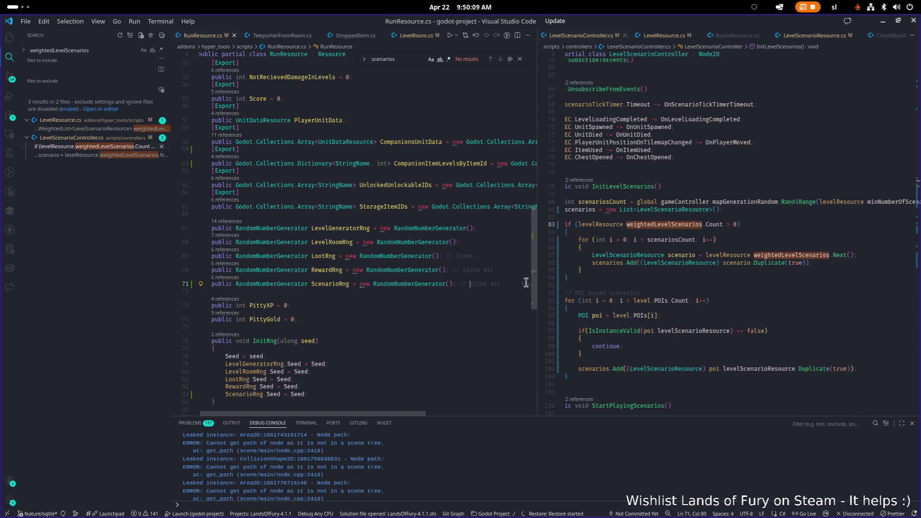
{"action": "key", "text": "ctrl+Left"}
{"action": "key", "text": "shift+End"}
{"action": "key", "text": "BackSpace"}
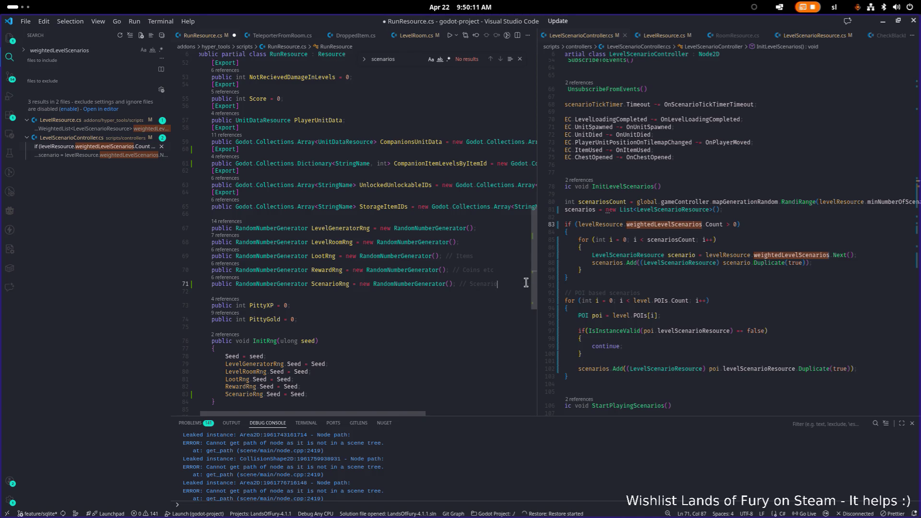
{"action": "type", "text": "s"}
{"action": "double_click", "coordinate": [325, 284]}
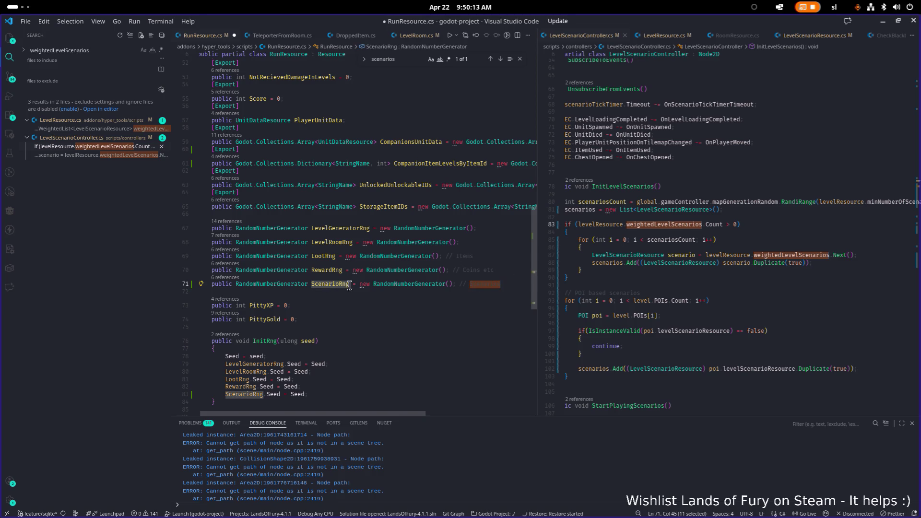
Widen the LevelScenarioController pane and select weightedLevelScenarios on line 87.
{"action": "left_click", "coordinate": [734, 268]}
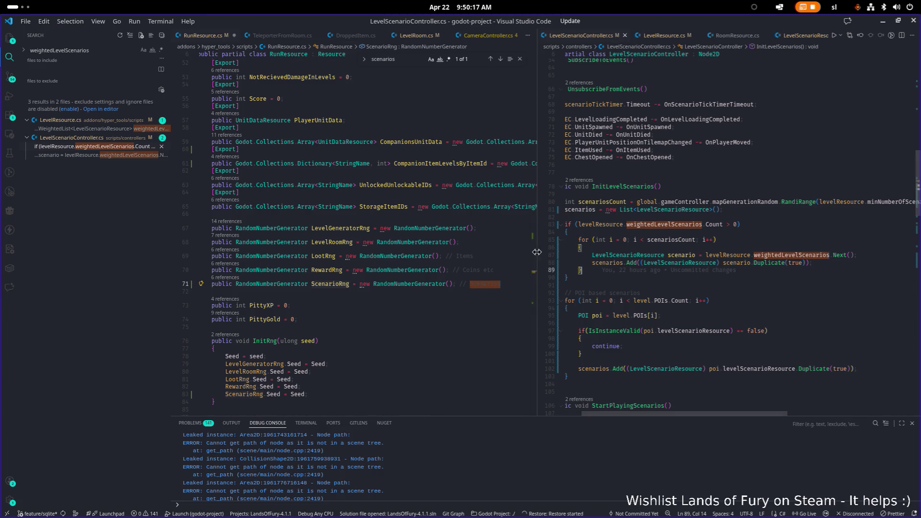
{"action": "left_click_drag", "start_coordinate": [537, 252], "coordinate": [510, 251]}
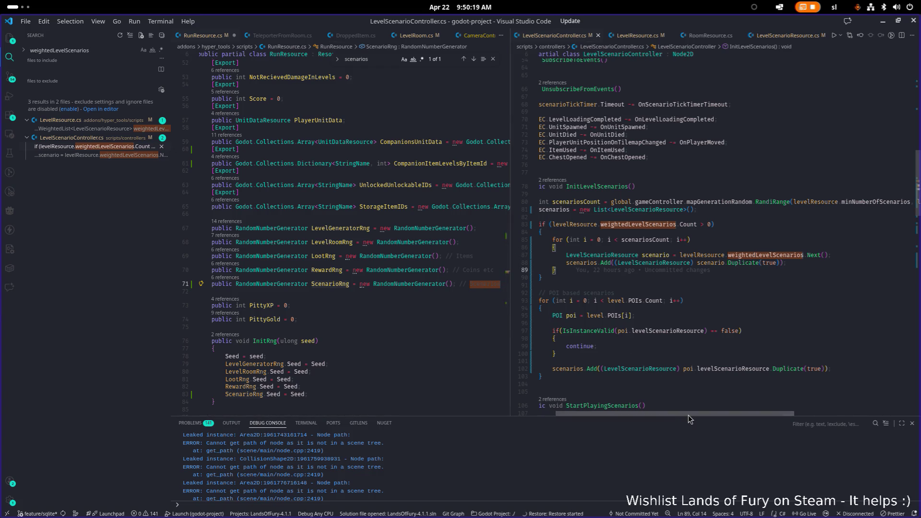
{"action": "left_click_drag", "start_coordinate": [688, 415], "coordinate": [656, 416]}
{"action": "left_click", "coordinate": [679, 240]}
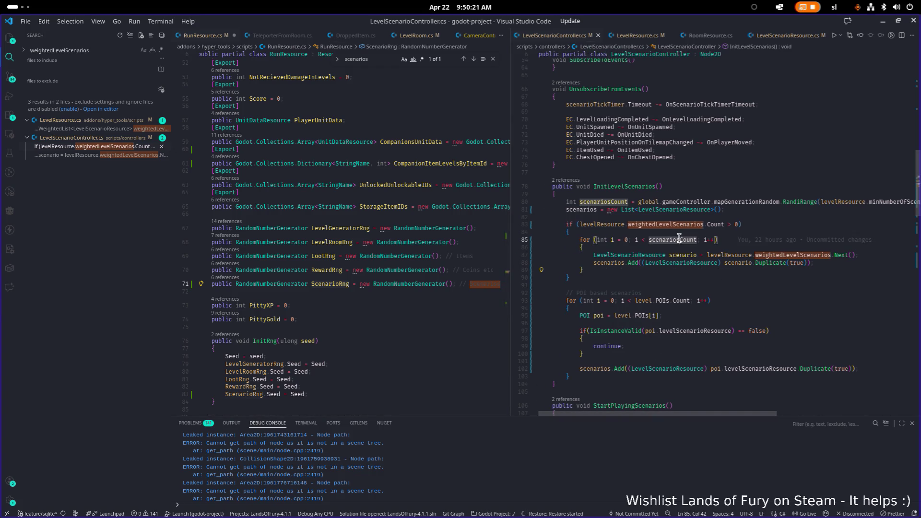
{"action": "key", "text": "Up"}
{"action": "key", "text": "Up"}
{"action": "key", "text": "Up"}
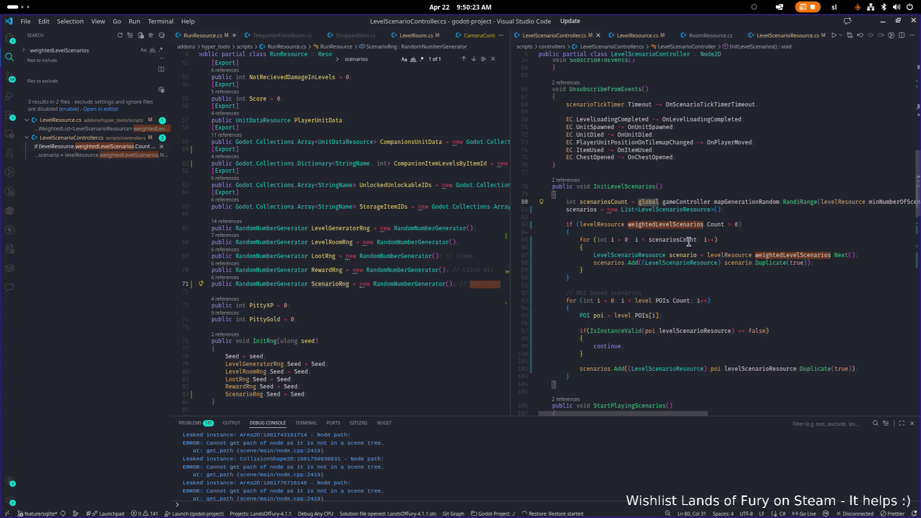
{"action": "left_click", "coordinate": [811, 254]}
{"action": "double_click", "coordinate": [811, 254]}
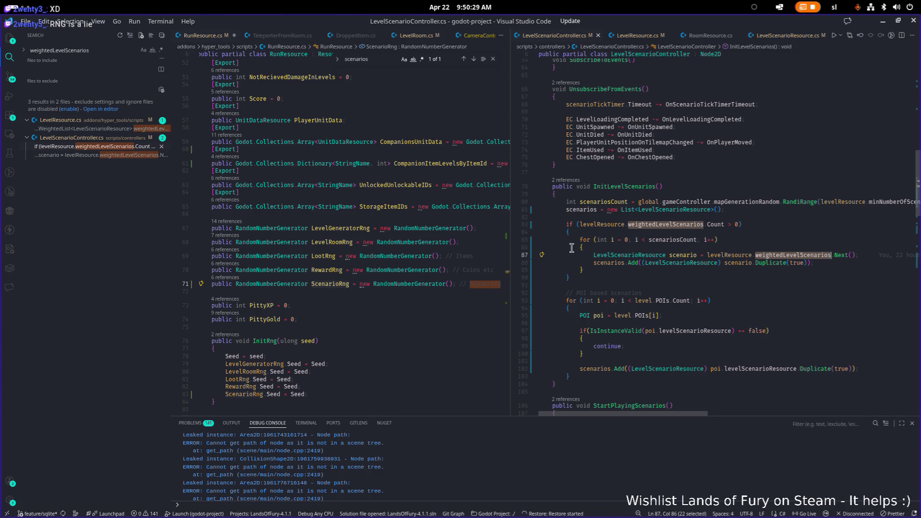
Save RunResource.cs and switch back to LevelGenerator.cs.
{"action": "left_click", "coordinate": [485, 238]}
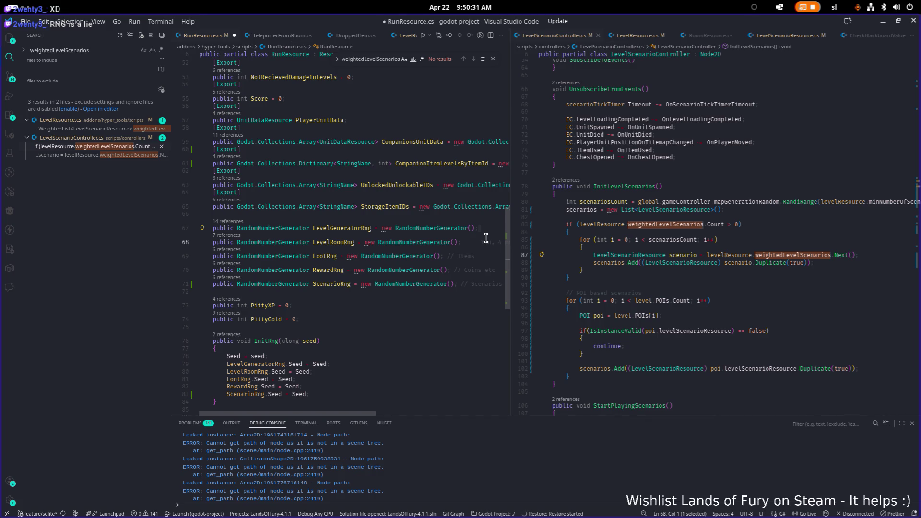
{"action": "left_click", "coordinate": [365, 178]}
{"action": "key", "text": "ctrl+s"}
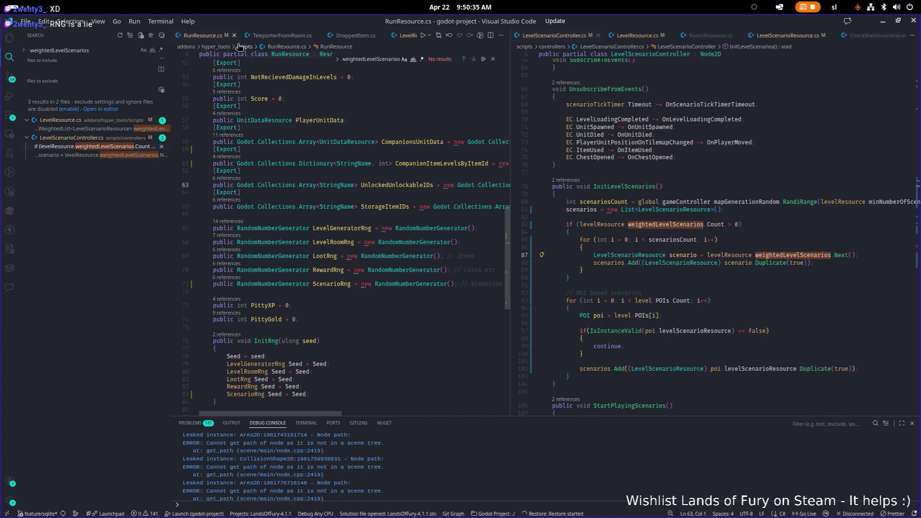
{"action": "key", "text": "ctrl+Tab"}
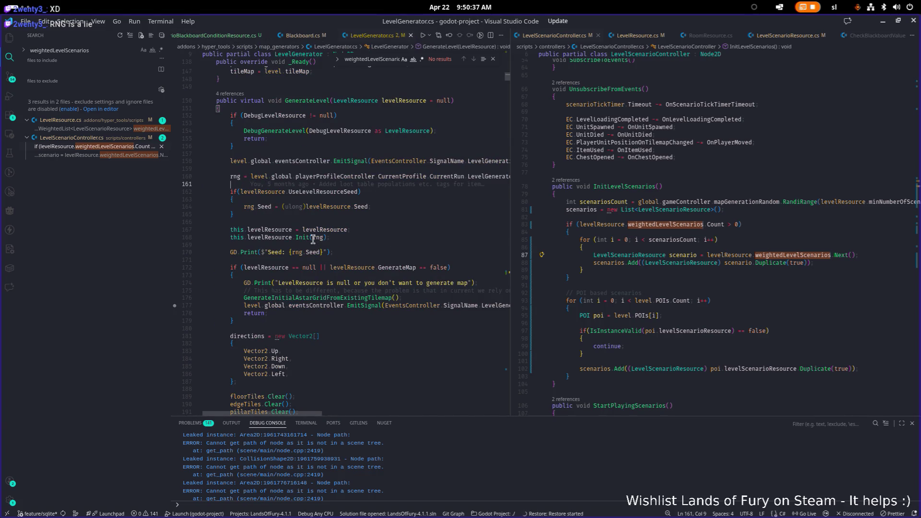
Review LevelGenerator.cs's GenerateLevel method around the Init(rng) call.
{"action": "left_click", "coordinate": [313, 237]}
{"action": "scroll", "coordinate": [373, 232], "scroll_direction": "down", "scroll_amount": 2}
{"action": "scroll", "coordinate": [374, 232], "scroll_direction": "down", "scroll_amount": 4}
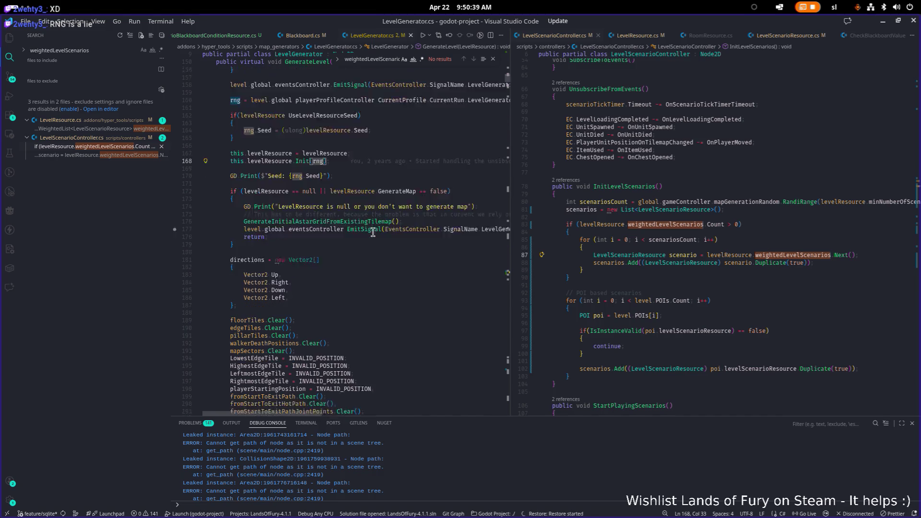
{"action": "scroll", "coordinate": [374, 232], "scroll_direction": "up", "scroll_amount": 5}
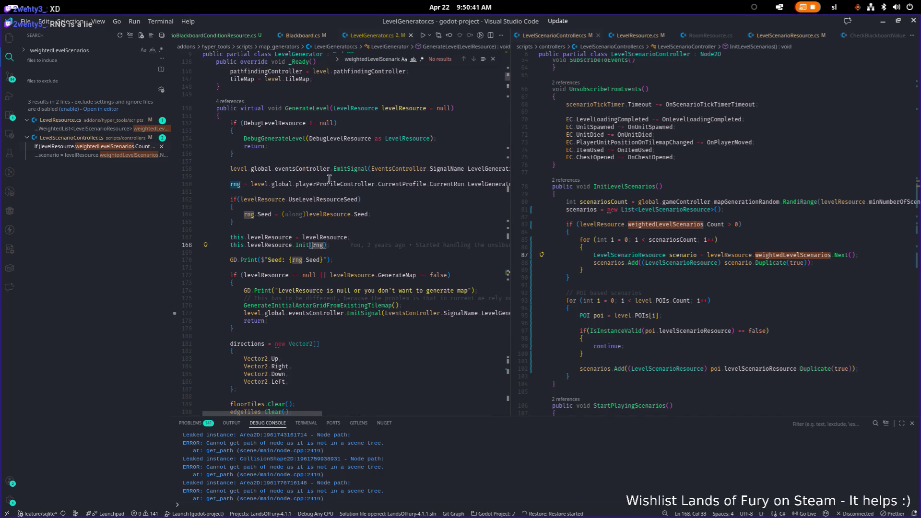
{"action": "double_click", "coordinate": [317, 108]}
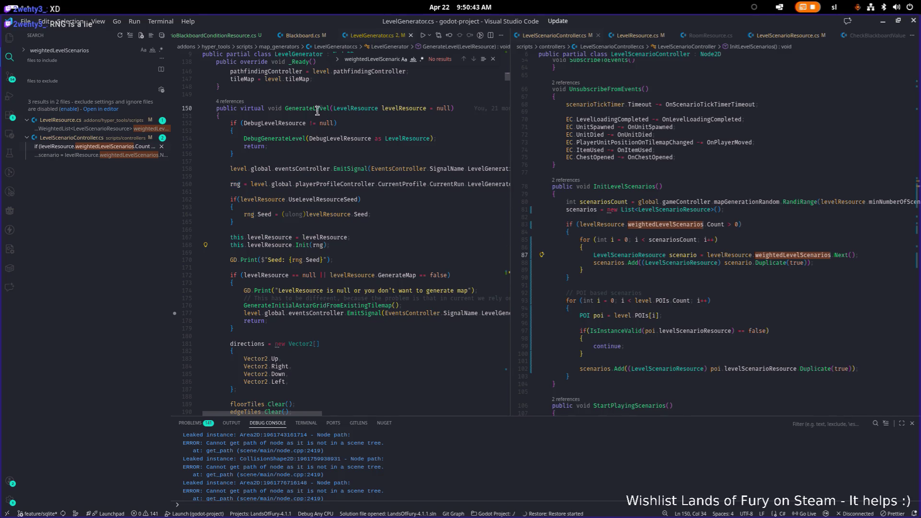
{"action": "scroll", "coordinate": [359, 199], "scroll_direction": "up", "scroll_amount": 10}
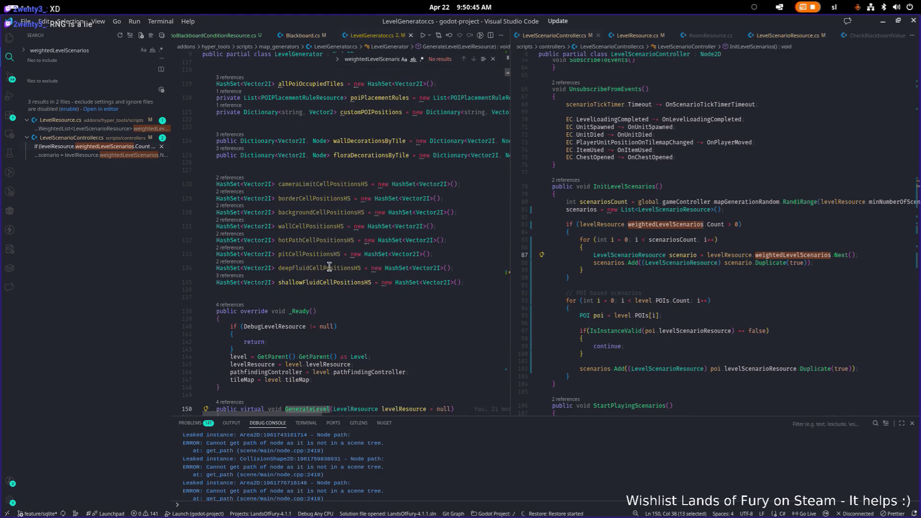
{"action": "scroll", "coordinate": [365, 189], "scroll_direction": "down", "scroll_amount": 3}
{"action": "scroll", "coordinate": [368, 174], "scroll_direction": "up", "scroll_amount": 3}
{"action": "left_click", "coordinate": [368, 166]}
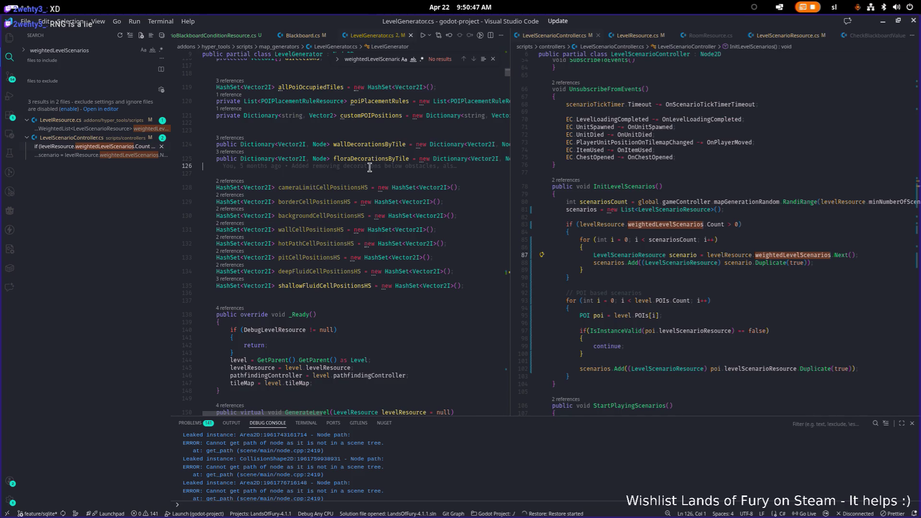
Open LevelResource.cs and scroll to its field declarations.
{"action": "key", "text": "ctrl+p"}
{"action": "type", "text": "levelre"}
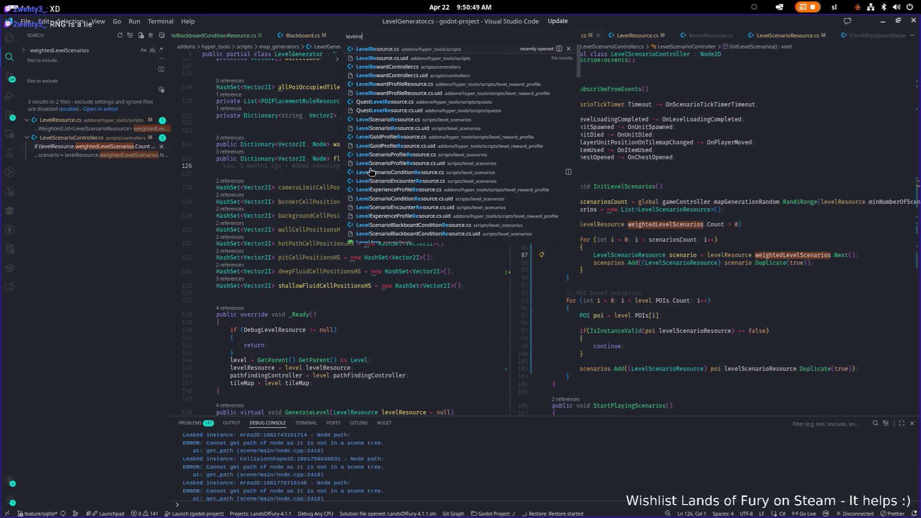
{"action": "left_click", "coordinate": [376, 84]}
{"action": "scroll", "coordinate": [361, 185], "scroll_direction": "up", "scroll_amount": 2}
{"action": "scroll", "coordinate": [362, 192], "scroll_direction": "down", "scroll_amount": 2}
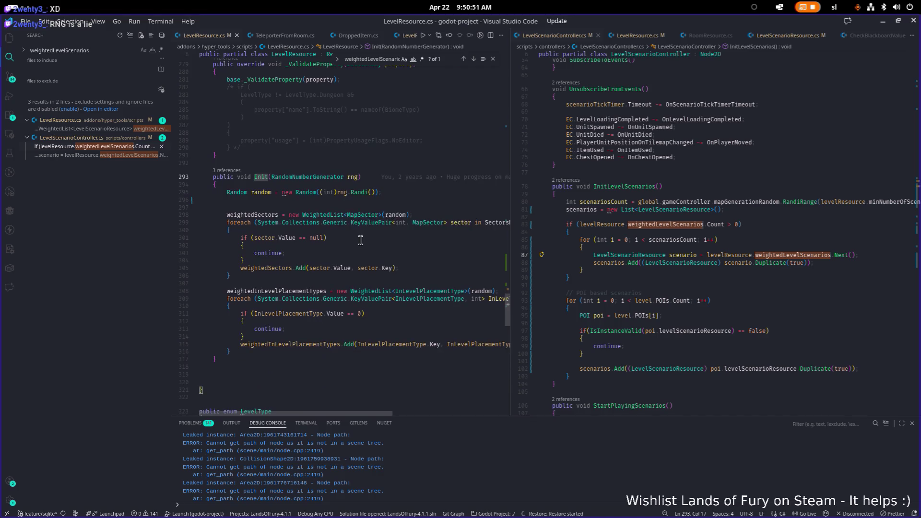
{"action": "scroll", "coordinate": [360, 231], "scroll_direction": "up", "scroll_amount": 5}
Delete the weightedLevelScenarios declaration line from the runtime-assigned fields.
{"action": "left_click", "coordinate": [352, 250]}
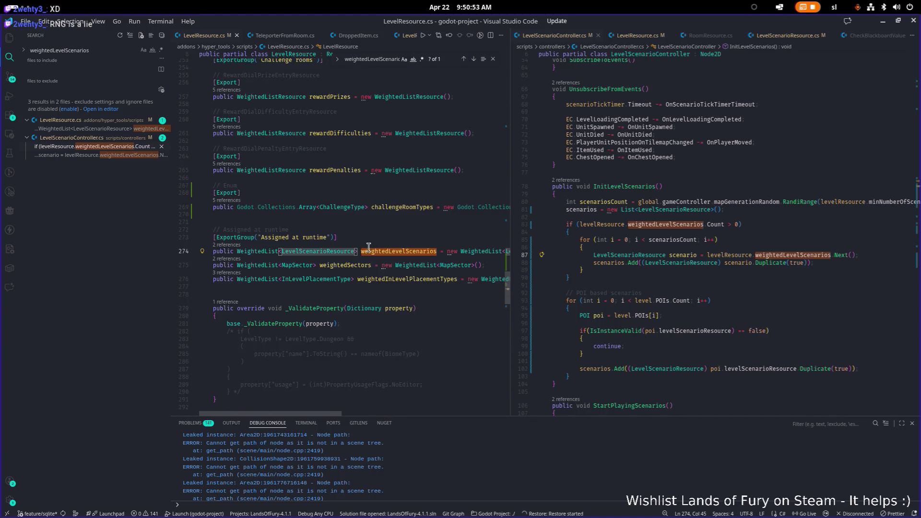
{"action": "key", "text": "End"}
{"action": "key", "text": "shift+Up"}
{"action": "key", "text": "BackSpace"}
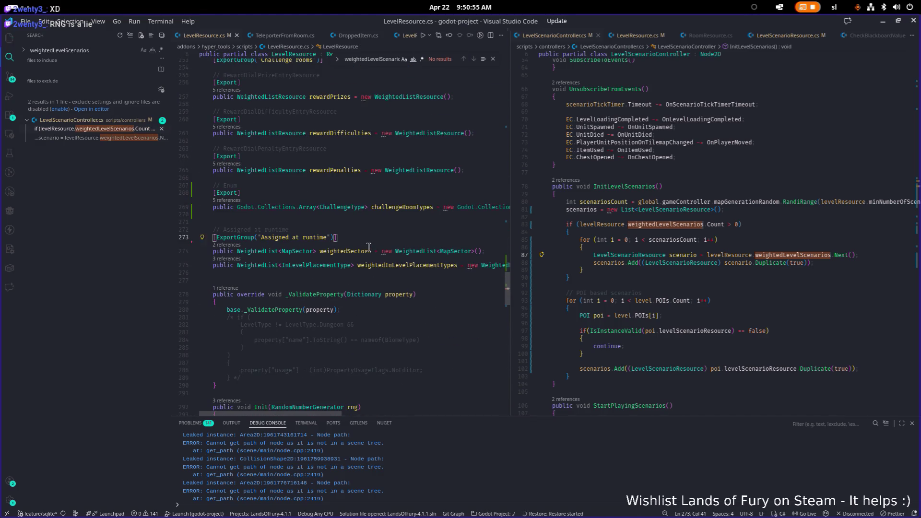
{"action": "left_click", "coordinate": [748, 239]}
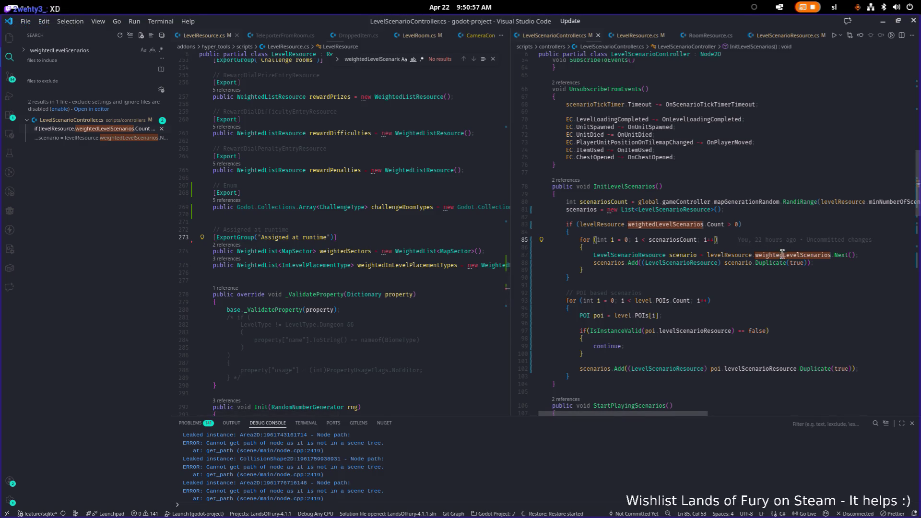
Replace weightedLevelScenarios on line 87 with LevelScenariosWL.Next() via IntelliSense.
{"action": "double_click", "coordinate": [794, 256]}
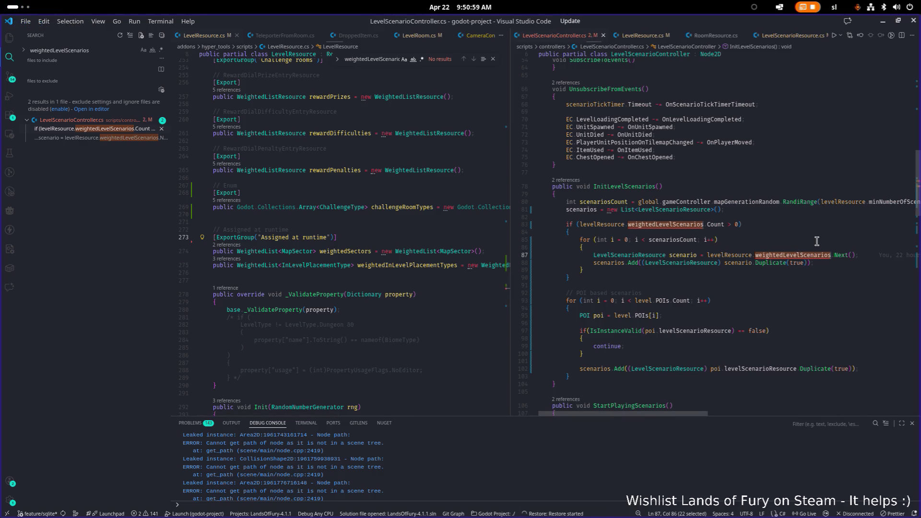
{"action": "type", "text": "wei"}
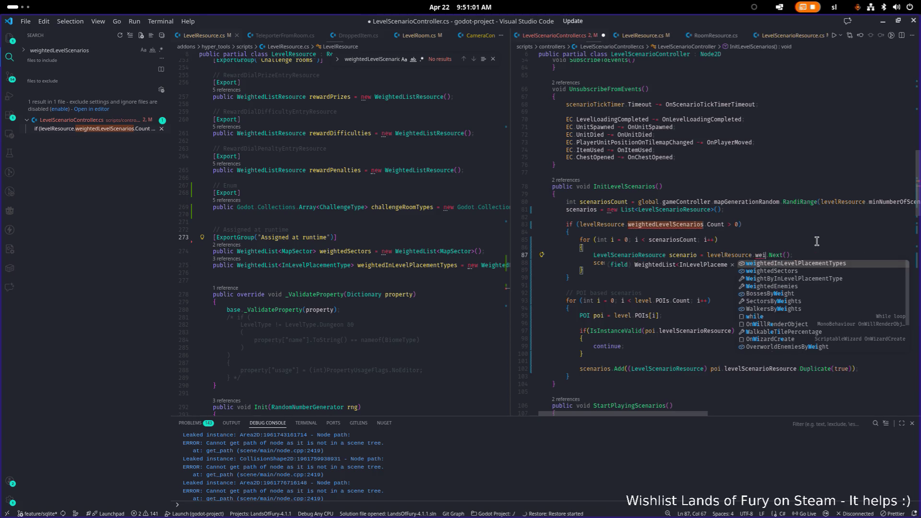
{"action": "key", "text": "Down"}
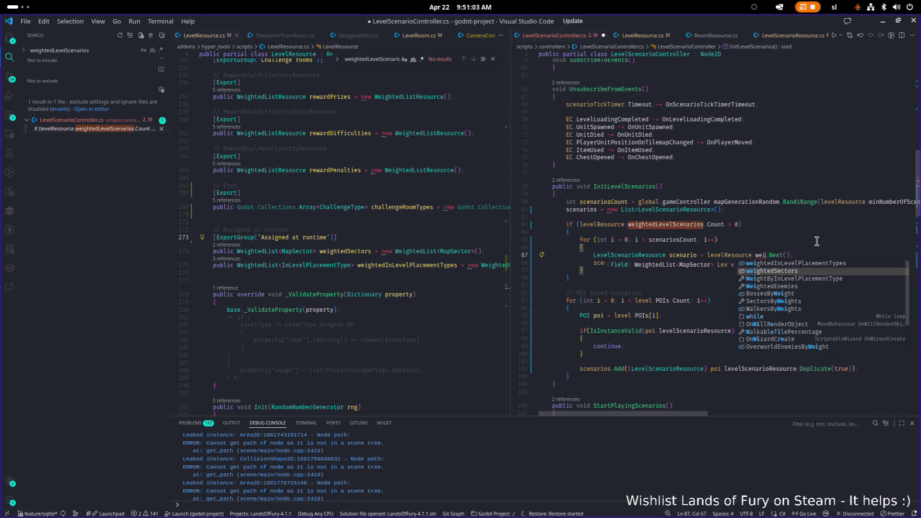
{"action": "key", "text": "ctrl+shift+Left"}
{"action": "type", "text": "scena"}
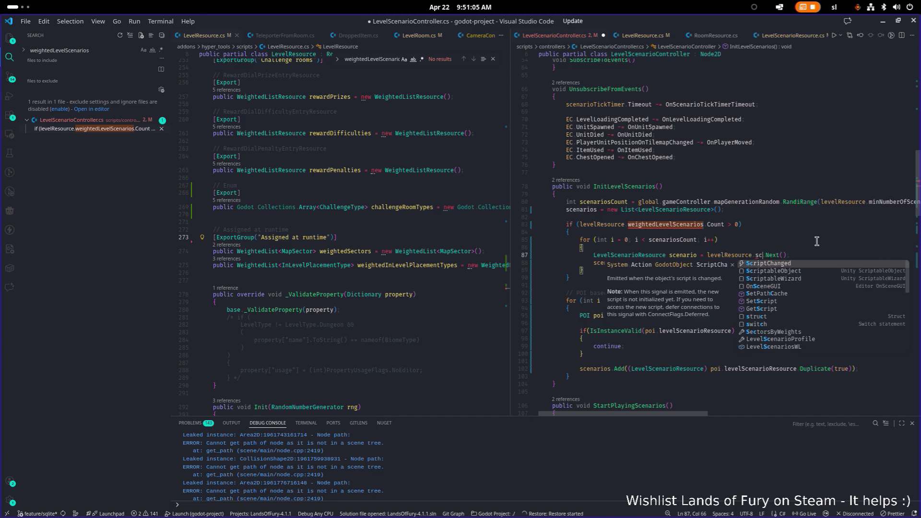
{"action": "key", "text": "Down"}
{"action": "key", "text": "Return"}
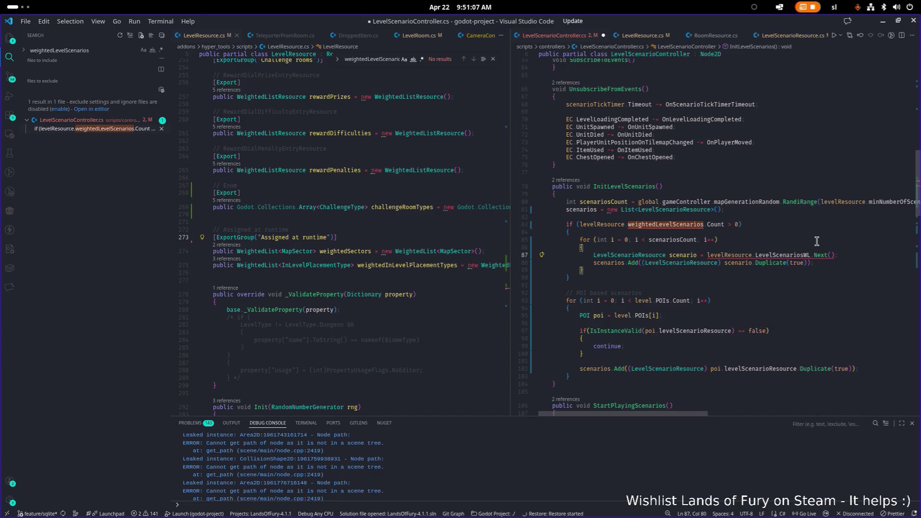
{"action": "key", "text": "Tab"}
Insert a (LevelScenarioResource) cast after the equals sign, keeping the Add call's cast.
{"action": "double_click", "coordinate": [653, 254]}
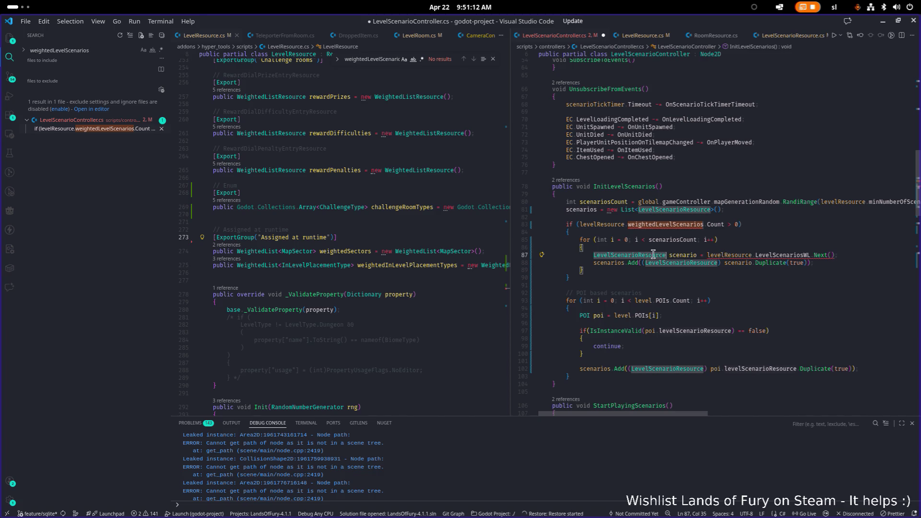
{"action": "left_click", "coordinate": [701, 254]}
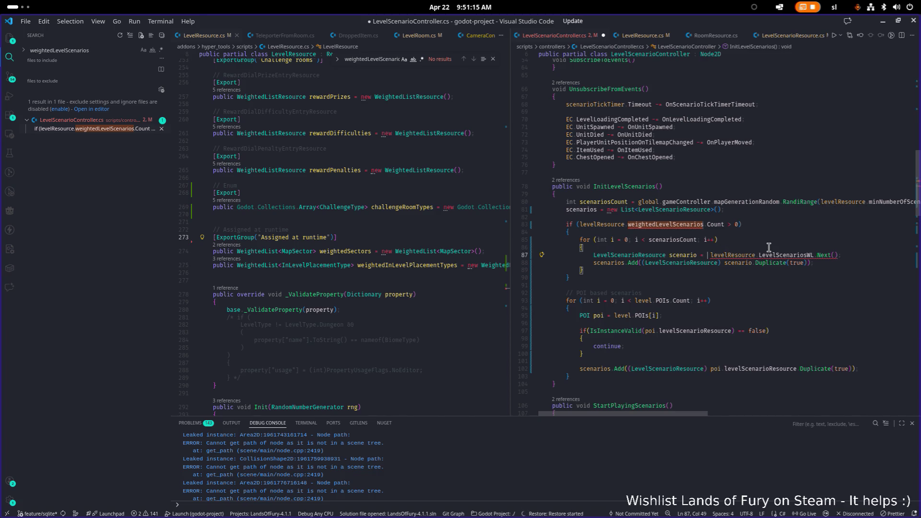
{"action": "type", "text": "(LevelScenarioResource)"}
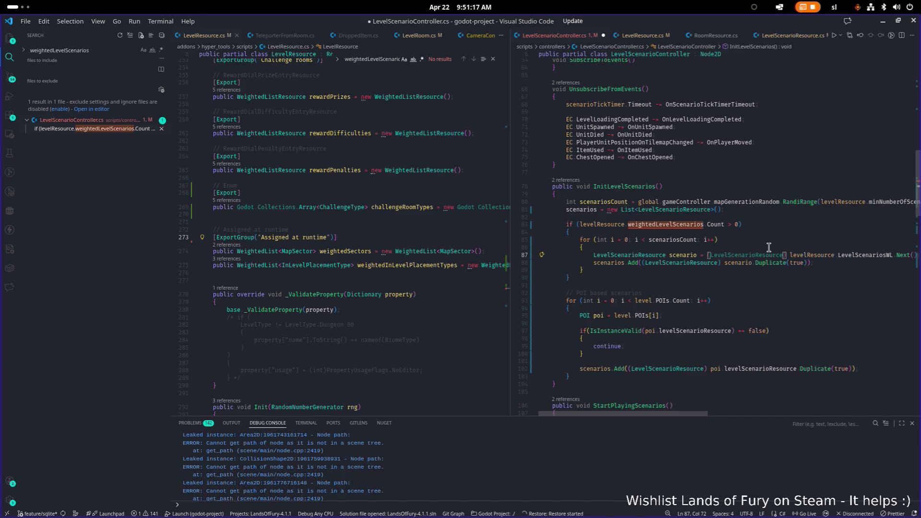
{"action": "key", "text": "Down"}
{"action": "key", "text": "Down"}
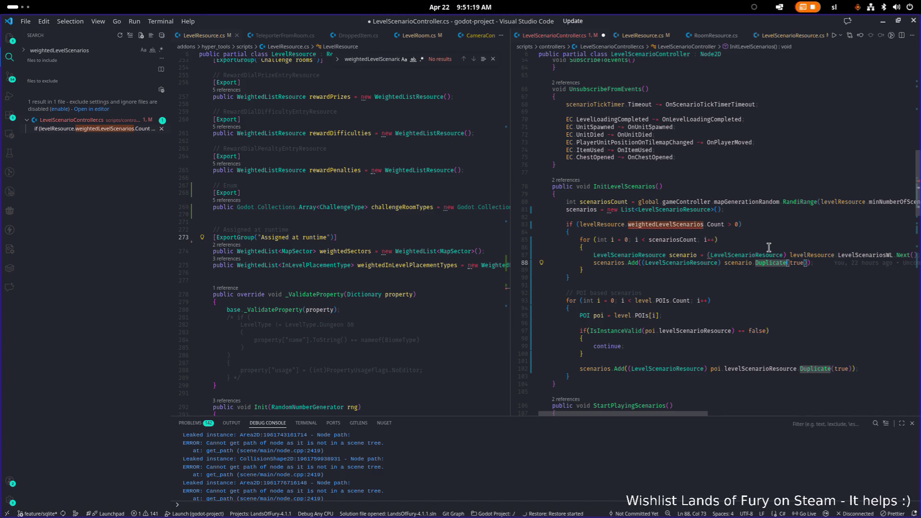
{"action": "key", "text": "Up"}
{"action": "key", "text": "ctrl+Right"}
{"action": "key", "text": "ctrl+Right"}
{"action": "key", "text": "ctrl+Right"}
{"action": "key", "text": "BackSpace"}
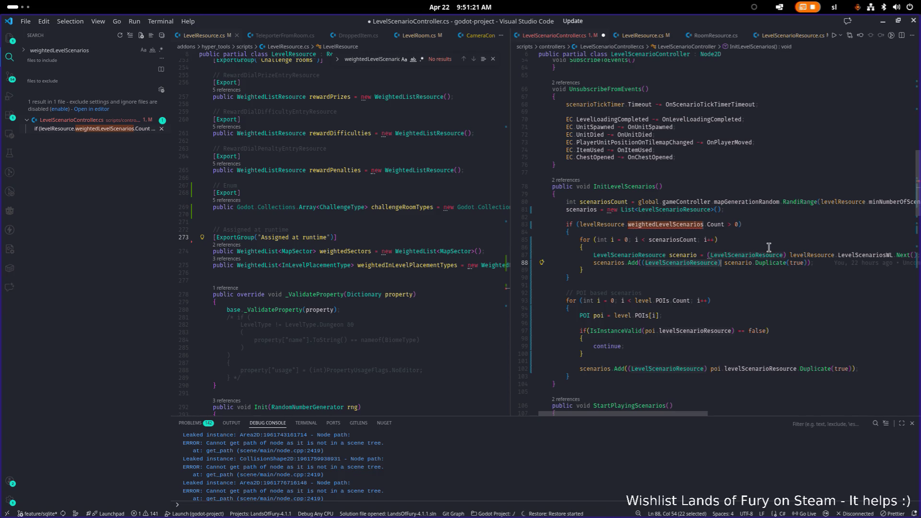
{"action": "key", "text": "ctrl+Delete"}
{"action": "key", "text": "ctrl+Delete"}
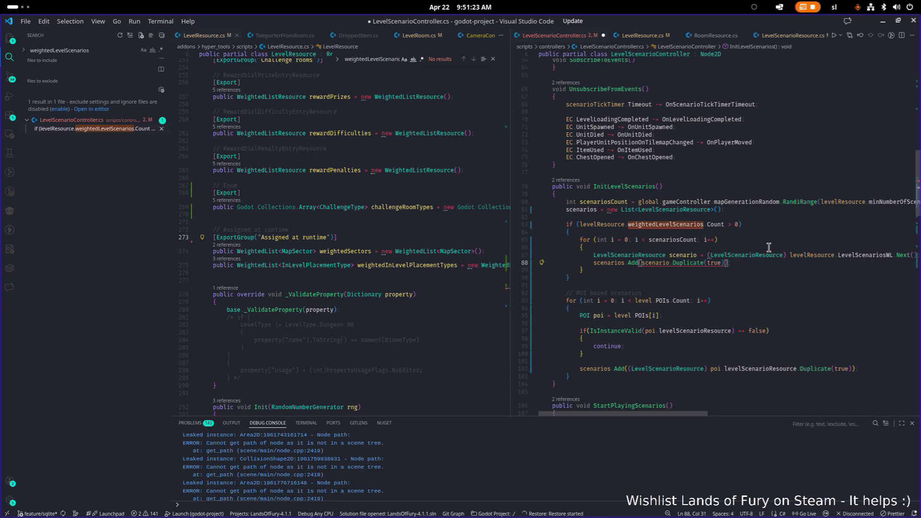
{"action": "key", "text": "ctrl+z"}
{"action": "key", "text": "ctrl+z"}
{"action": "key", "text": "ctrl+z"}
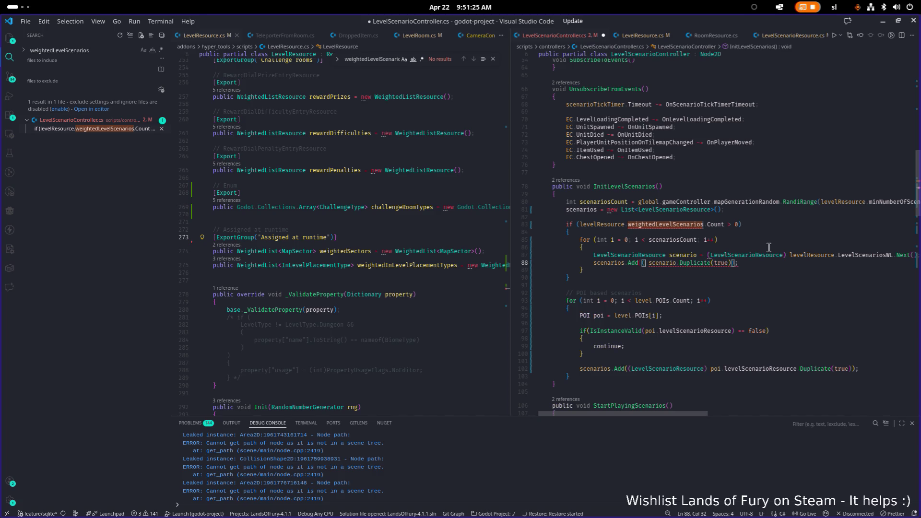
Put the caret inside Next() and widen the LevelScenarioController code view.
{"action": "key", "text": "Up"}
{"action": "key", "text": "End"}
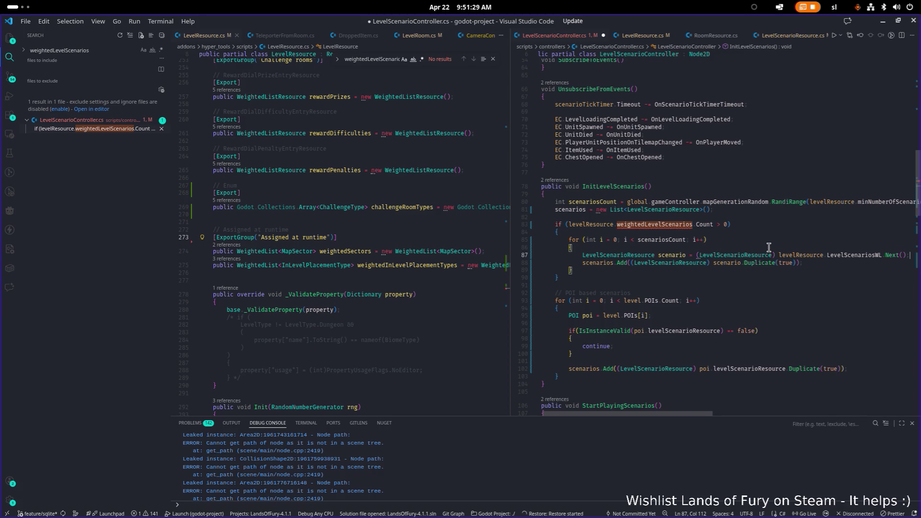
{"action": "key", "text": "Up"}
{"action": "key", "text": "Up"}
{"action": "key", "text": "Up"}
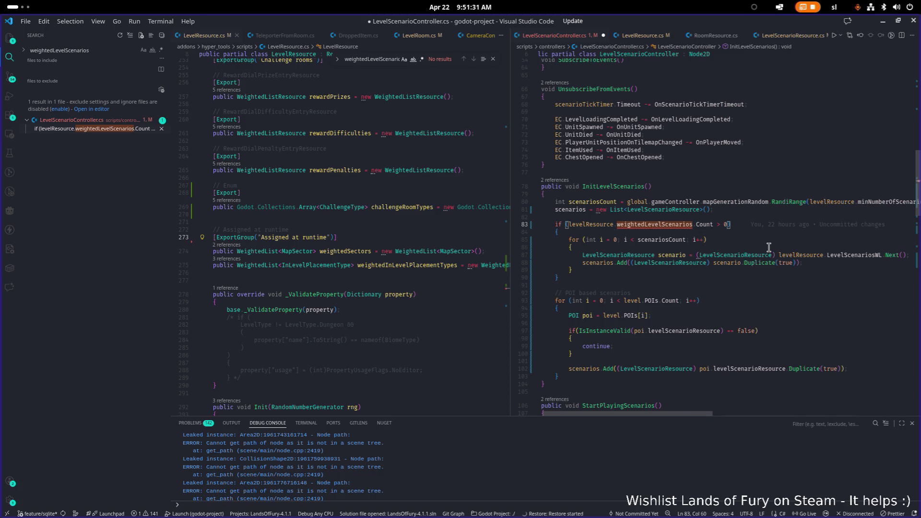
{"action": "key", "text": "Down"}
{"action": "key", "text": "Down"}
{"action": "key", "text": "Down"}
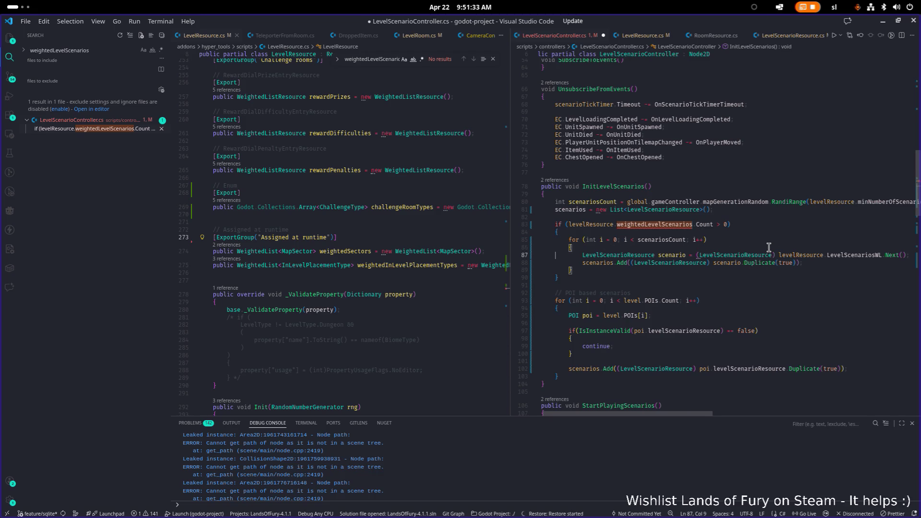
{"action": "key", "text": "Left"}
{"action": "key", "text": "Left"}
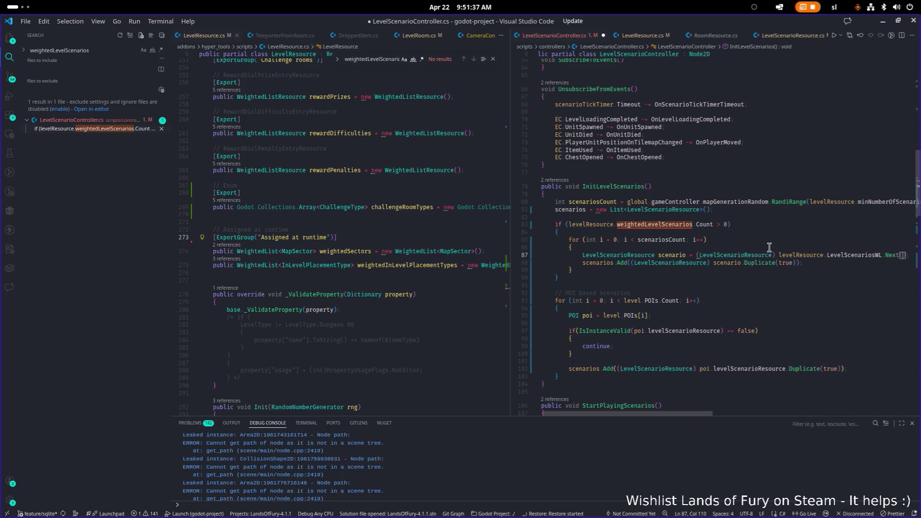
{"action": "left_click_drag", "start_coordinate": [509, 223], "coordinate": [334, 224]}
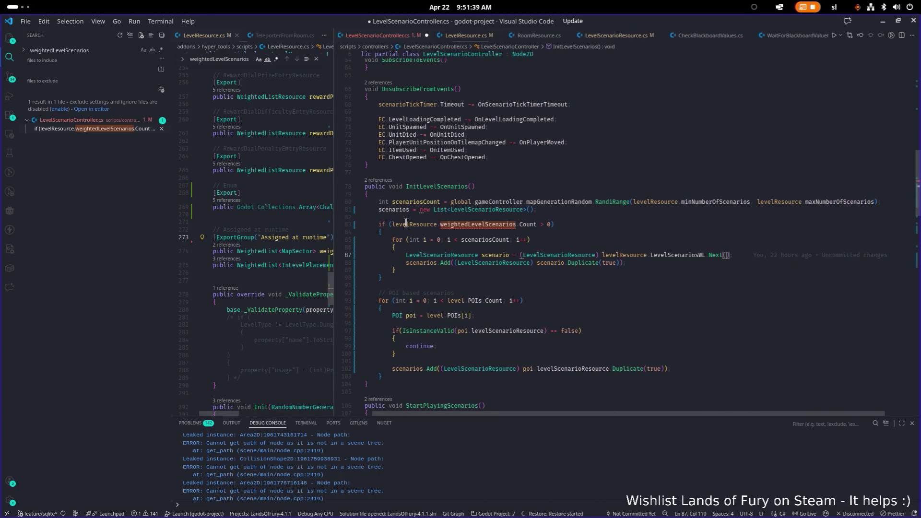
Enter global.playerProfileController.CurrentProfile.CurrentRun.ScenarioRng as Next()'s argument using completions.
{"action": "type", "text": "global."}
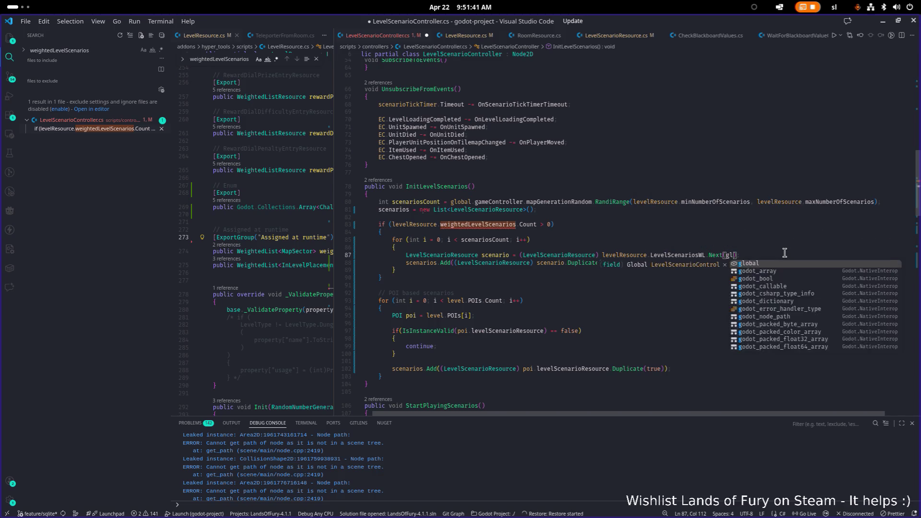
{"action": "type", "text": "cp"}
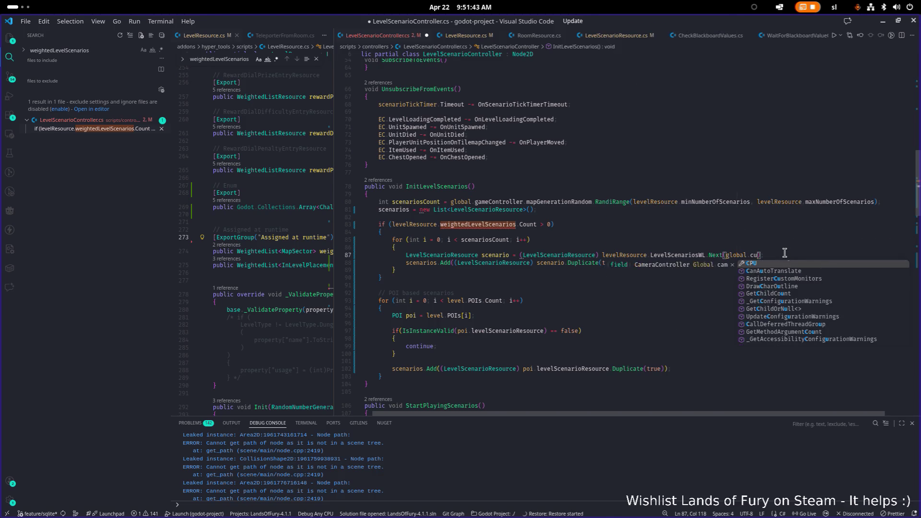
{"action": "key", "text": "BackSpace"}
{"action": "key", "text": "BackSpace"}
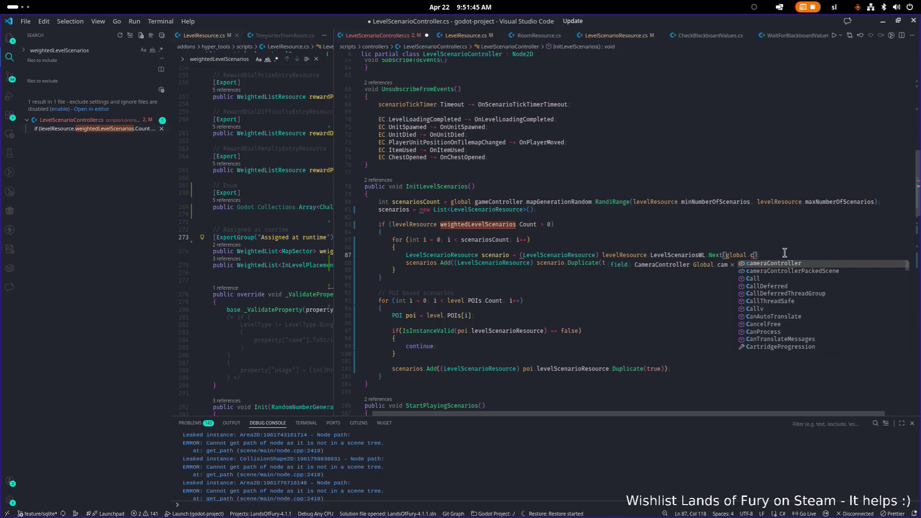
{"action": "type", "text": "playerProfileController."}
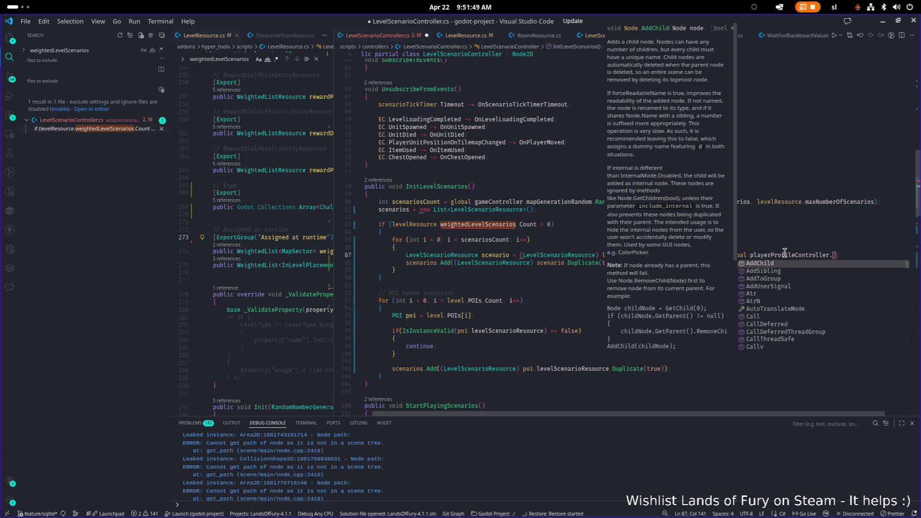
{"action": "type", "text": "curr"}
{"action": "key", "text": "Return"}
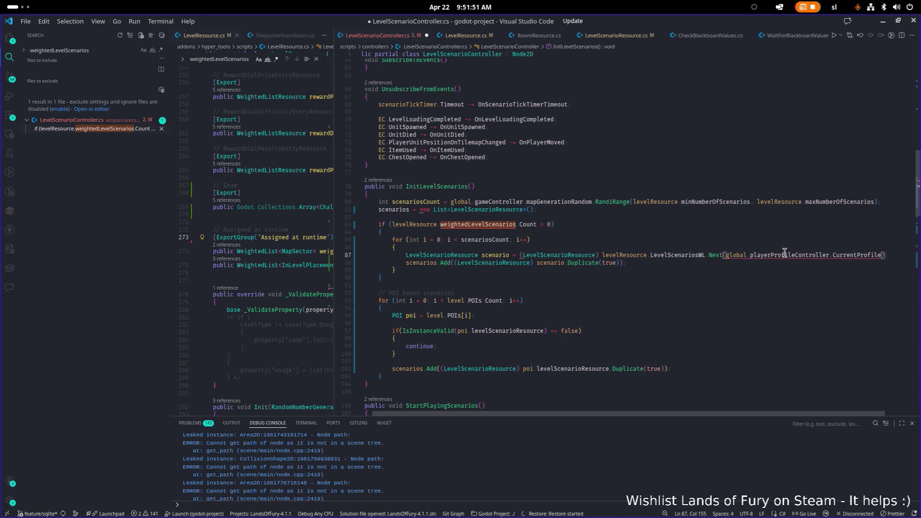
{"action": "key", "text": "ctrl+space"}
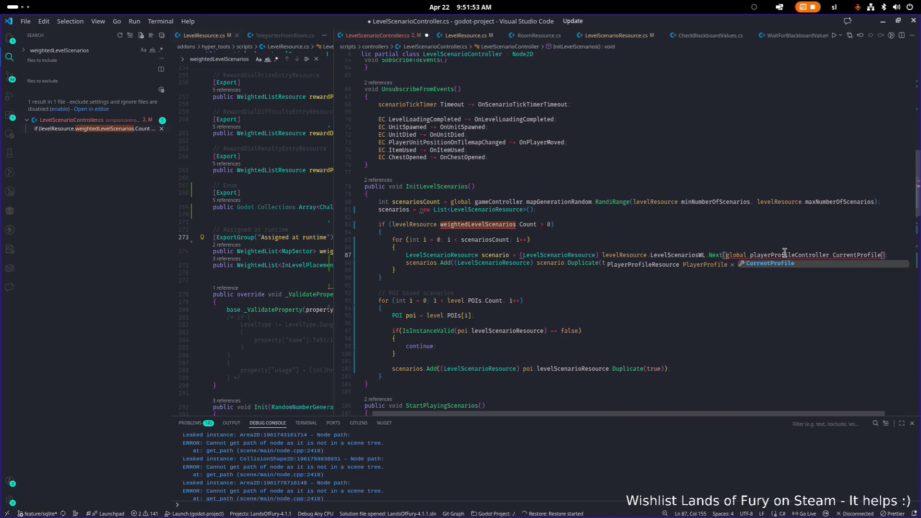
{"action": "key", "text": "Escape"}
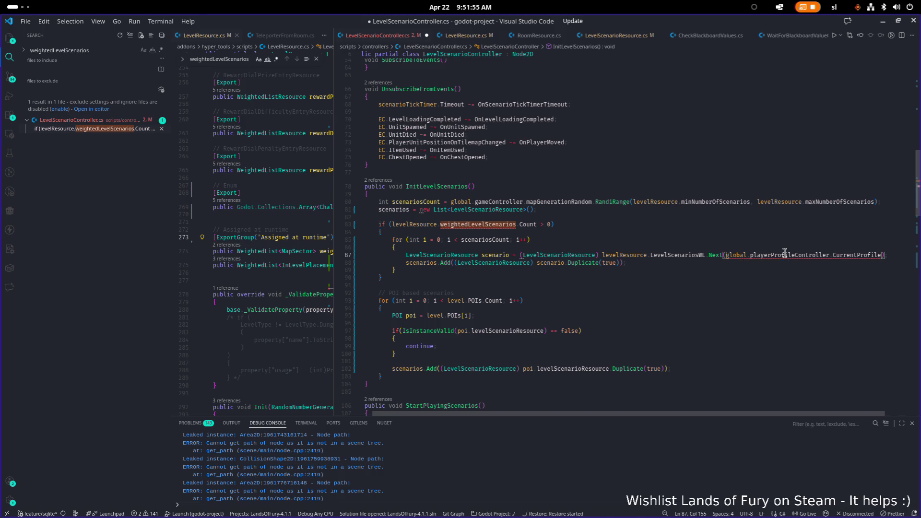
{"action": "type", "text": "."}
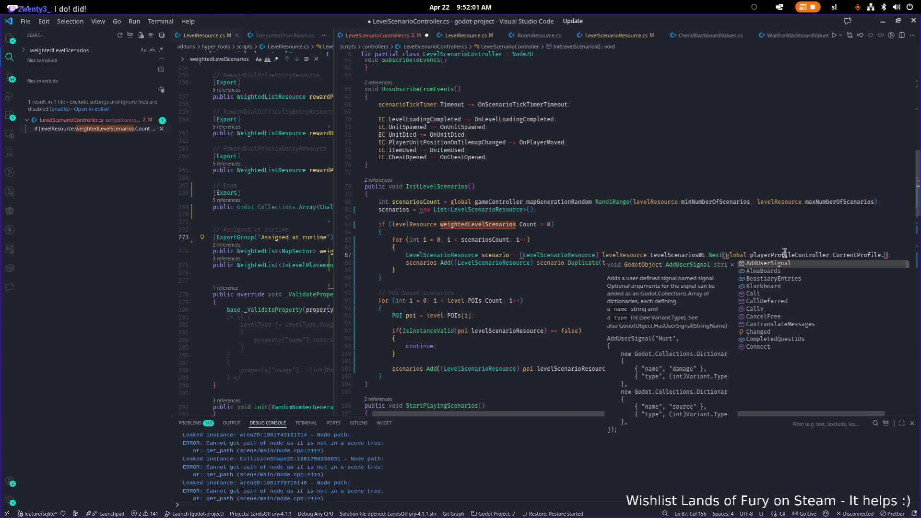
{"action": "type", "text": "run"}
{"action": "key", "text": "Down"}
{"action": "key", "text": "Return"}
{"action": "type", "text": "."}
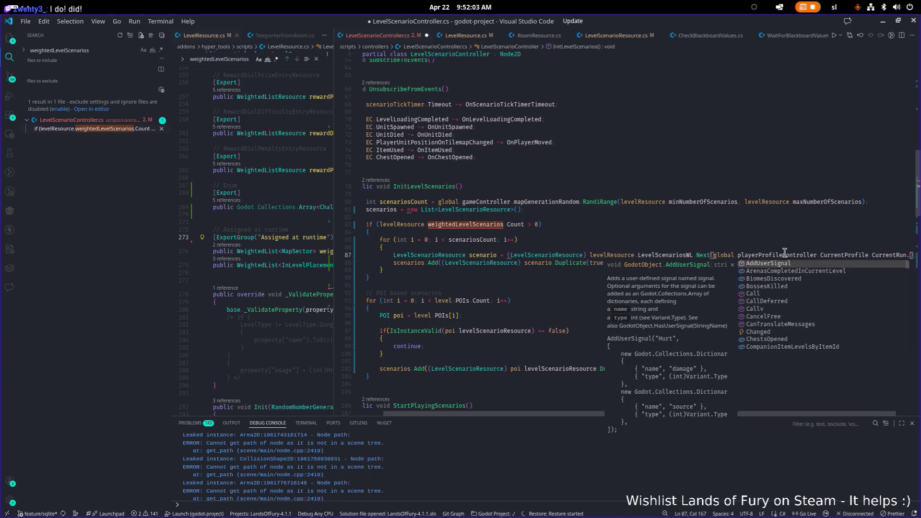
{"action": "type", "text": "sce"}
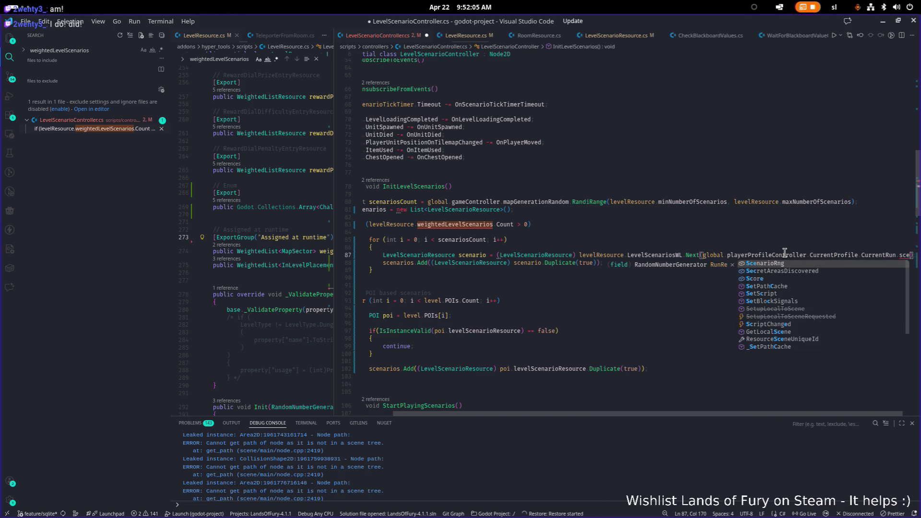
{"action": "key", "text": "Return"}
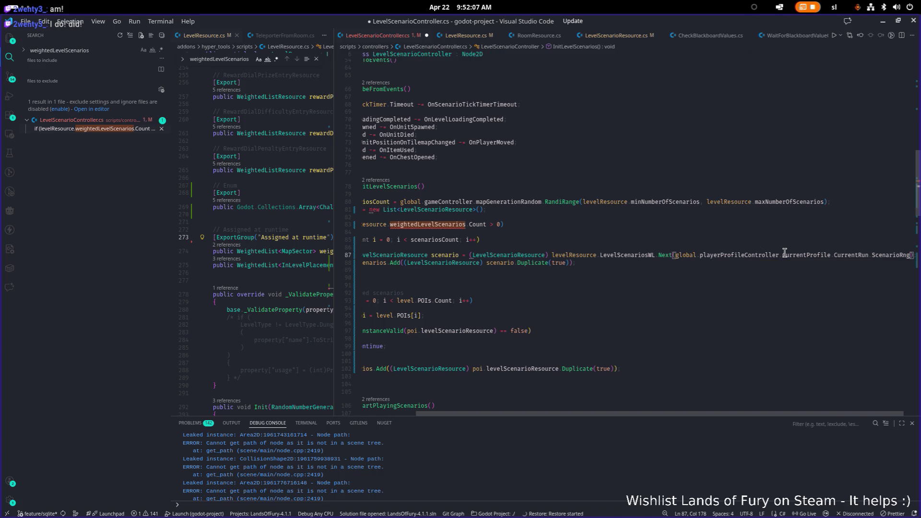
Save the controller with the LevelScenarioResource type completed on line 87.
{"action": "key", "text": "ctrl+s"}
{"action": "key", "text": "Home"}
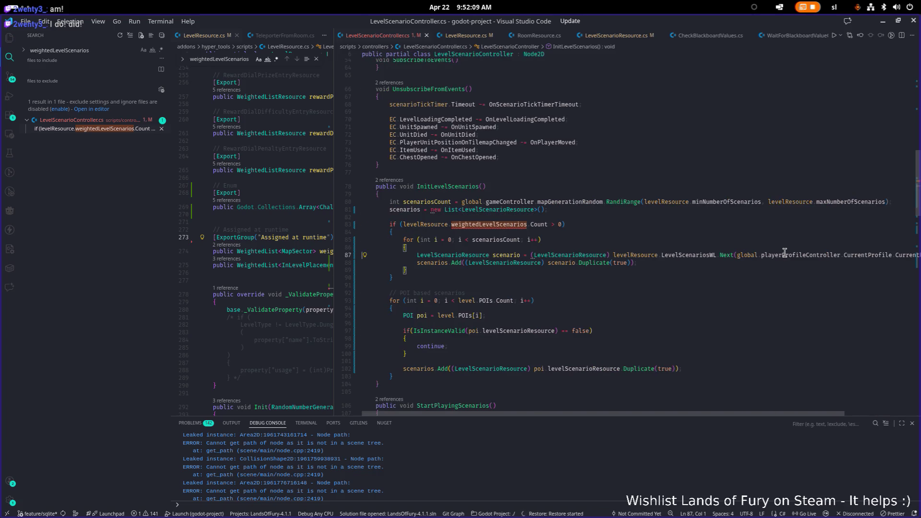
{"action": "key", "text": "Up"}
{"action": "key", "text": "Up"}
{"action": "key", "text": "Up"}
{"action": "key", "text": "End"}
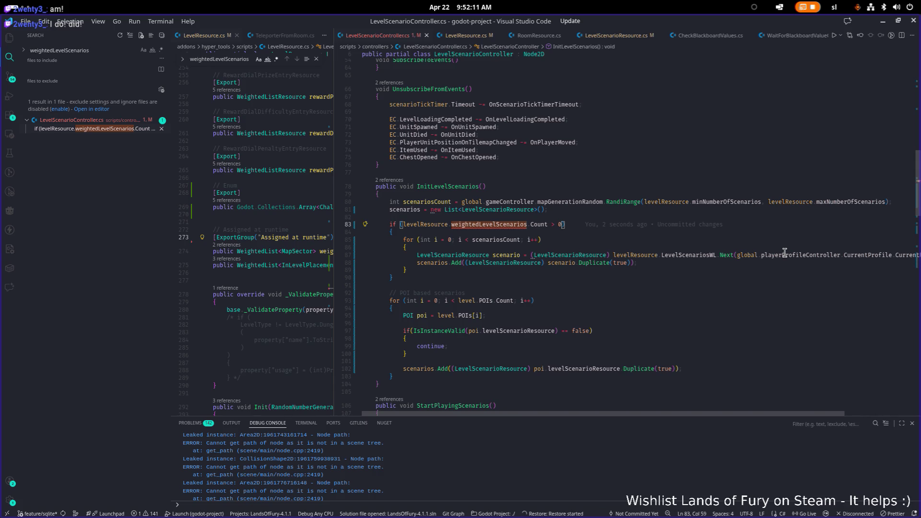
{"action": "key", "text": "Home"}
{"action": "key", "text": "End"}
Try removing weightedLevelScenarios.Count from line 83's condition, then undo to restore it.
{"action": "key", "text": "ctrl+Left"}
{"action": "key", "text": "ctrl+Left"}
{"action": "key", "text": "ctrl+Left"}
{"action": "key", "text": "ctrl+Right"}
{"action": "key", "text": "Right"}
{"action": "key", "text": "ctrl+Right"}
{"action": "key", "text": "ctrl+shift+Left"}
{"action": "key", "text": "BackSpace"}
{"action": "key", "text": "ctrl+shift+Right"}
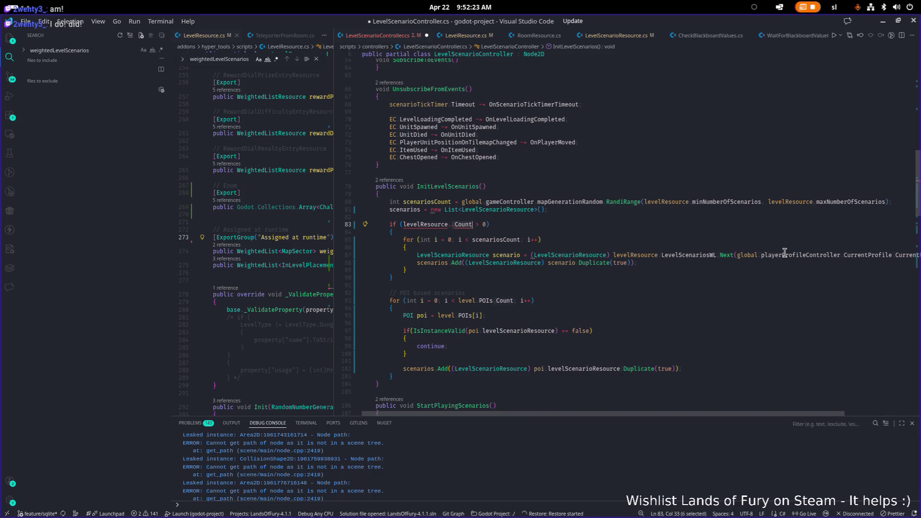
{"action": "key", "text": "BackSpace"}
{"action": "key", "text": "BackSpace"}
{"action": "key", "text": "ctrl+z"}
{"action": "key", "text": "ctrl+z"}
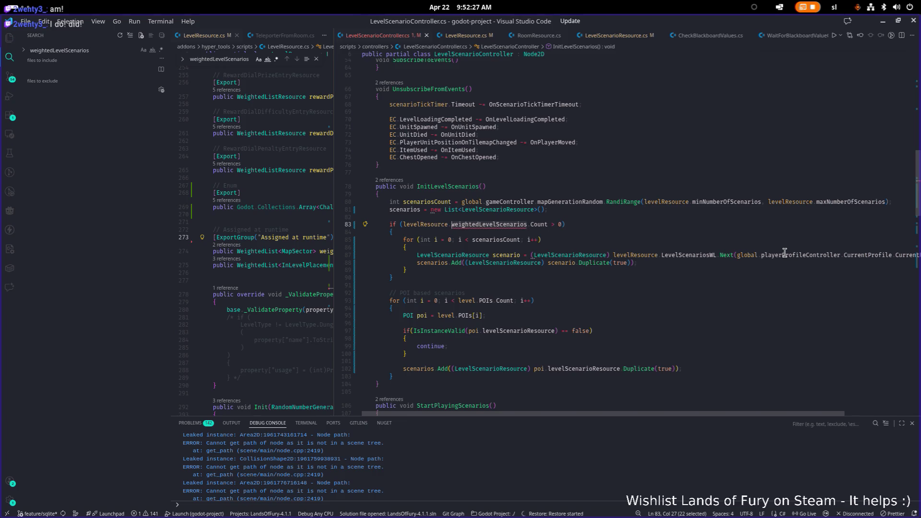
{"action": "double_click", "coordinate": [703, 255]}
{"action": "key", "text": "ctrl+c"}
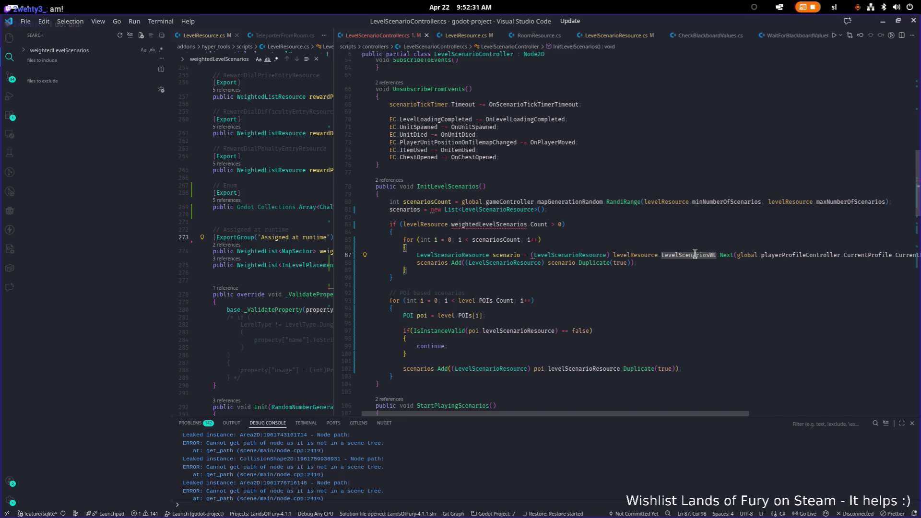
Replace weightedLevelScenarios on line 83 with LevelScenariosWL and browse its member suggestions.
{"action": "double_click", "coordinate": [494, 224]}
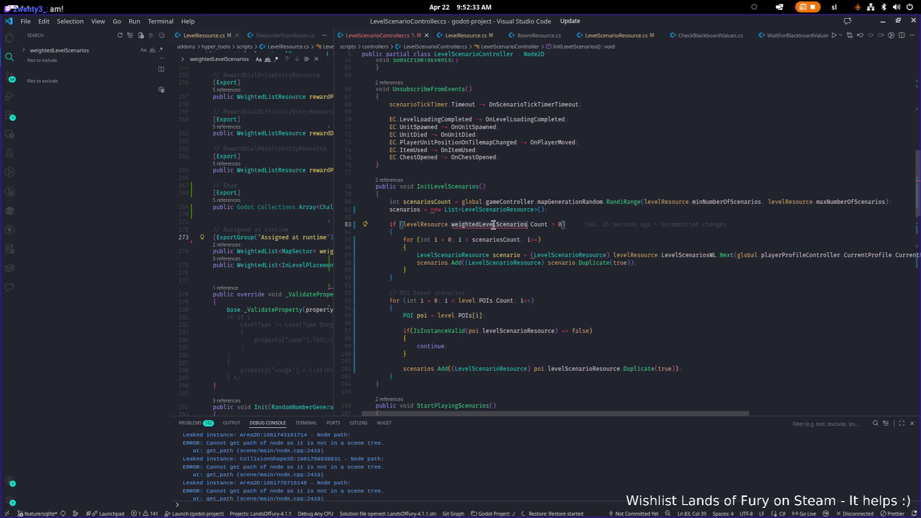
{"action": "key", "text": "ctrl+v"}
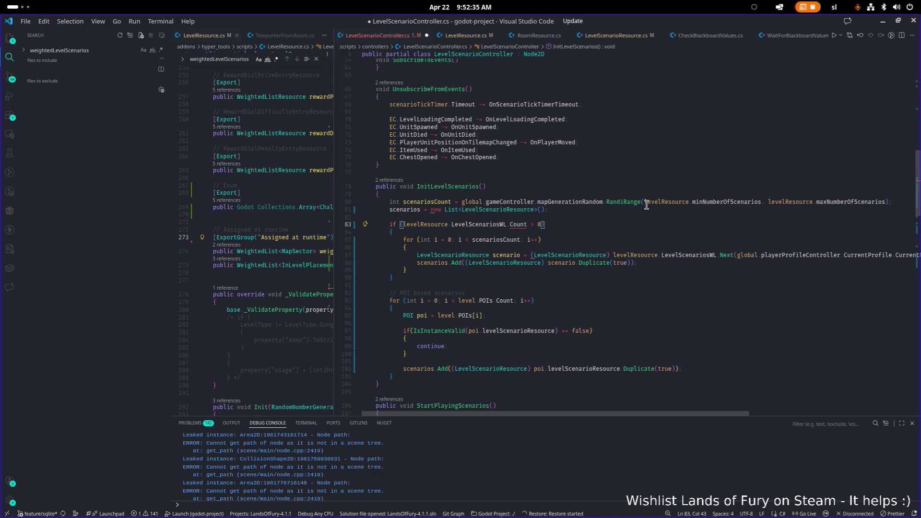
{"action": "key", "text": "ctrl+shift+Right"}
{"action": "type", "text": "."}
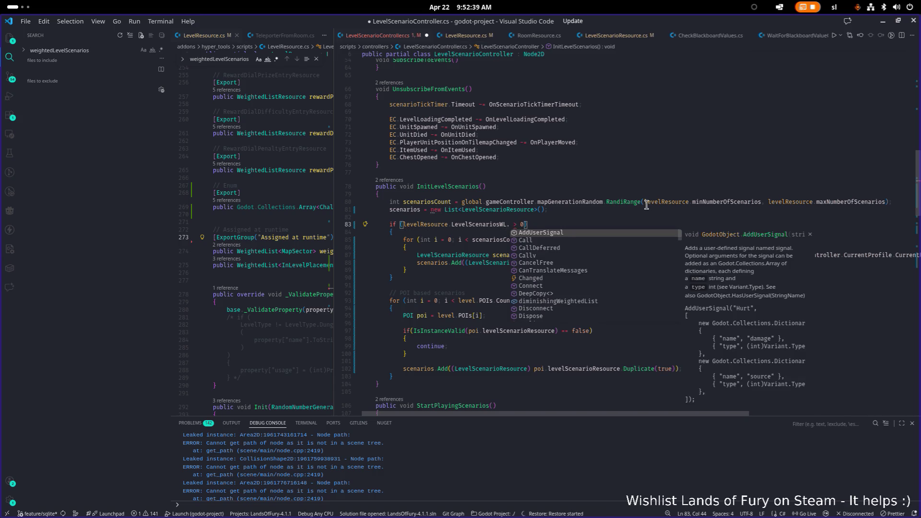
{"action": "key", "text": "Down"}
{"action": "key", "text": "Down"}
{"action": "key", "text": "Down"}
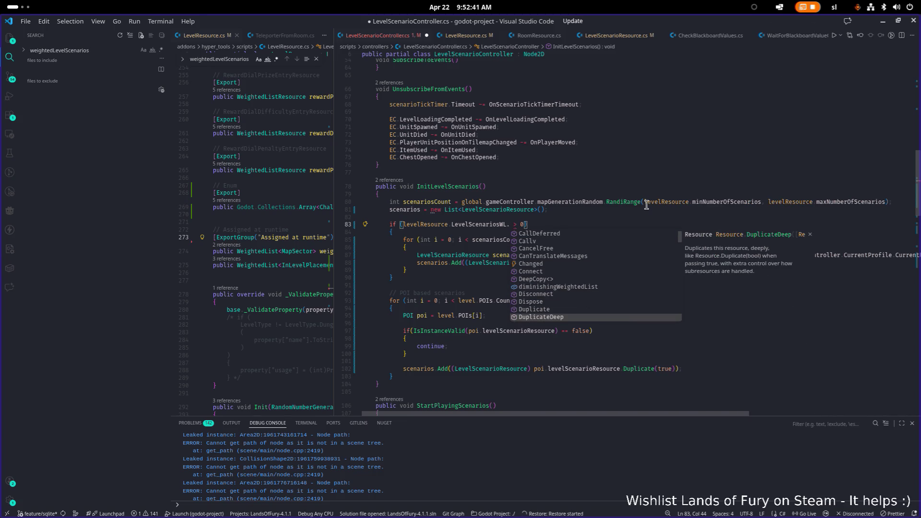
{"action": "key", "text": "Down"}
{"action": "key", "text": "Down"}
{"action": "key", "text": "Down"}
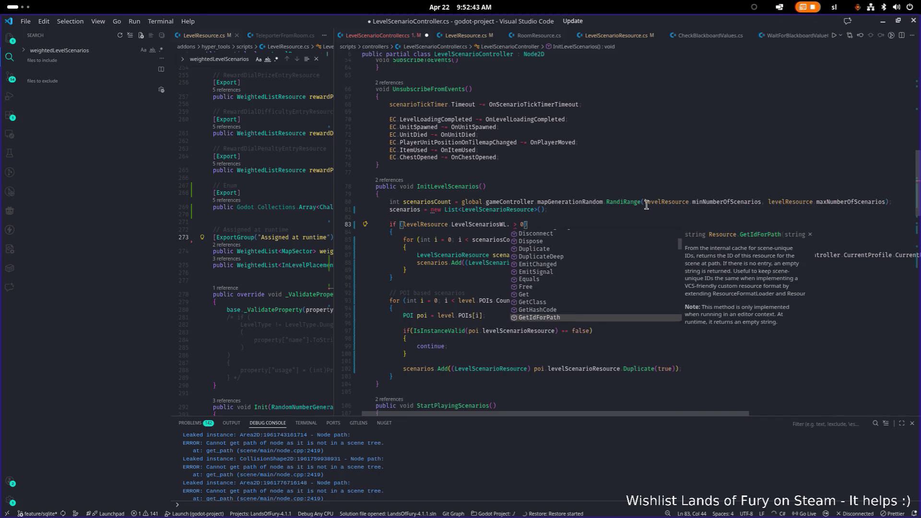
{"action": "key", "text": "Up"}
{"action": "key", "text": "Up"}
{"action": "key", "text": "Up"}
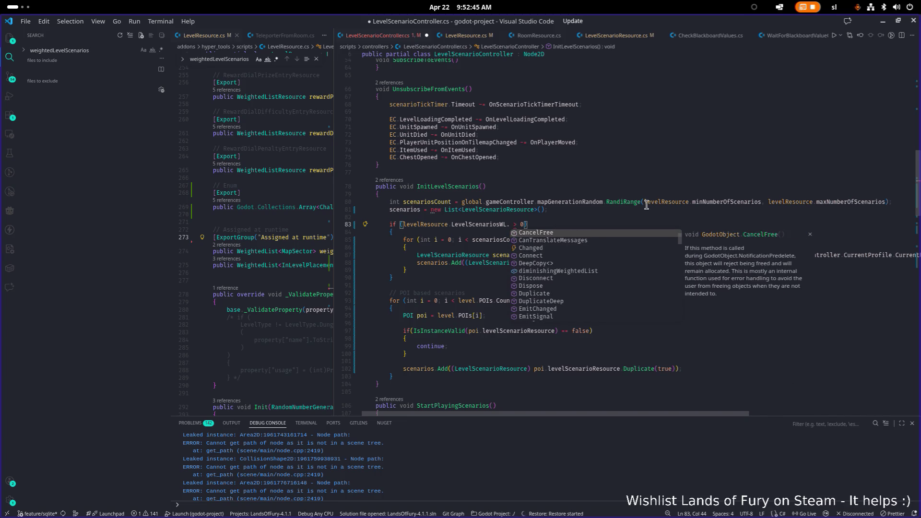
Complete the condition as LevelScenariosWL.diminishingWeightedList.Count and save the controller file.
{"action": "type", "text": "wei"}
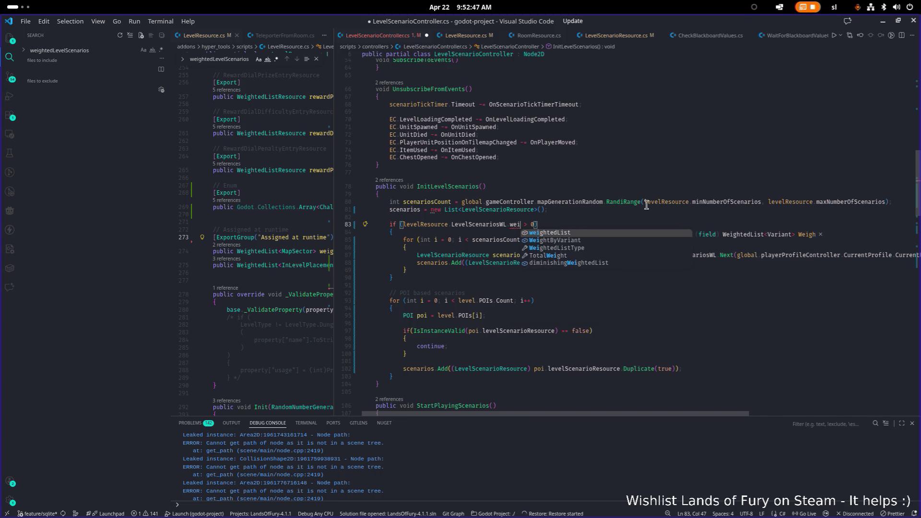
{"action": "key", "text": "Down"}
{"action": "key", "text": "Down"}
{"action": "key", "text": "Down"}
{"action": "key", "text": "Up"}
{"action": "key", "text": "Up"}
{"action": "key", "text": "Up"}
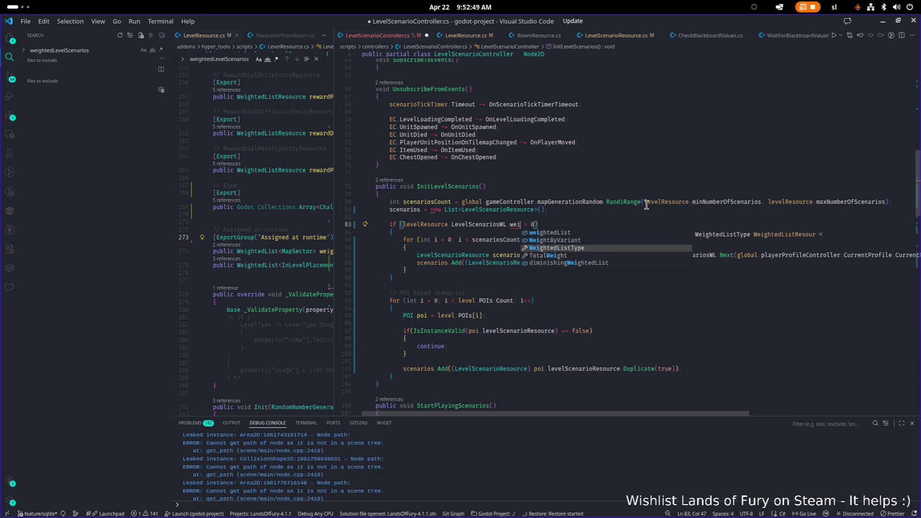
{"action": "key", "text": "Down"}
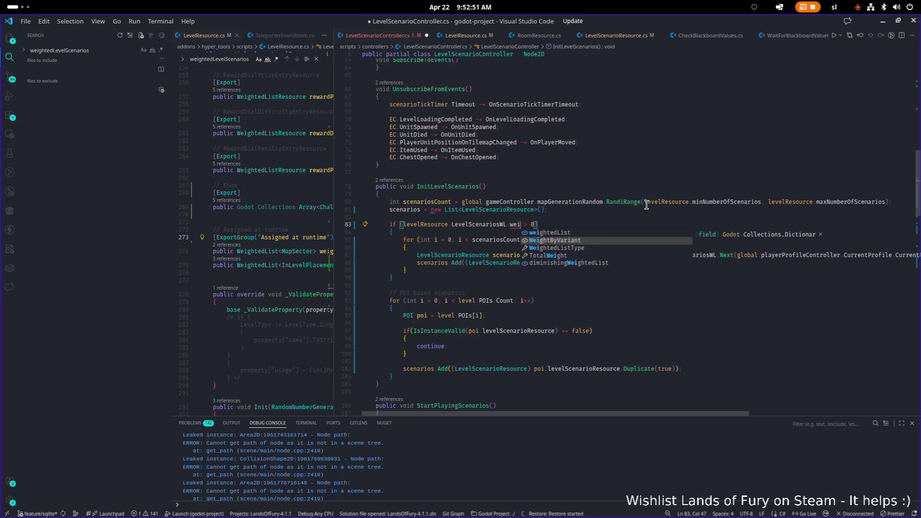
{"action": "key", "text": "Down"}
{"action": "key", "text": "Down"}
{"action": "key", "text": "Down"}
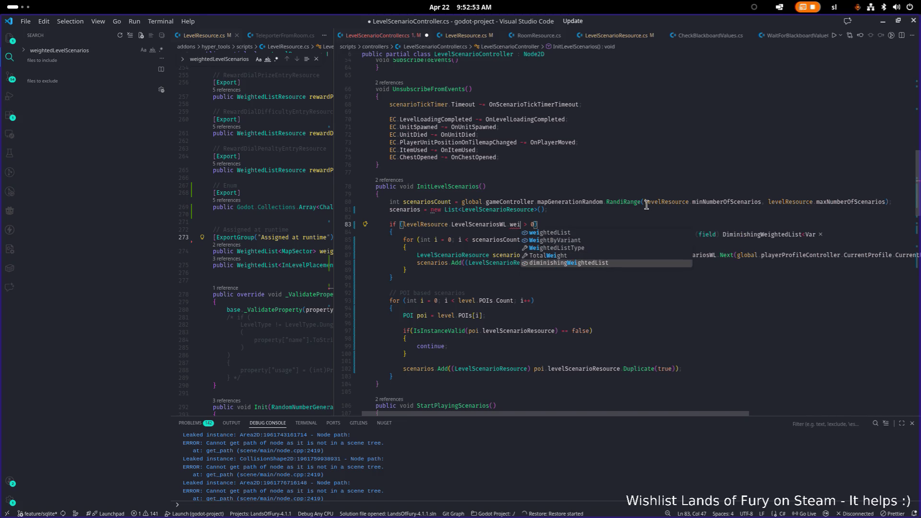
{"action": "key", "text": "Return"}
{"action": "type", "text": ".Count"}
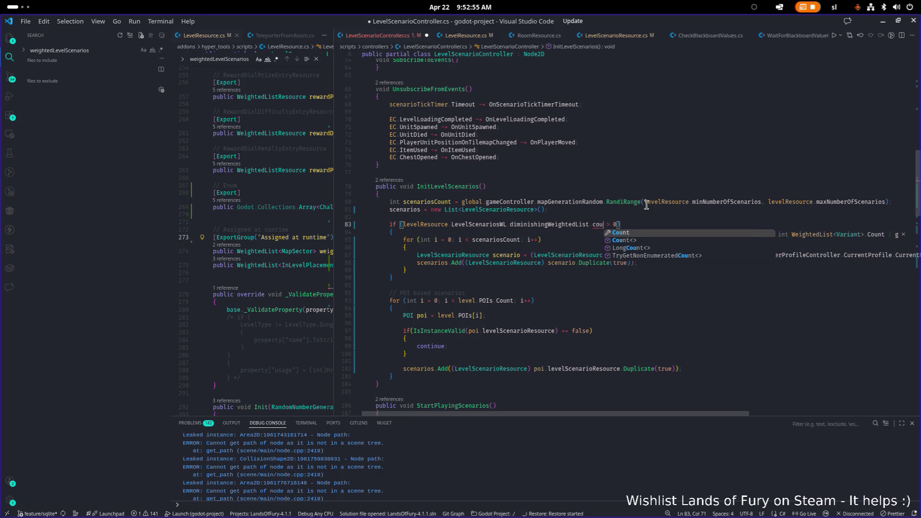
{"action": "key", "text": "ctrl+s"}
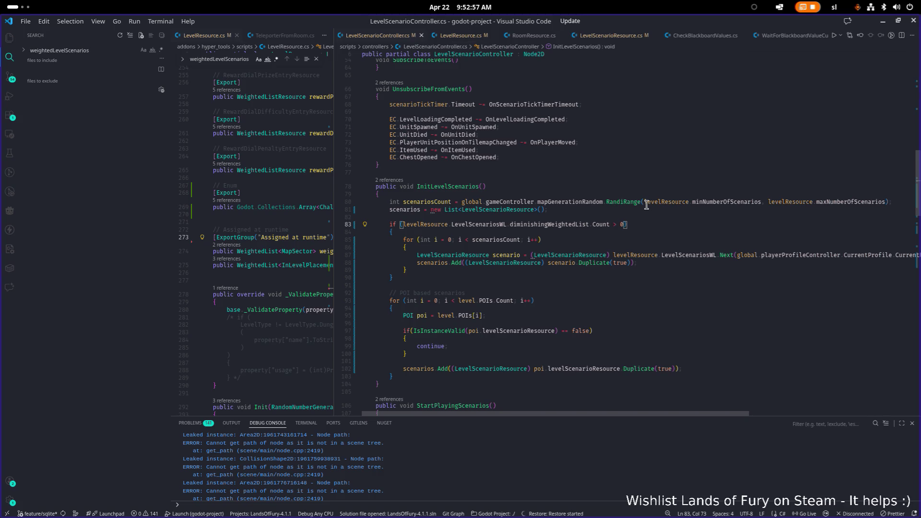
Change the member to weightedList.Count, search the project for weightedList.Count, and save.
{"action": "key", "text": "ctrl+shift+Left"}
{"action": "key", "text": "ctrl+shift+Left"}
{"action": "key", "text": "ctrl+shift+f"}
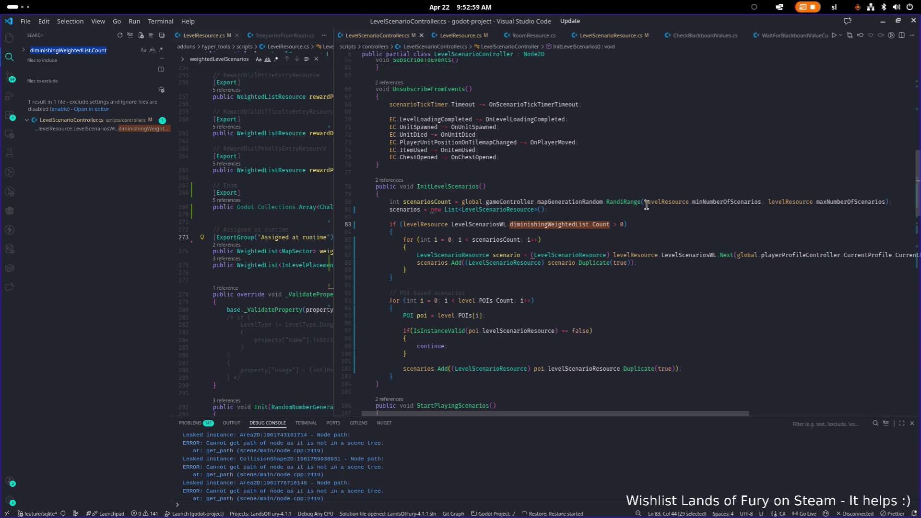
{"action": "double_click", "coordinate": [540, 225]}
{"action": "type", "text": "wei"}
{"action": "key", "text": "Tab"}
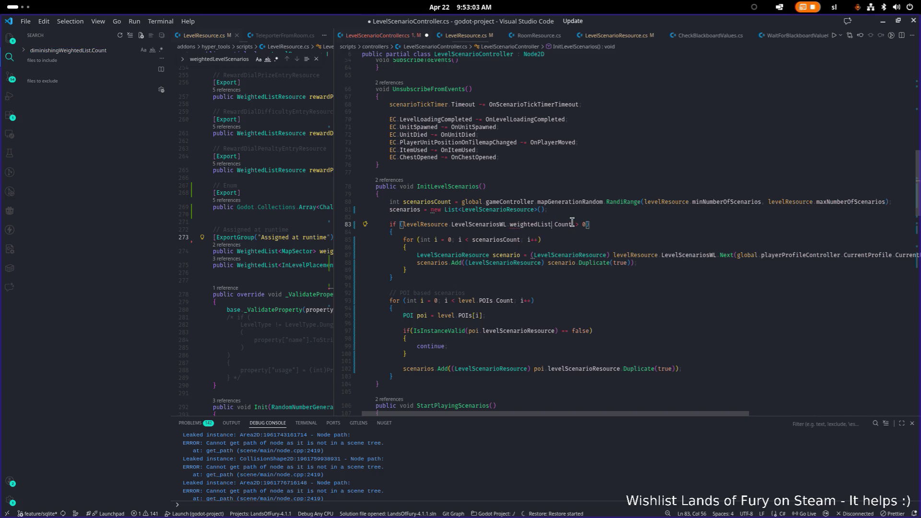
{"action": "key", "text": "ctrl+Left"}
{"action": "key", "text": "ctrl+shift+Right"}
{"action": "key", "text": "ctrl+shift+Right"}
{"action": "key", "text": "ctrl+shift+f"}
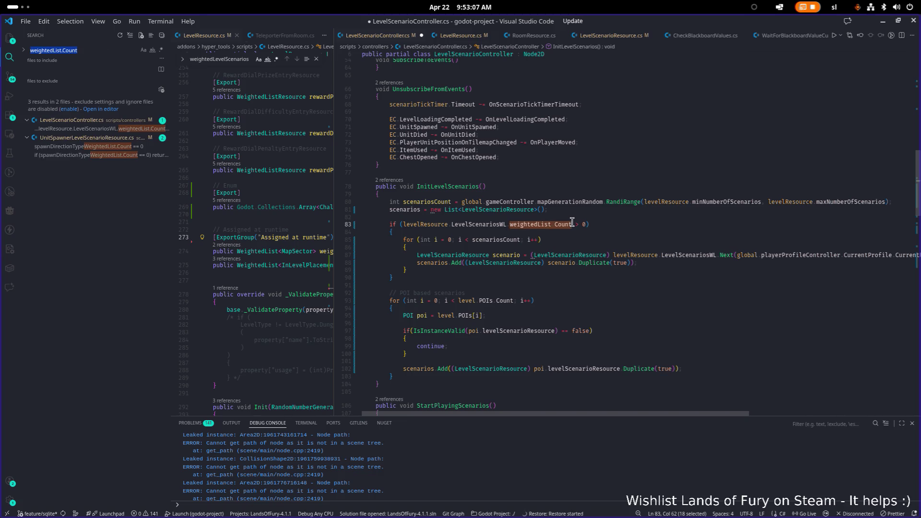
{"action": "left_click", "coordinate": [602, 255]}
{"action": "key", "text": "ctrl+s"}
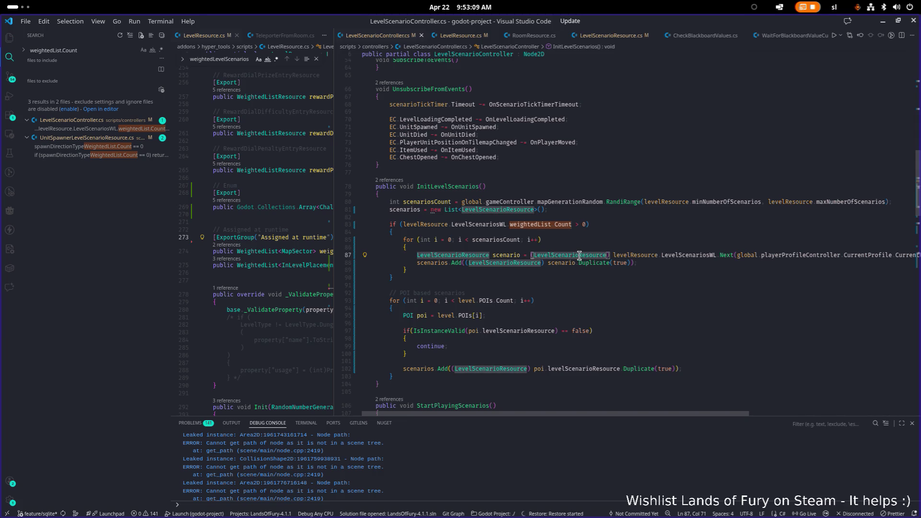
Drag the editor-group splitter right to widen the LevelResource.cs pane, then return to the Duplicate call.
{"action": "left_click_drag", "start_coordinate": [334, 239], "coordinate": [474, 233]}
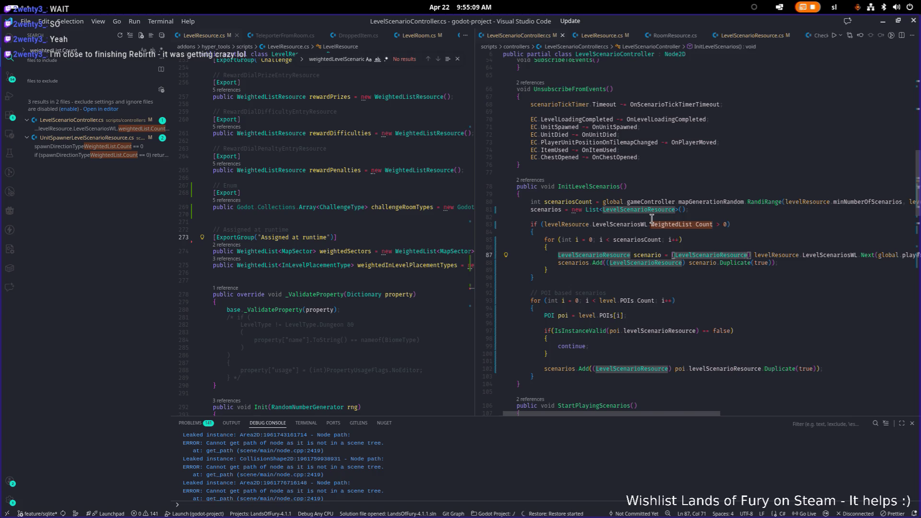
{"action": "left_click", "coordinate": [733, 262]}
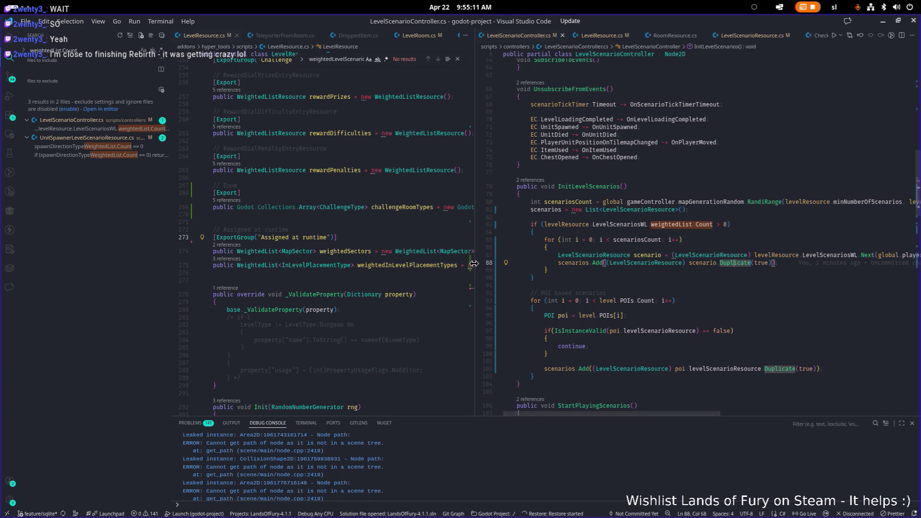
Widen the LevelResource.cs pane a bit more, then move to line 101 of the controller.
{"action": "mouse_move", "coordinate": [474, 263]}
{"action": "left_mouse_down"}
{"action": "mouse_move", "coordinate": [541, 265]}
{"action": "mouse_move", "coordinate": [498, 265]}
{"action": "left_mouse_up"}
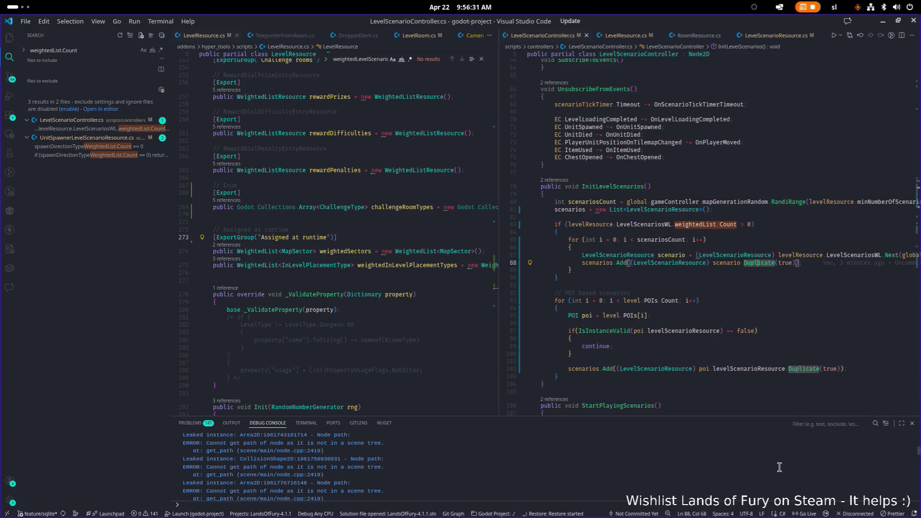
{"action": "left_click", "coordinate": [736, 363]}
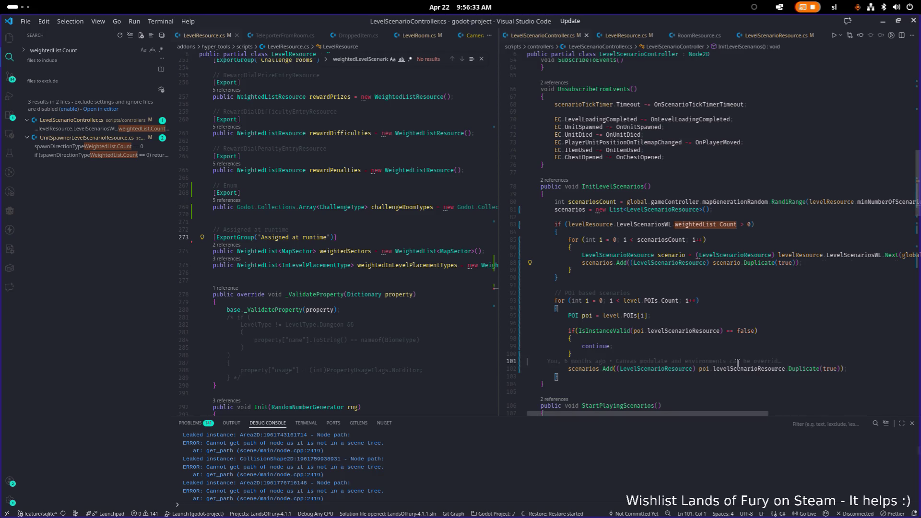
{"action": "mouse_move", "coordinate": [736, 363]}
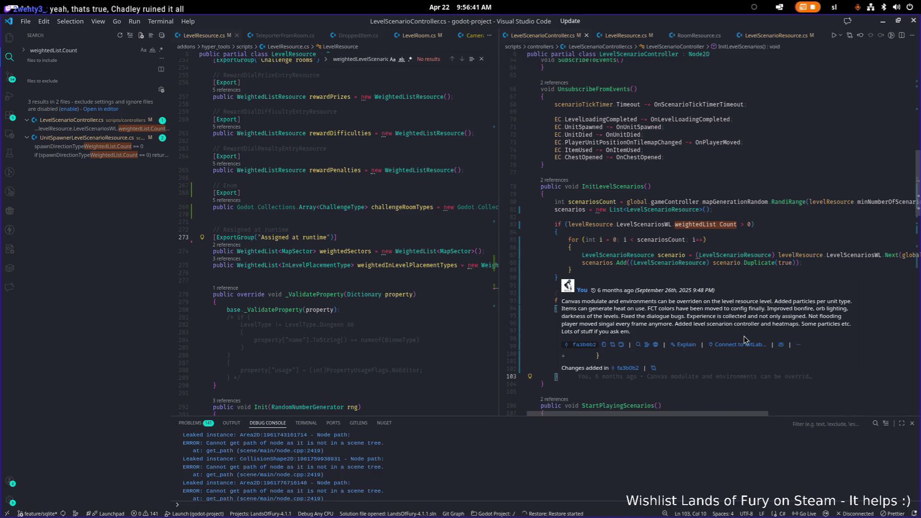
{"action": "left_click", "coordinate": [729, 245]}
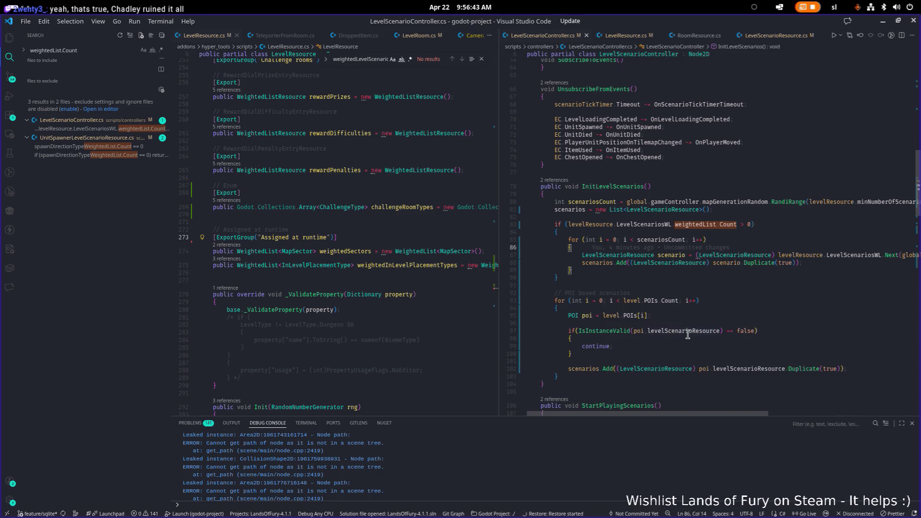
{"action": "mouse_move", "coordinate": [691, 334]}
{"action": "left_click", "coordinate": [683, 339]}
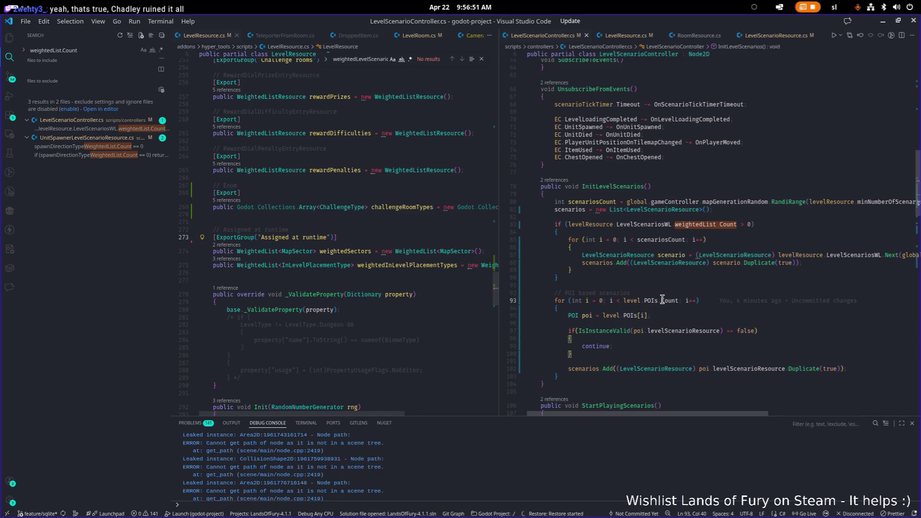
{"action": "left_click", "coordinate": [731, 307]}
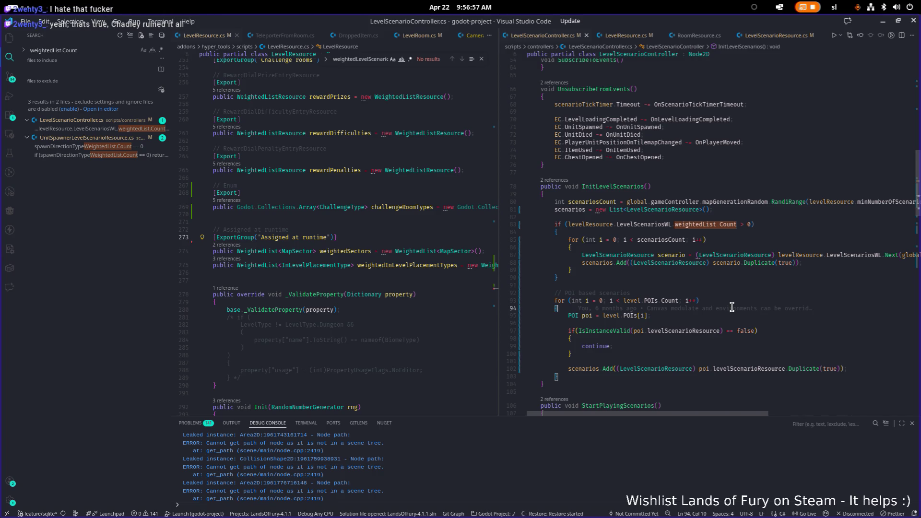
{"action": "left_click", "coordinate": [714, 317]}
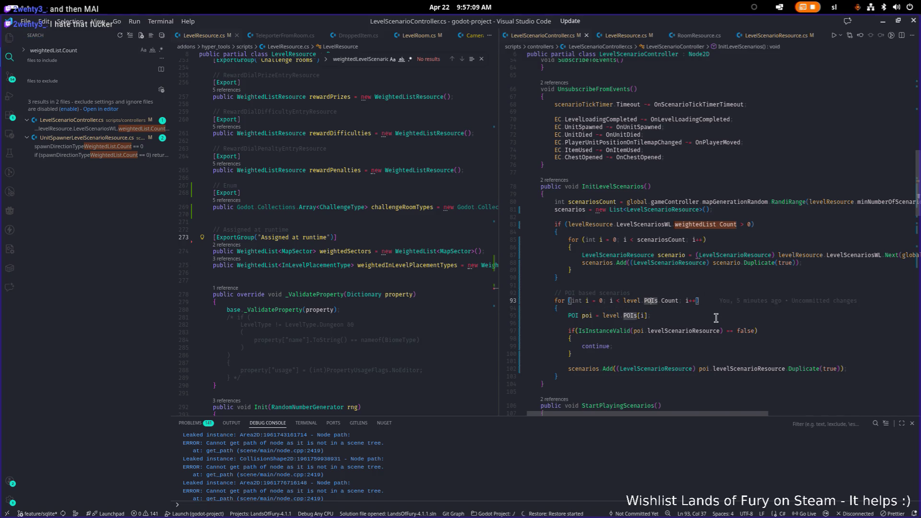
{"action": "key", "text": "Down"}
{"action": "key", "text": "Down"}
{"action": "key", "text": "Down"}
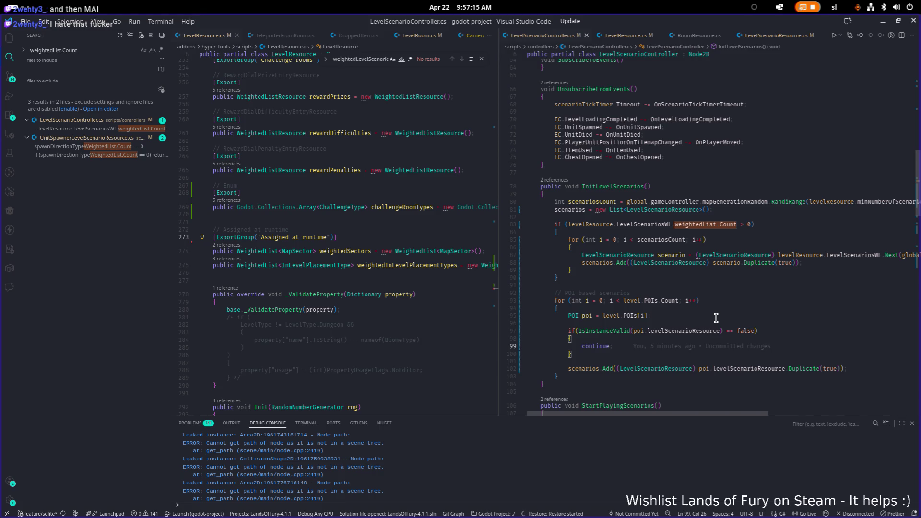
{"action": "key", "text": "Up"}
{"action": "key", "text": "Down"}
{"action": "key", "text": "Up"}
{"action": "key", "text": "Up"}
{"action": "key", "text": "Up"}
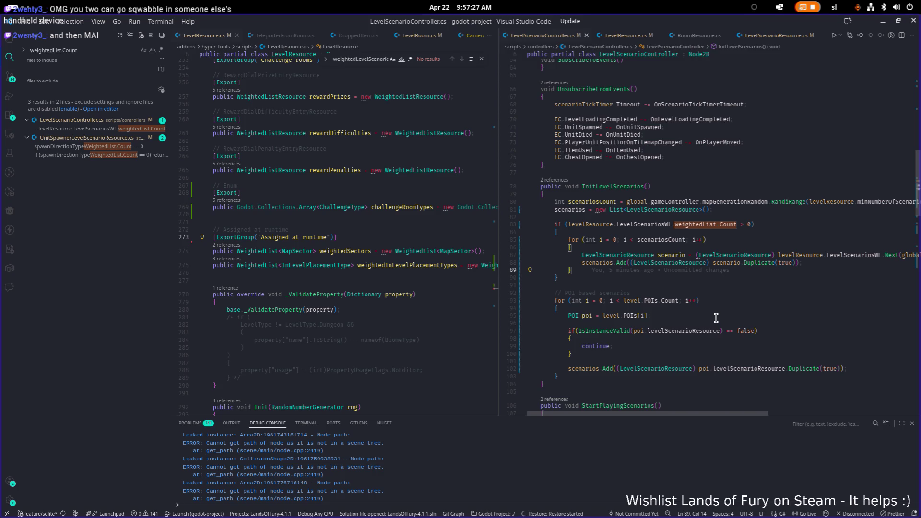
{"action": "key", "text": "Down"}
{"action": "key", "text": "Down"}
{"action": "key", "text": "Down"}
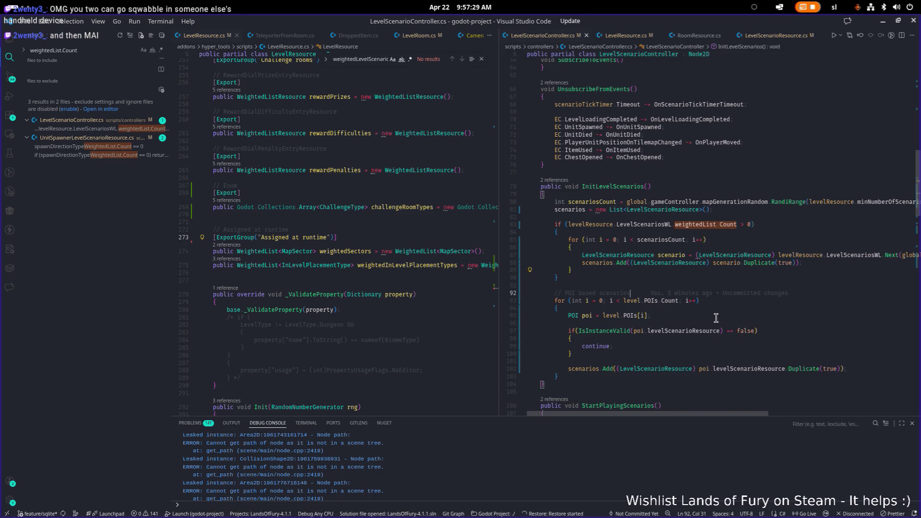
{"action": "key", "text": "Down"}
{"action": "key", "text": "Down"}
{"action": "key", "text": "Down"}
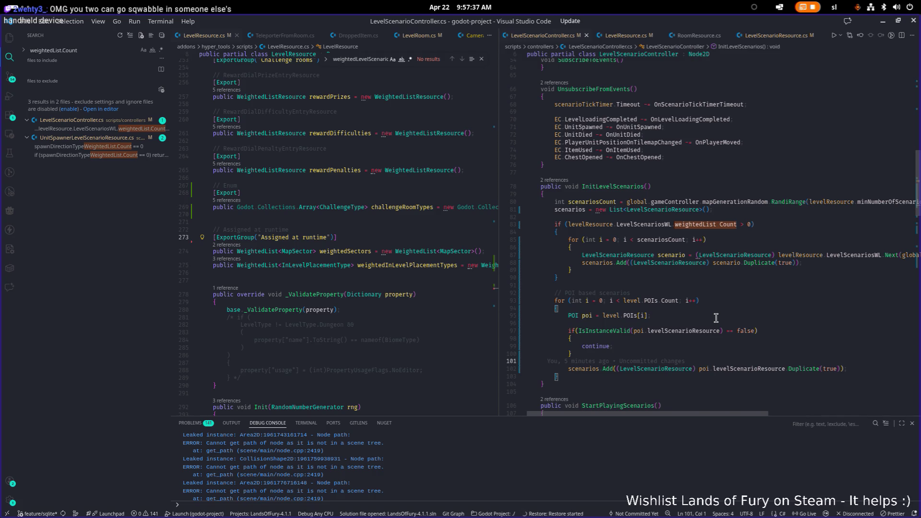
{"action": "key", "text": "ctrl+alt+minus"}
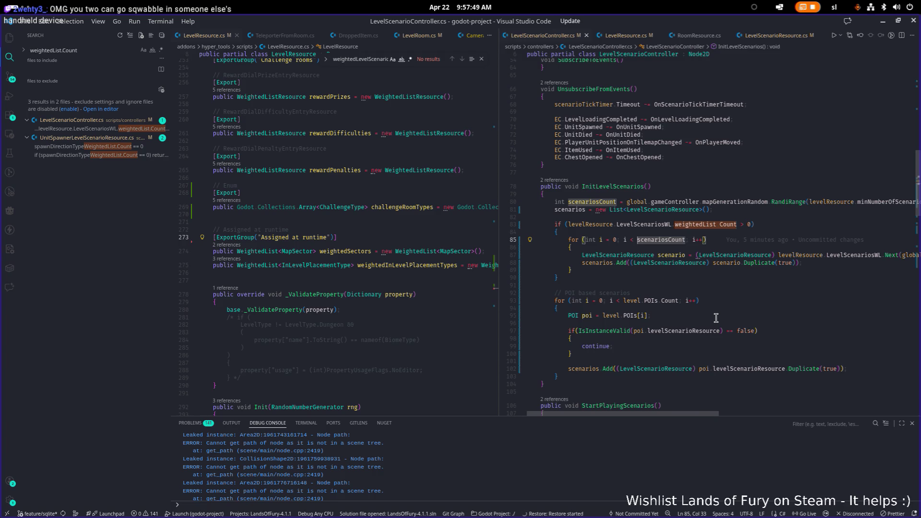
Rebuild the C# project in Godot so EldergladeForest1.tres shows Level Scenarios WL.
{"action": "left_click", "coordinate": [882, 21]}
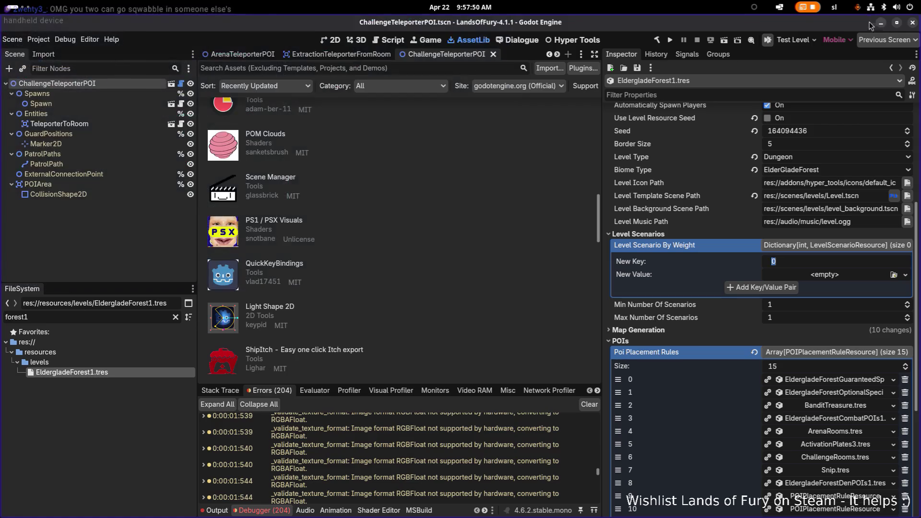
{"action": "left_click", "coordinate": [657, 41]}
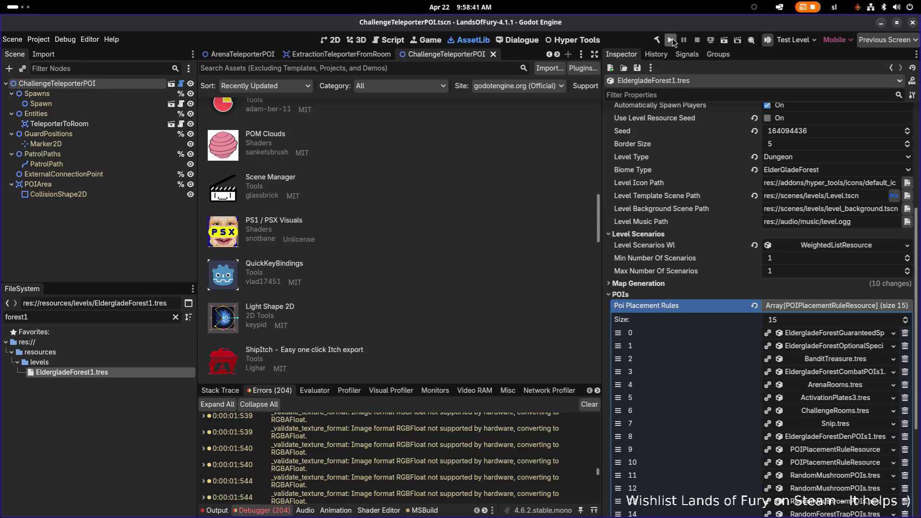
{"action": "key", "text": "alt+Tab"}
{"action": "key", "text": "alt+Tab"}
{"action": "key", "text": "Escape"}
Set Level Scenarios WL to Diminishing and make the new Weight By Variant key an Object.
{"action": "left_click", "coordinate": [851, 247]}
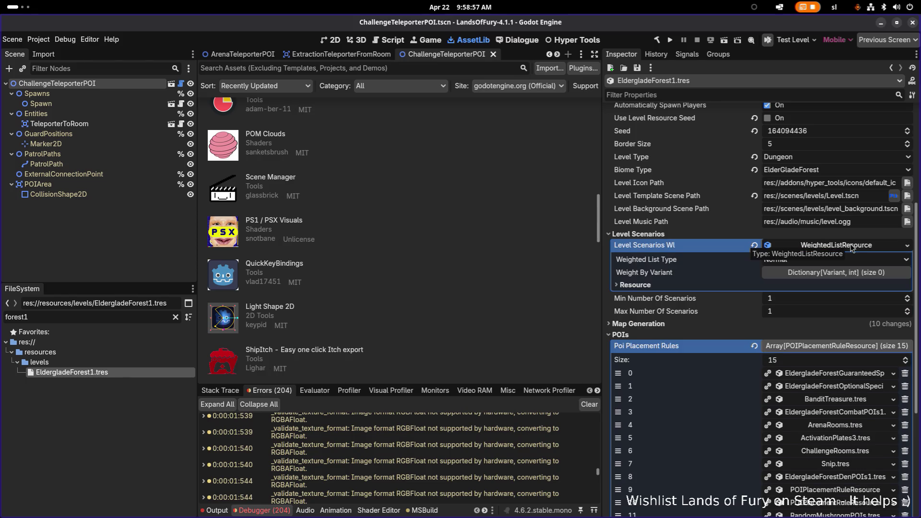
{"action": "left_click", "coordinate": [836, 273]}
{"action": "left_click", "coordinate": [834, 259]}
{"action": "left_click", "coordinate": [818, 287]}
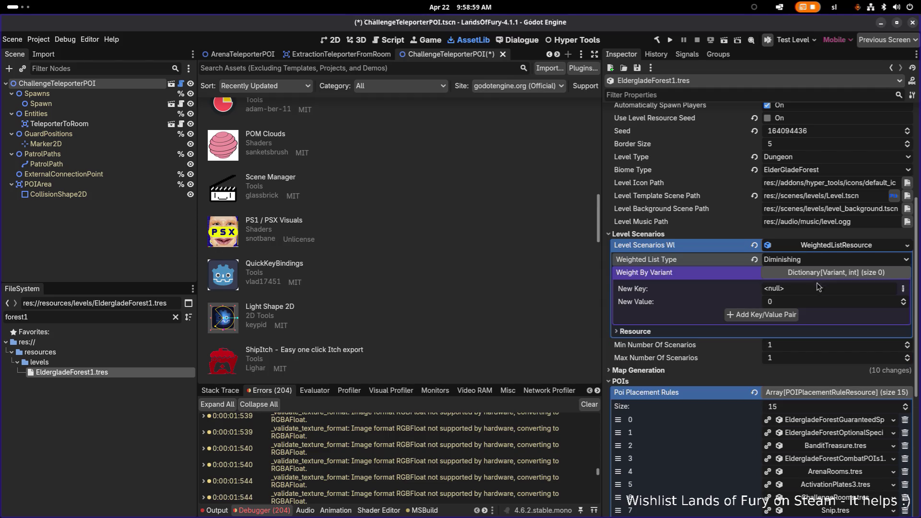
{"action": "left_click", "coordinate": [903, 288]}
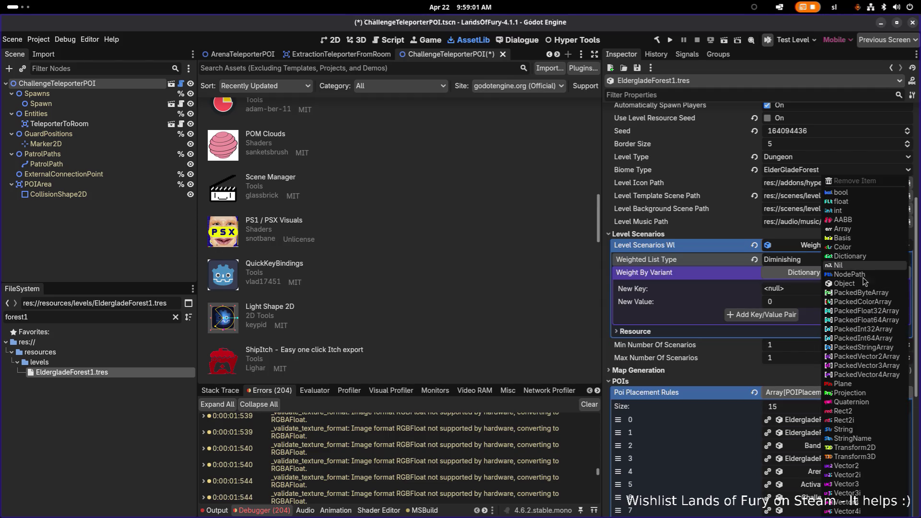
{"action": "left_click", "coordinate": [864, 283]}
Explore the new key's resource and type options, then expand its properties.
{"action": "left_click", "coordinate": [879, 288]}
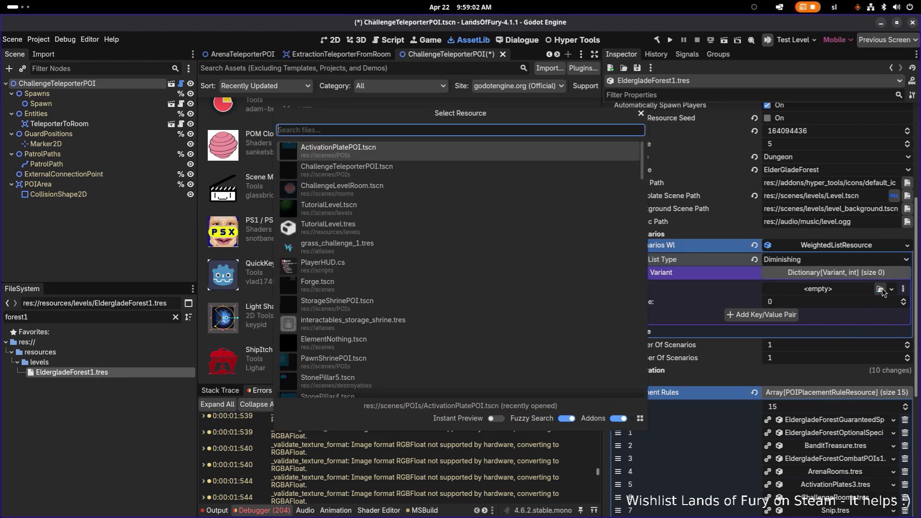
{"action": "left_click", "coordinate": [641, 114]}
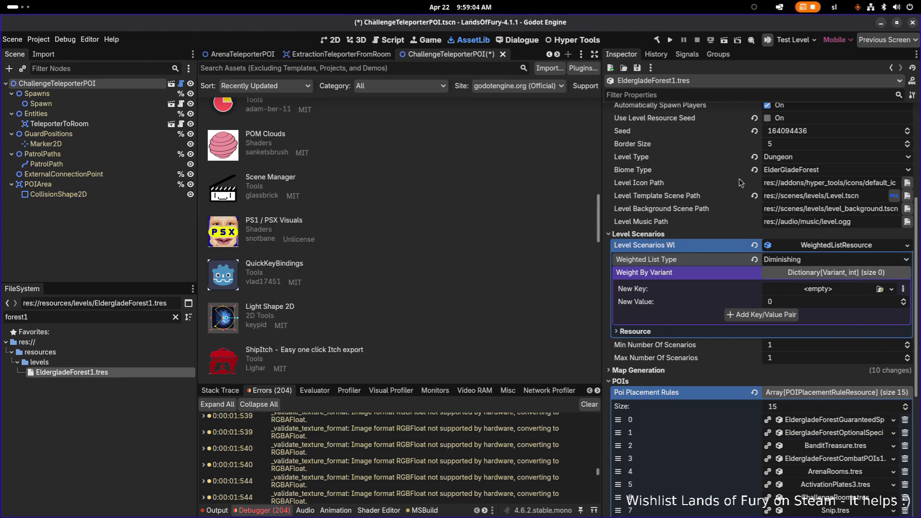
{"action": "left_click", "coordinate": [842, 293]}
{"action": "left_click", "coordinate": [842, 294]}
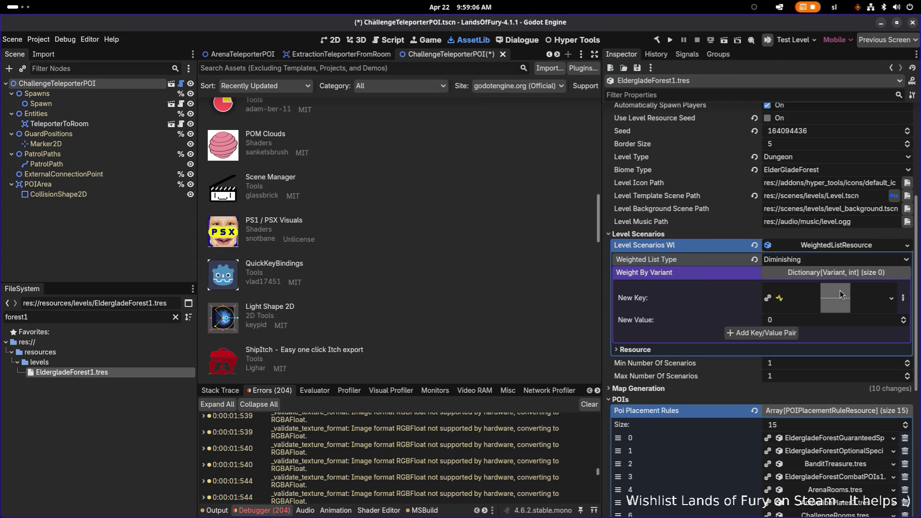
{"action": "left_click", "coordinate": [904, 298]}
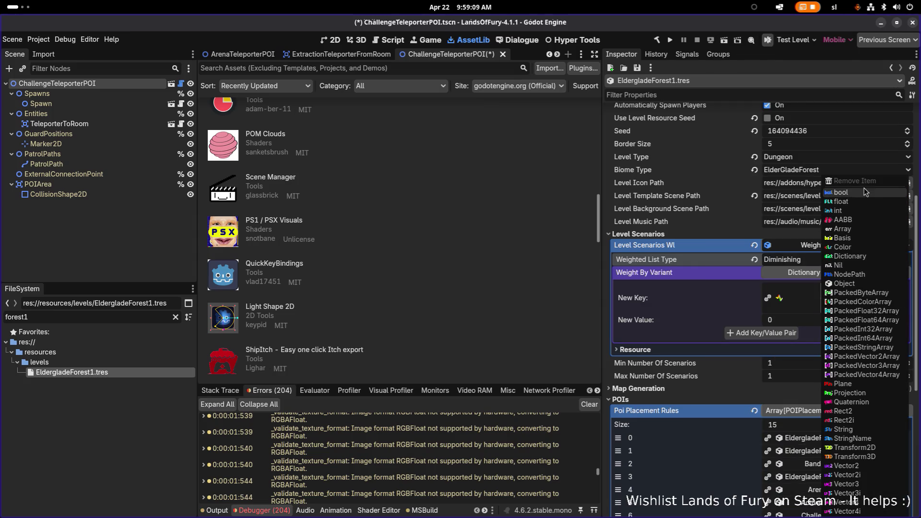
{"action": "left_click", "coordinate": [706, 305]}
{"action": "left_click", "coordinate": [809, 295]}
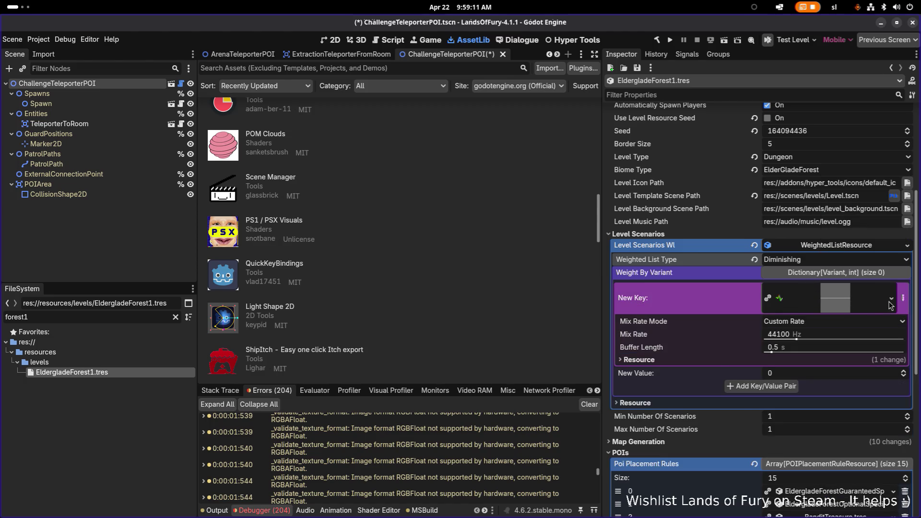
Create a new UnitSpawnerLevelScenarioResource as the pending dictionary key.
{"action": "left_click", "coordinate": [890, 301]}
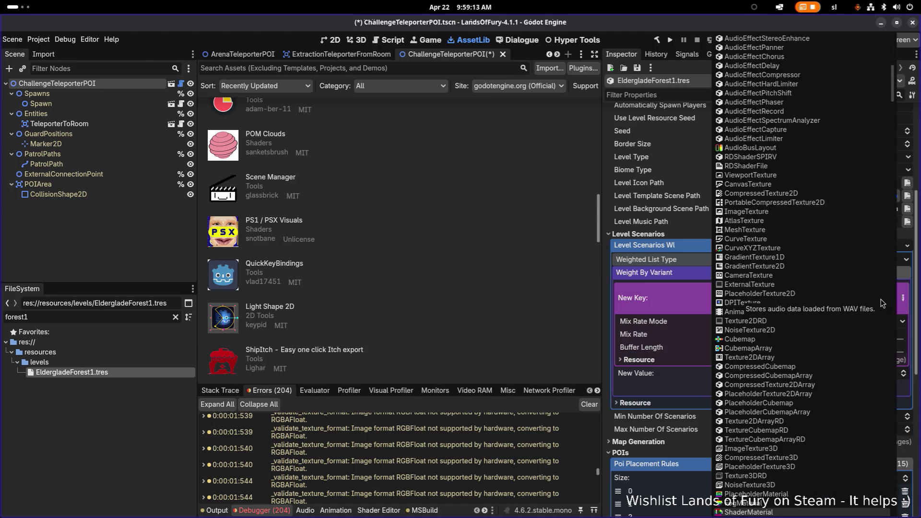
{"action": "scroll", "coordinate": [880, 300], "scroll_direction": "down", "scroll_amount": 10}
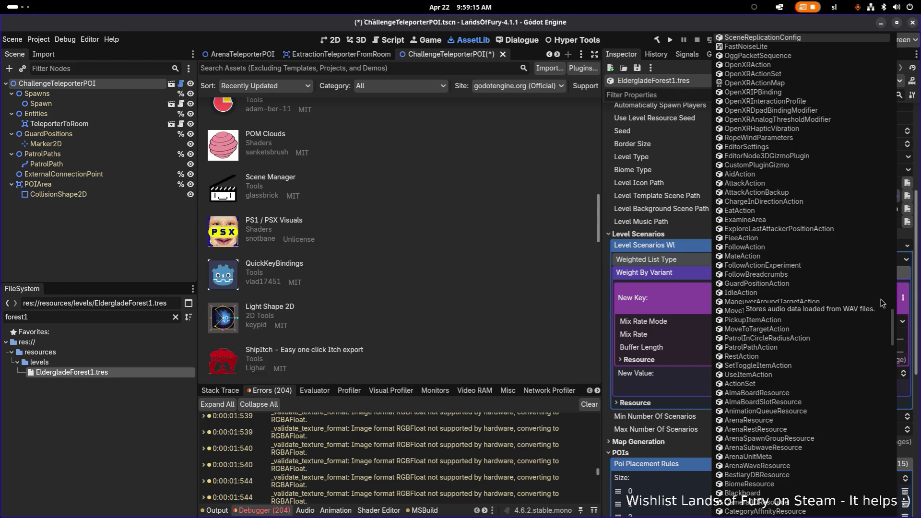
{"action": "scroll", "coordinate": [880, 303], "scroll_direction": "down", "scroll_amount": 10}
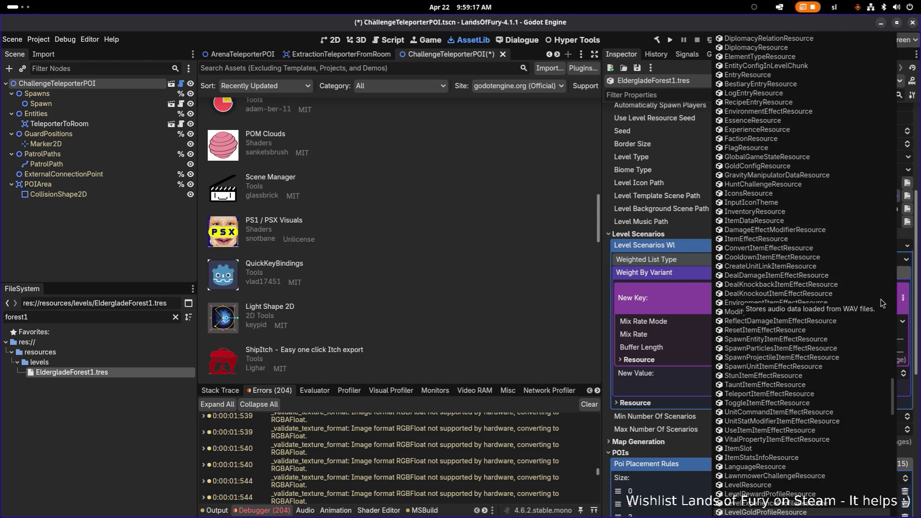
{"action": "scroll", "coordinate": [880, 303], "scroll_direction": "down", "scroll_amount": 3}
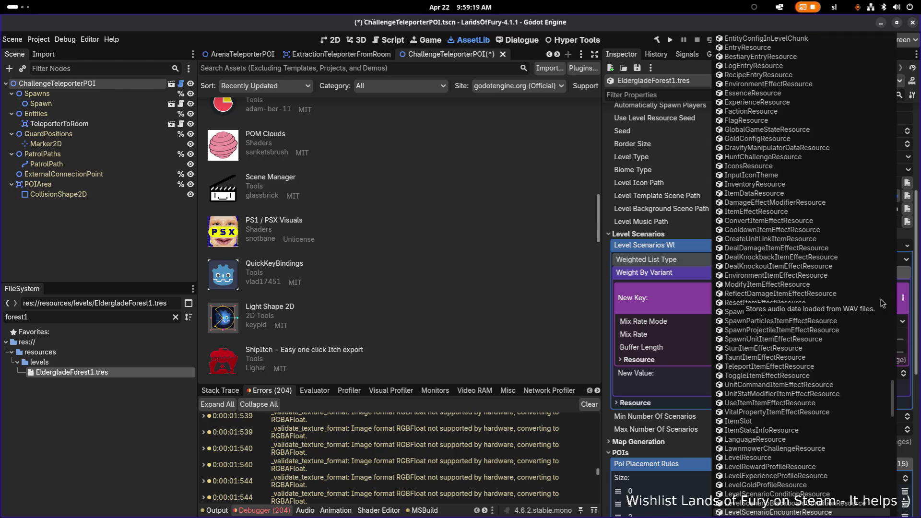
{"action": "scroll", "coordinate": [880, 303], "scroll_direction": "down", "scroll_amount": 1}
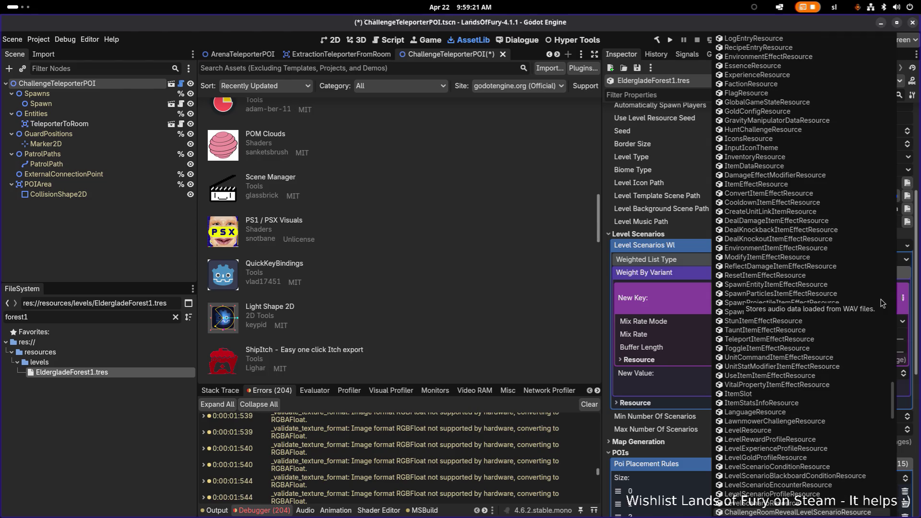
{"action": "key", "text": "Up"}
{"action": "key", "text": "Up"}
{"action": "key", "text": "Up"}
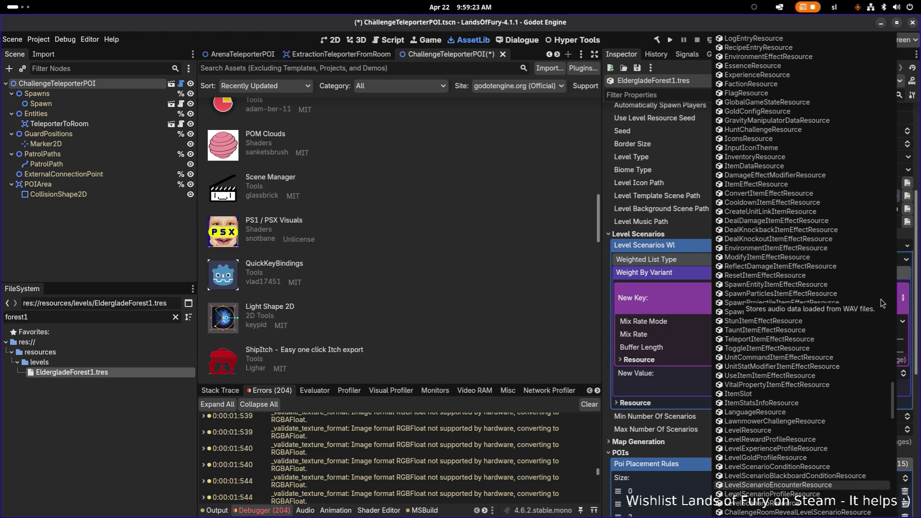
{"action": "key", "text": "Down"}
{"action": "key", "text": "Down"}
{"action": "key", "text": "Down"}
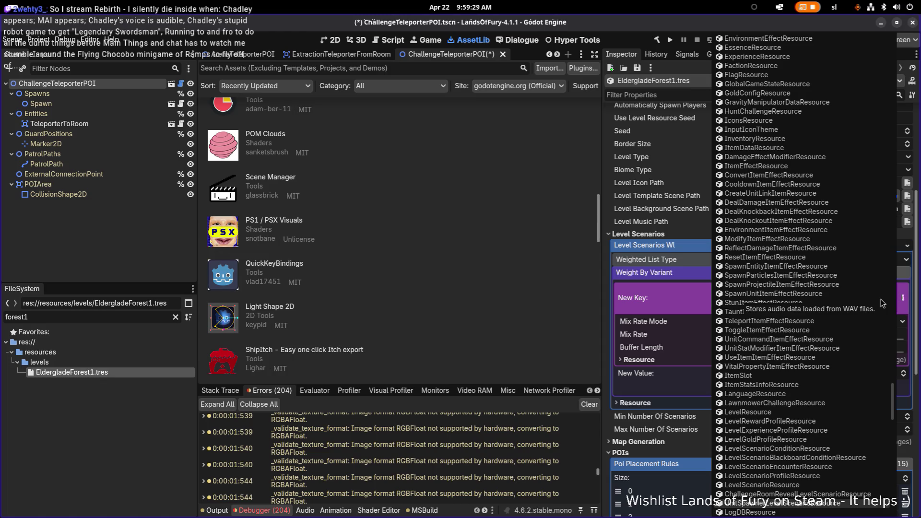
{"action": "key", "text": "Return"}
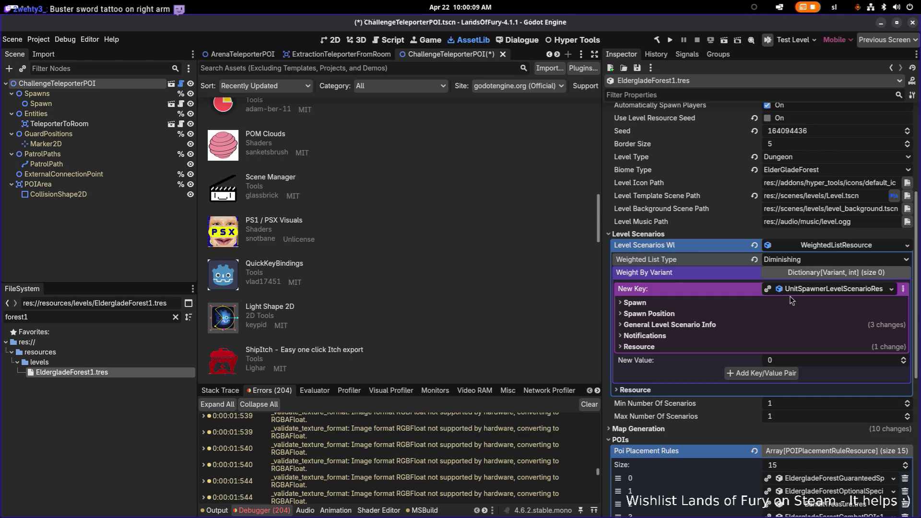
{"action": "left_click", "coordinate": [762, 314]}
{"action": "left_click", "coordinate": [758, 313]}
{"action": "left_click", "coordinate": [751, 326]}
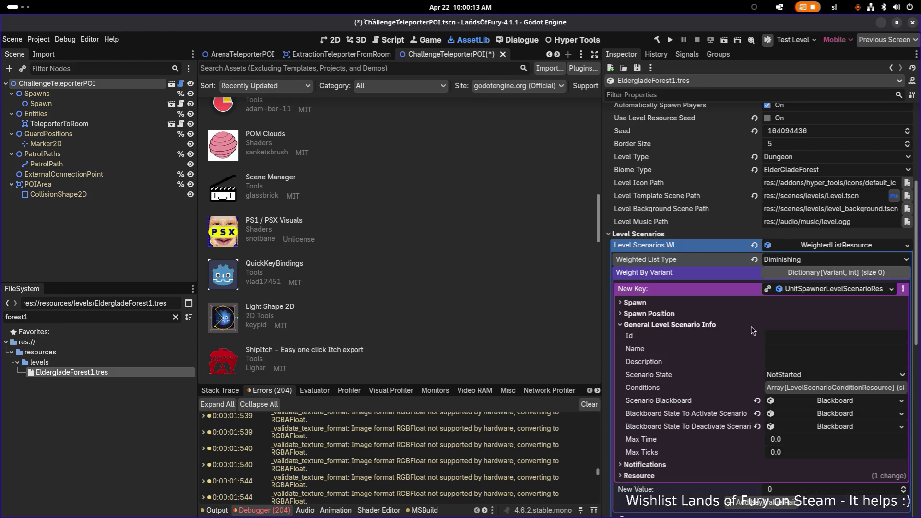
{"action": "left_click", "coordinate": [753, 324]}
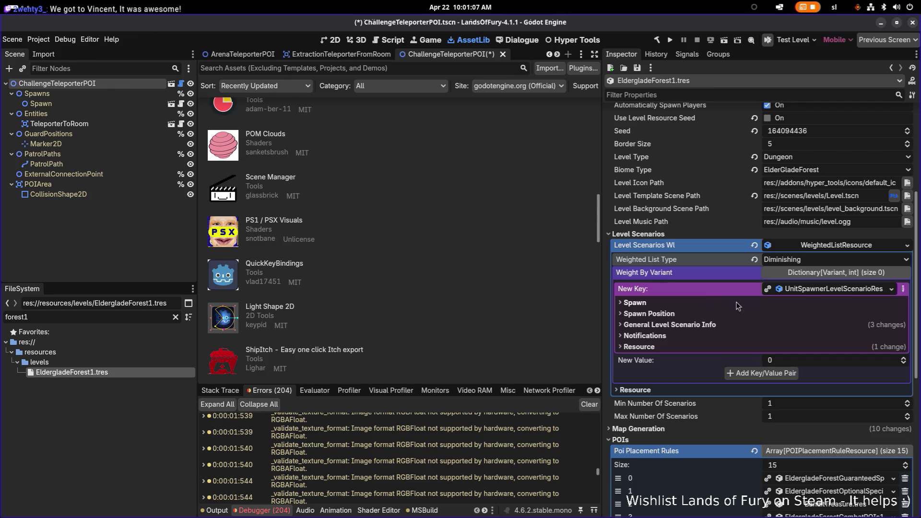
Keep the spawn type as Unit and set the Unit Id to zombie.
{"action": "left_click", "coordinate": [670, 306]}
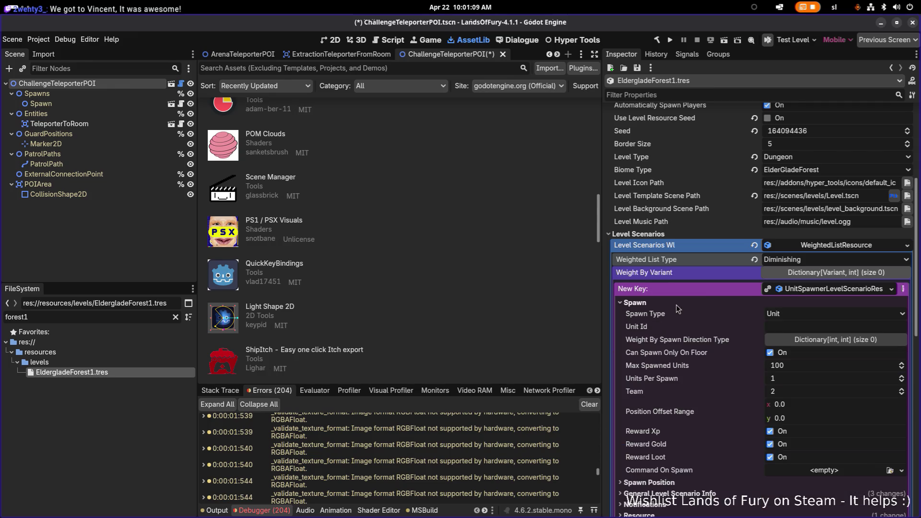
{"action": "left_click", "coordinate": [678, 307]}
{"action": "left_click", "coordinate": [686, 307]}
{"action": "left_click", "coordinate": [820, 314]}
{"action": "left_click", "coordinate": [821, 315]}
{"action": "left_click", "coordinate": [803, 325]}
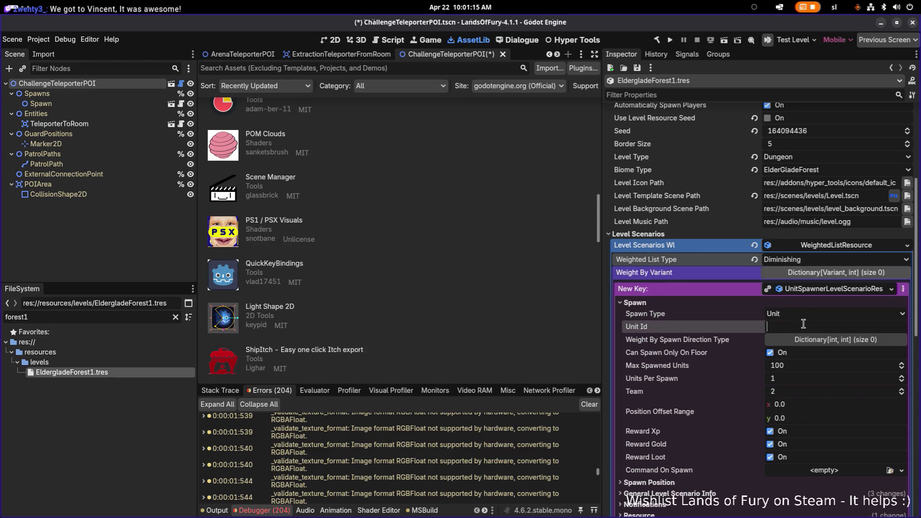
{"action": "type", "text": "zombie"}
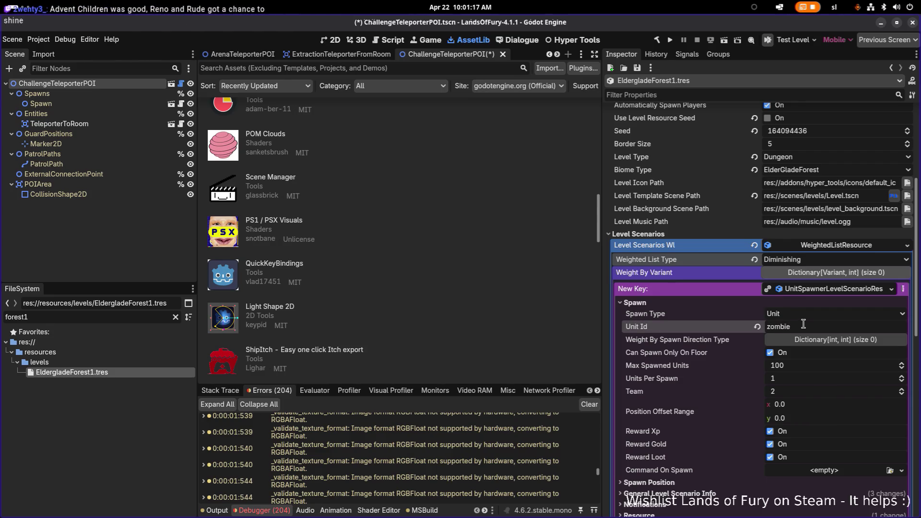
Set Max Spawned Units to 5 and leave Command On Spawn empty.
{"action": "left_click", "coordinate": [824, 367]}
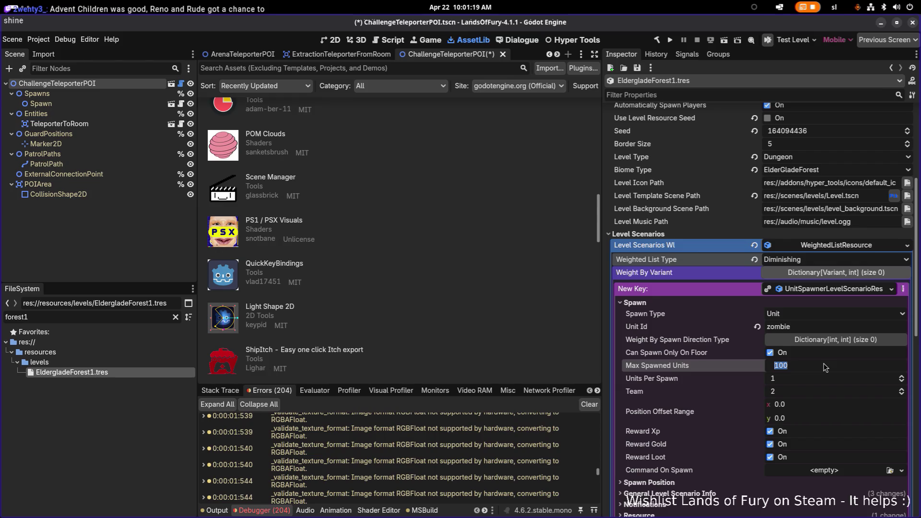
{"action": "type", "text": "5"}
{"action": "key", "text": "Return"}
{"action": "left_click", "coordinate": [849, 473]}
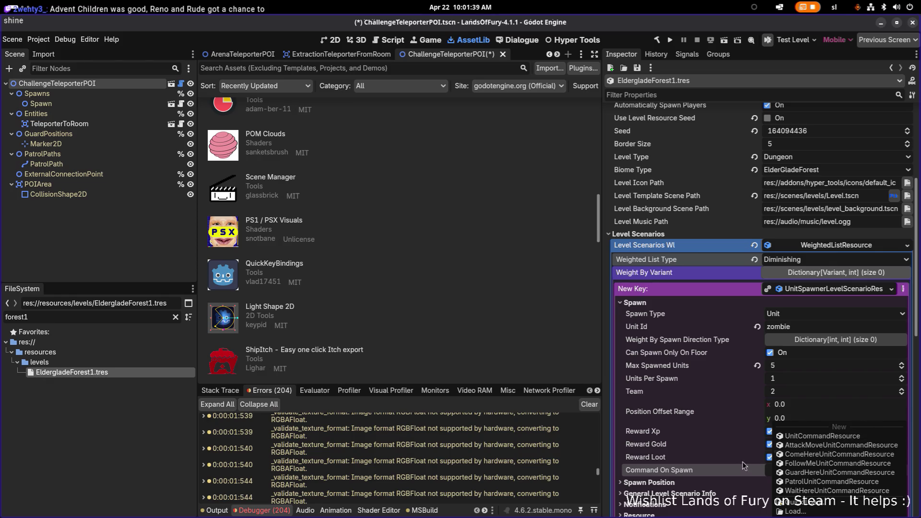
{"action": "left_click", "coordinate": [711, 464]}
Set Spawn Area Type to AroundPlayer and Spawn Position Filter to ClosestToPlayer, then save ChallengeTeleporterPOI.tscn.
{"action": "scroll", "coordinate": [709, 460], "scroll_direction": "down", "scroll_amount": 4}
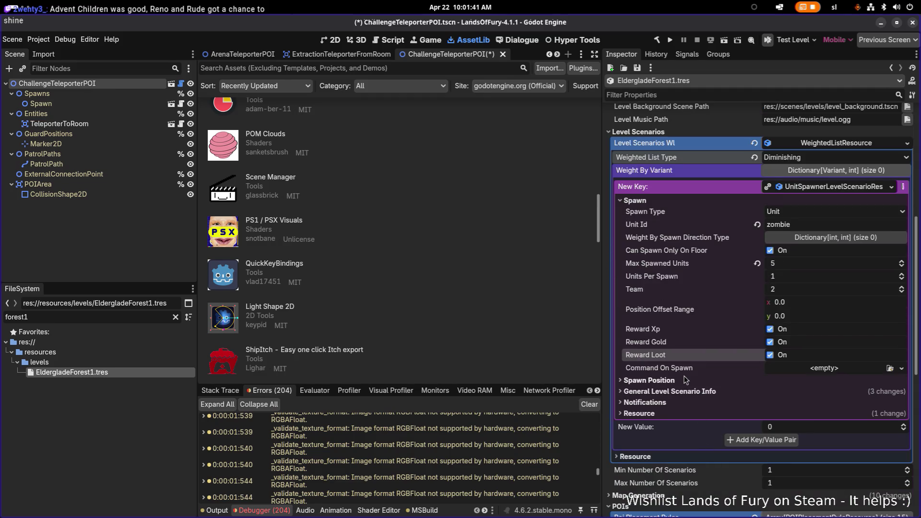
{"action": "left_click", "coordinate": [685, 382]}
{"action": "left_click", "coordinate": [809, 392]}
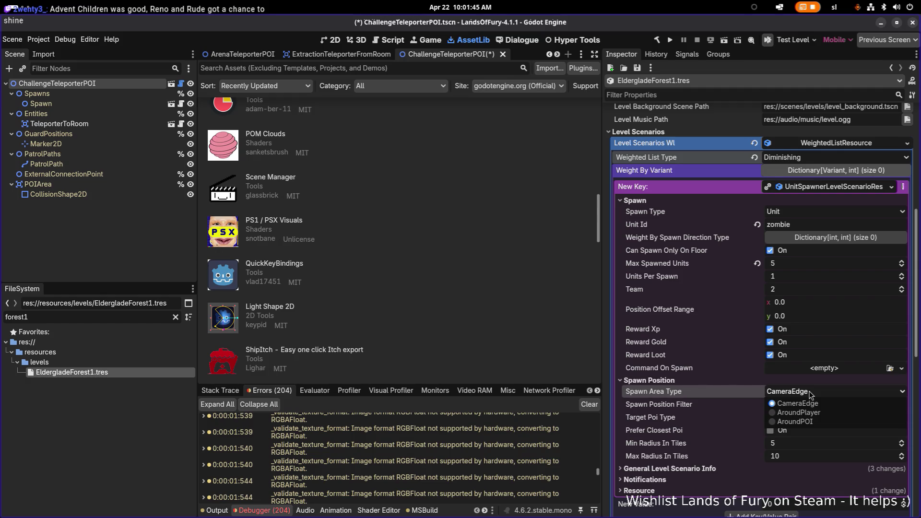
{"action": "left_click", "coordinate": [813, 414]}
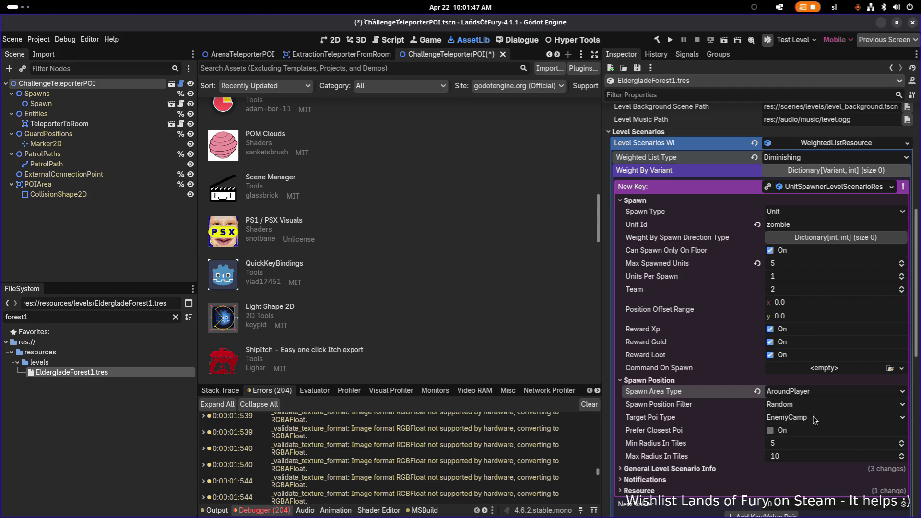
{"action": "left_click", "coordinate": [817, 407]}
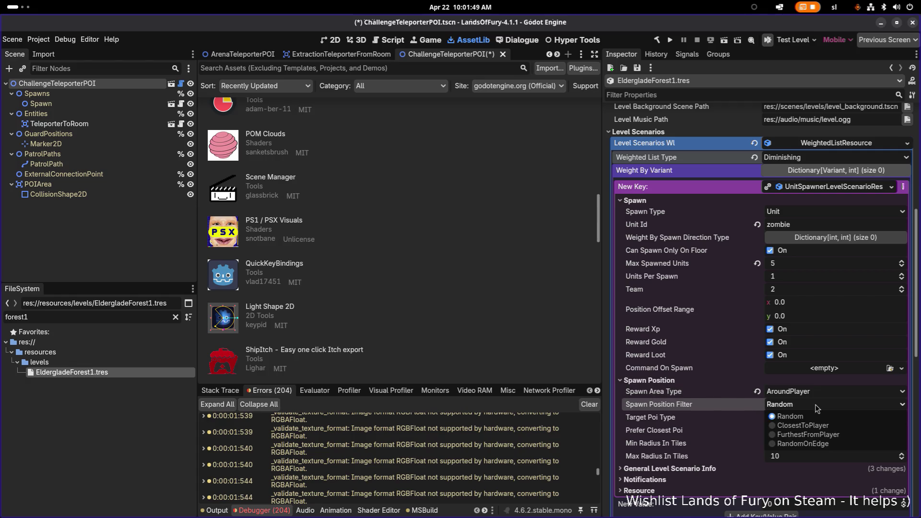
{"action": "left_click", "coordinate": [819, 427]}
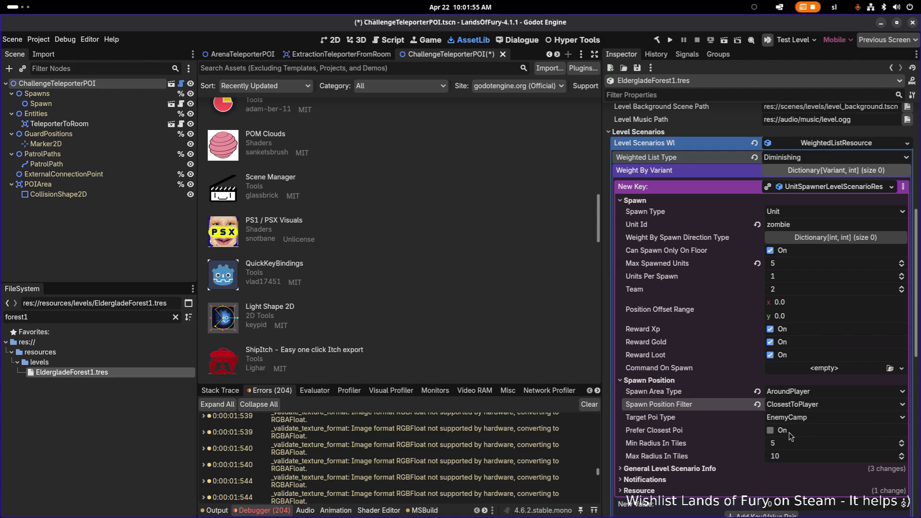
{"action": "left_click", "coordinate": [798, 449]}
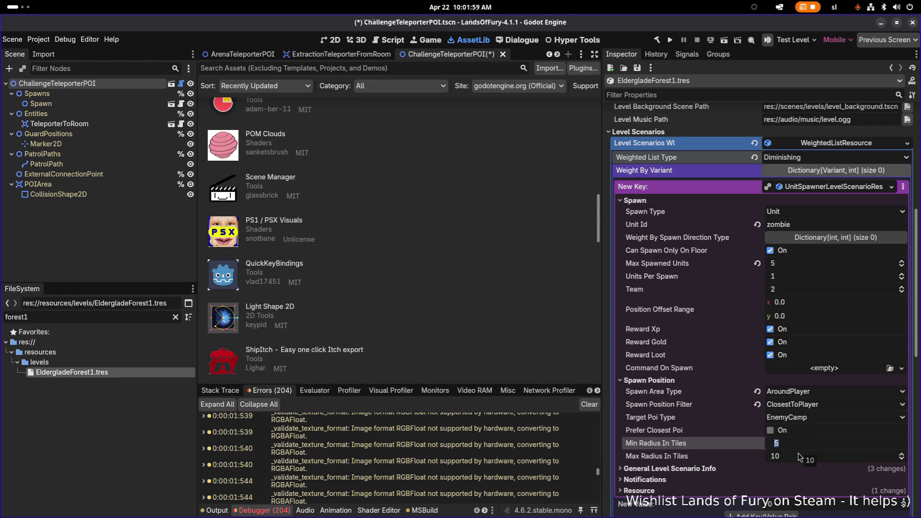
{"action": "key", "text": "ctrl+s"}
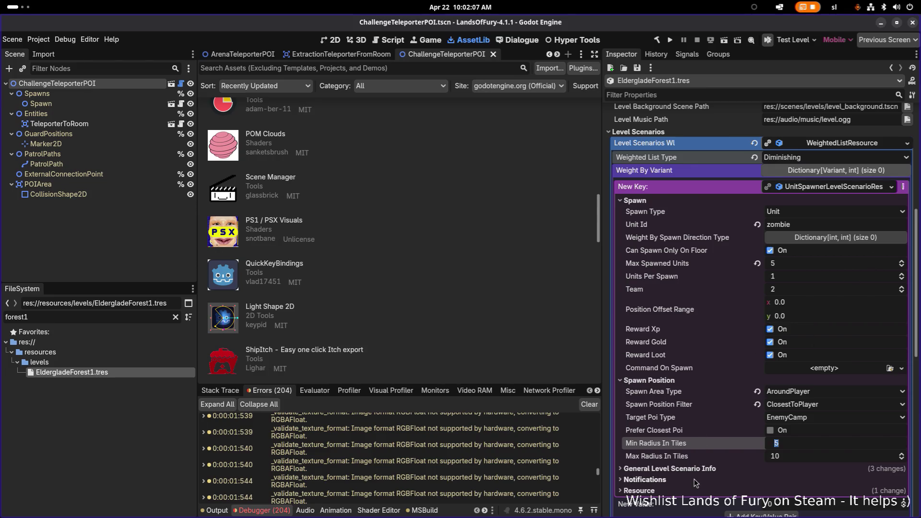
Set Max Ticks to 2.0 under General Level Scenario Info, save, and collapse the scenario.
{"action": "scroll", "coordinate": [696, 483], "scroll_direction": "down", "scroll_amount": 5}
{"action": "scroll", "coordinate": [720, 389], "scroll_direction": "up", "scroll_amount": 5}
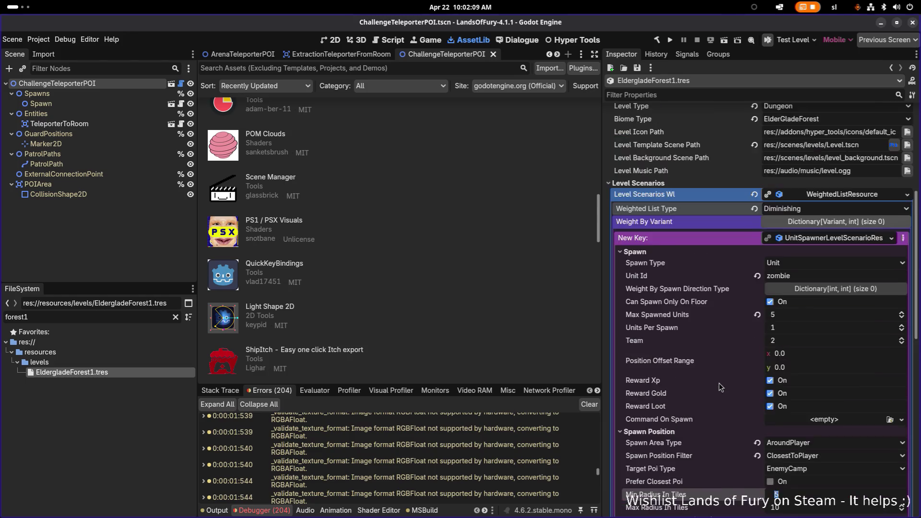
{"action": "scroll", "coordinate": [722, 389], "scroll_direction": "down", "scroll_amount": 3}
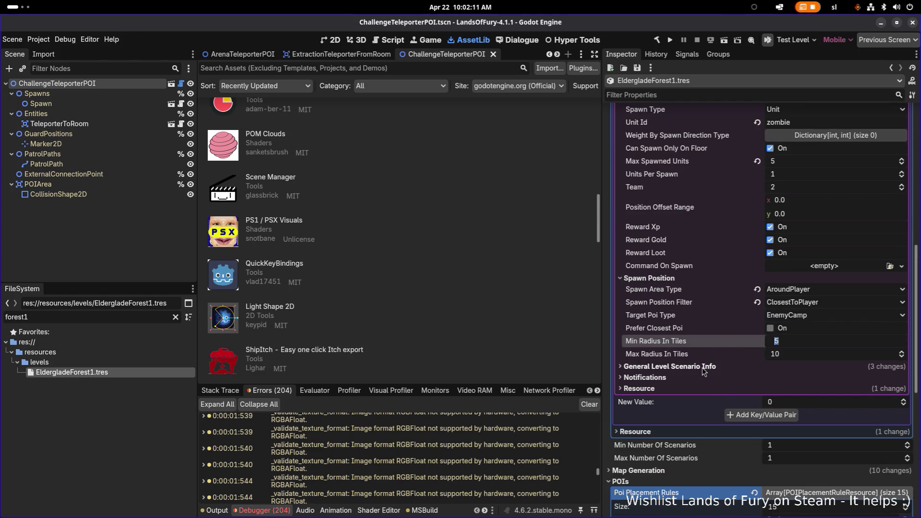
{"action": "left_click", "coordinate": [704, 367]}
{"action": "scroll", "coordinate": [729, 373], "scroll_direction": "down", "scroll_amount": 3}
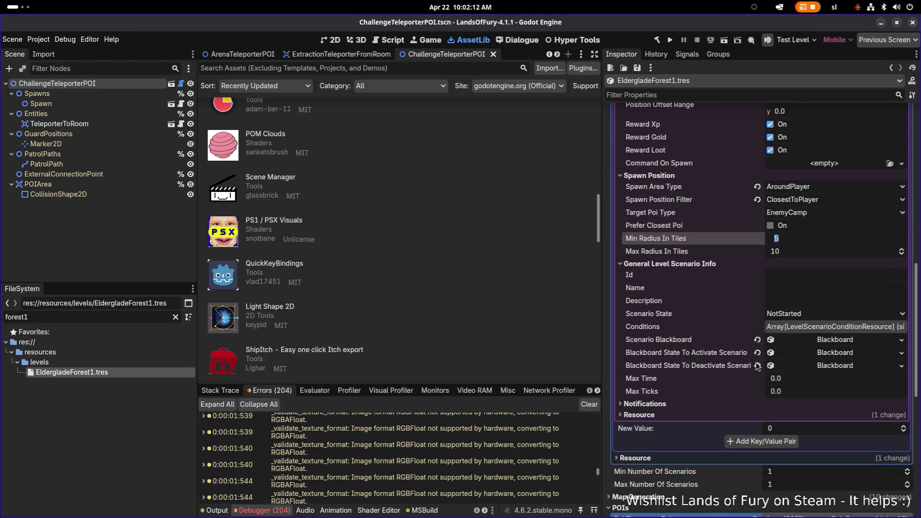
{"action": "left_click", "coordinate": [808, 389]}
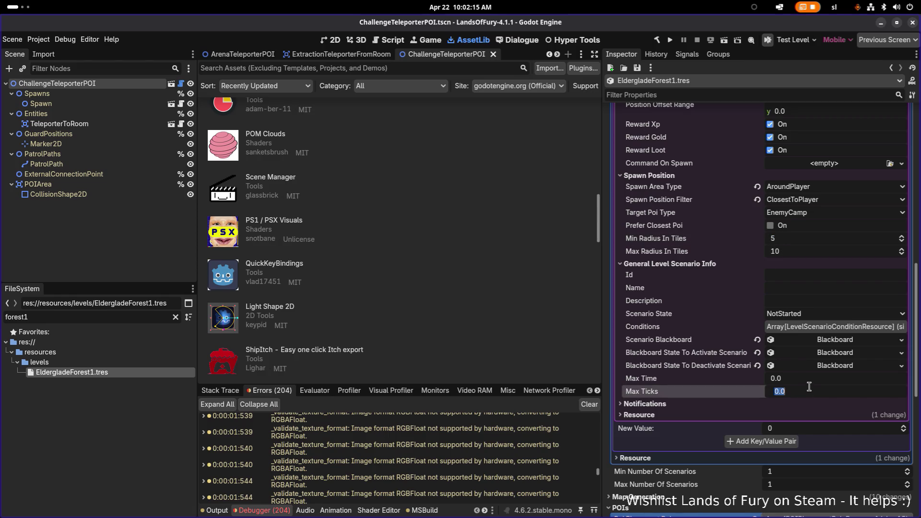
{"action": "type", "text": "2"}
{"action": "key", "text": "Return"}
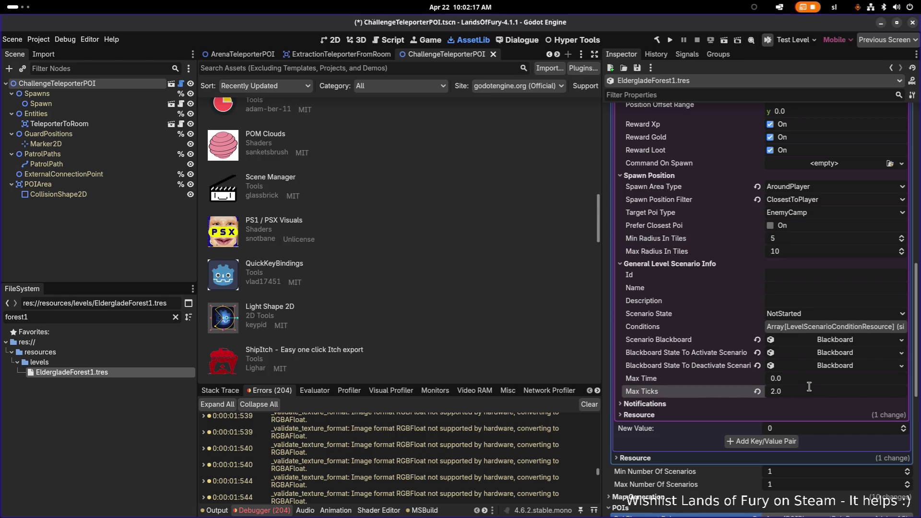
{"action": "key", "text": "ctrl+s"}
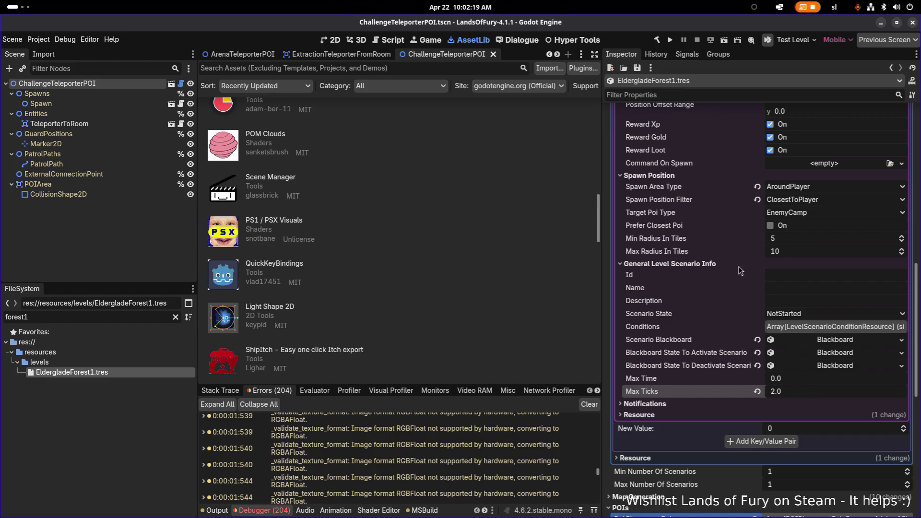
{"action": "scroll", "coordinate": [815, 193], "scroll_direction": "up", "scroll_amount": 5}
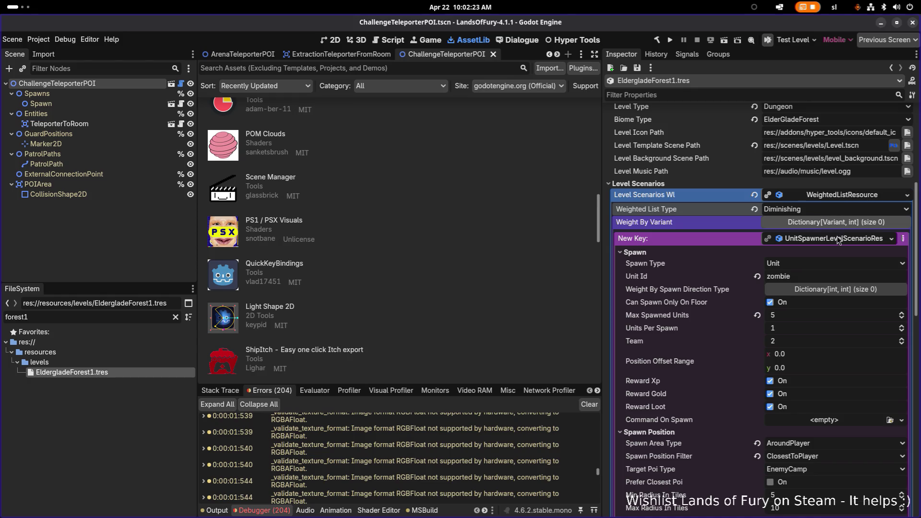
{"action": "left_click", "coordinate": [839, 239]}
{"action": "key", "text": "alt+Tab"}
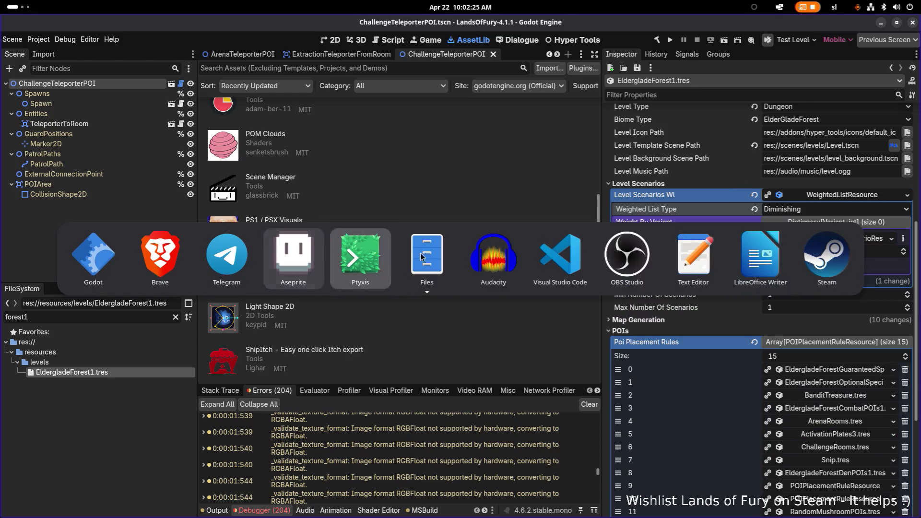
Resize the LevelResource.cs and LevelScenarioController.cs panes and review the scenario count check in StartPlayingScenarios.
{"action": "left_click", "coordinate": [573, 253]}
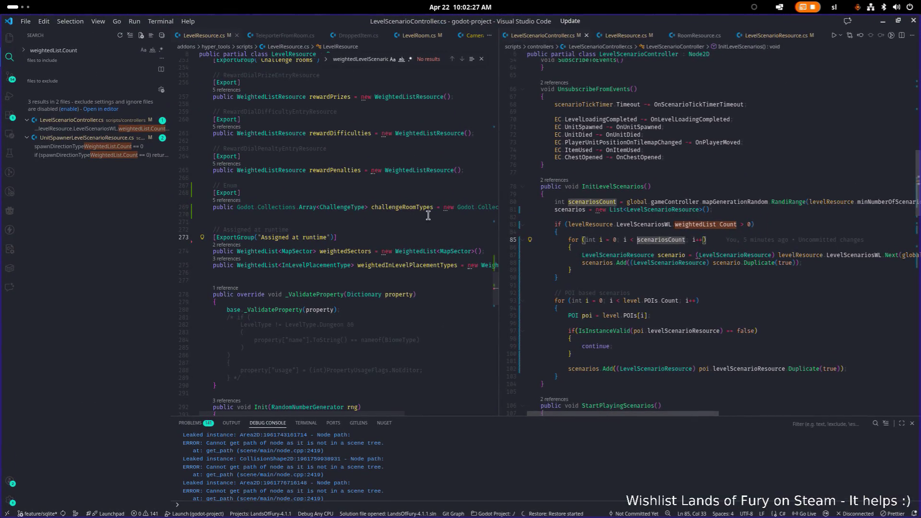
{"action": "left_click_drag", "start_coordinate": [499, 213], "coordinate": [541, 214]}
{"action": "left_click", "coordinate": [207, 220]}
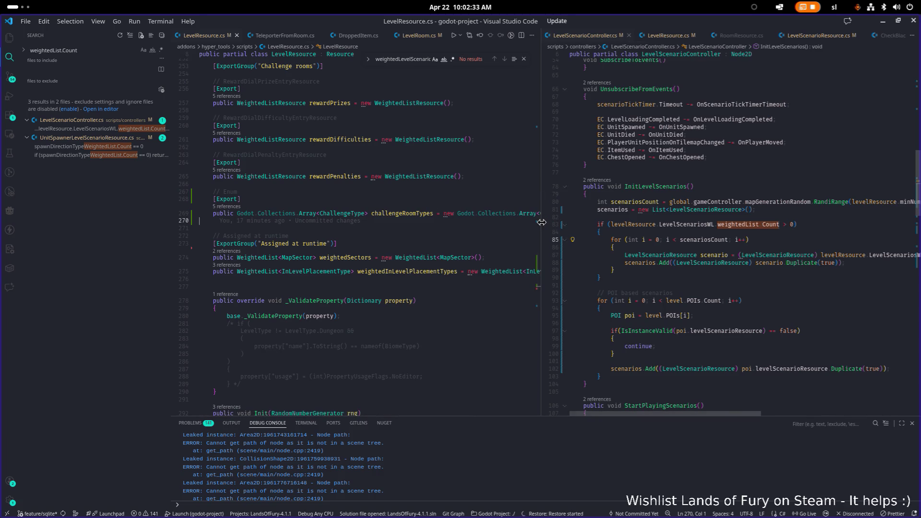
{"action": "left_click", "coordinate": [551, 221]}
{"action": "left_click", "coordinate": [628, 227]}
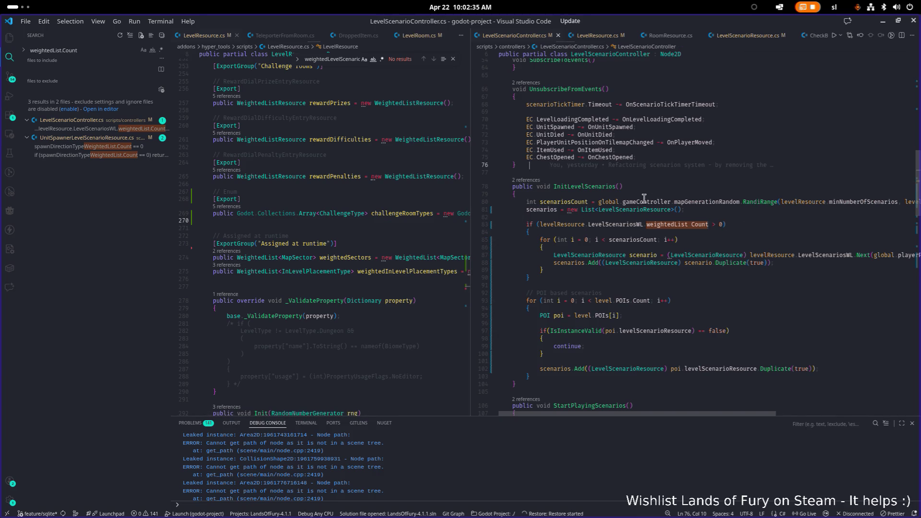
{"action": "scroll", "coordinate": [624, 216], "scroll_direction": "up", "scroll_amount": 10}
{"action": "scroll", "coordinate": [621, 209], "scroll_direction": "down", "scroll_amount": 15}
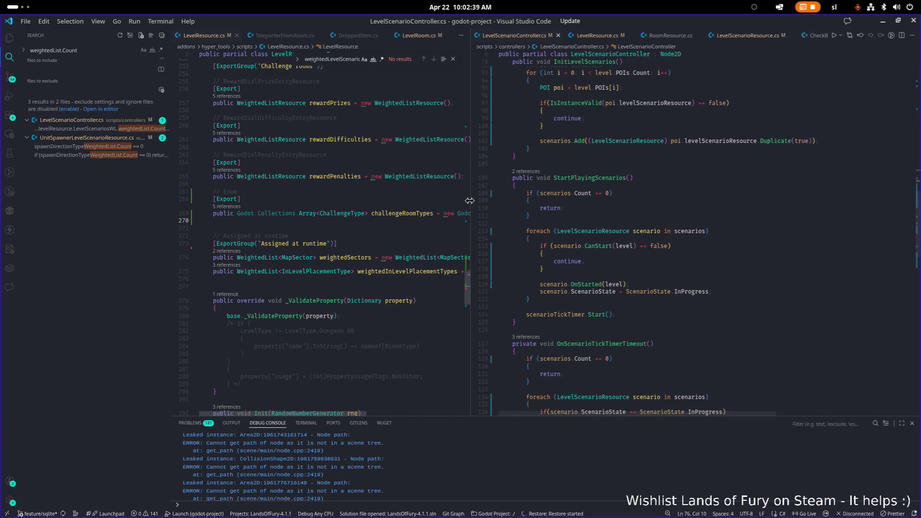
{"action": "left_click", "coordinate": [653, 199]}
Open UnitSpawnerLevelScenarioResource.cs through quick file search.
{"action": "key", "text": "ctrl+p"}
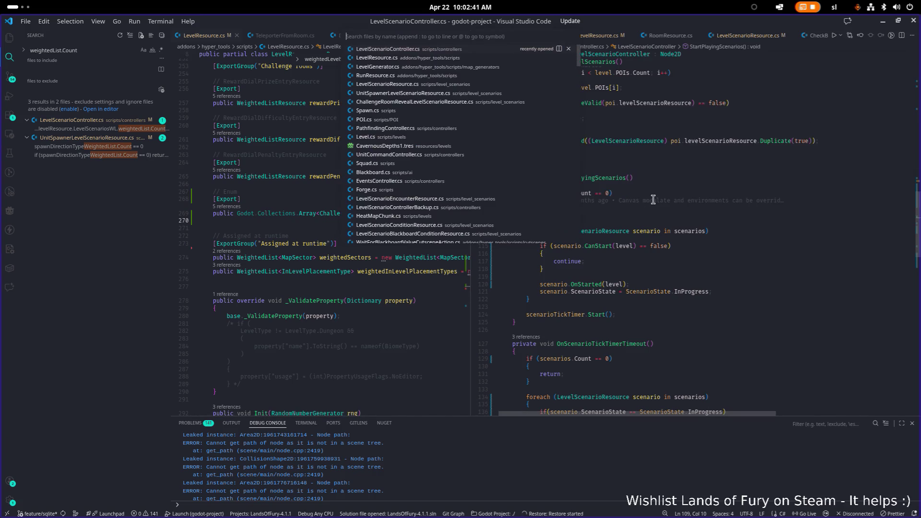
{"action": "type", "text": "leve"}
{"action": "key", "text": "Escape"}
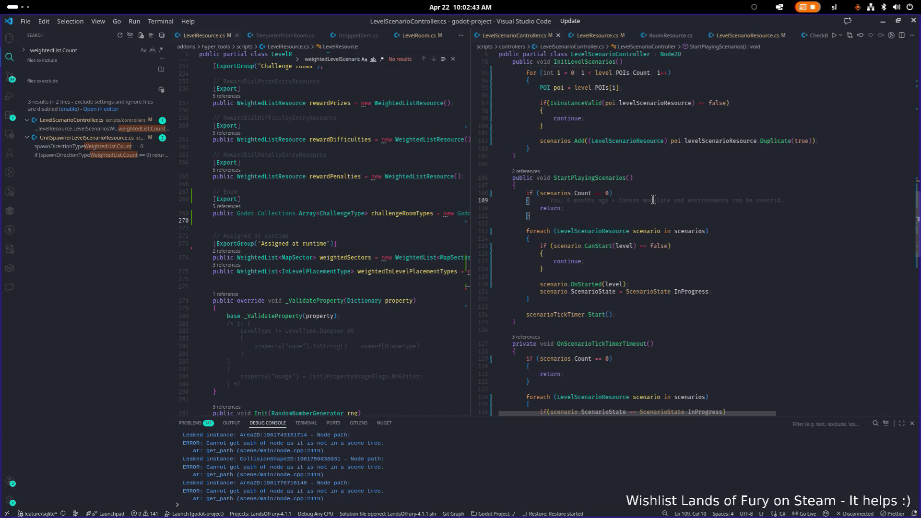
{"action": "key", "text": "ctrl+p"}
{"action": "type", "text": "spawn"}
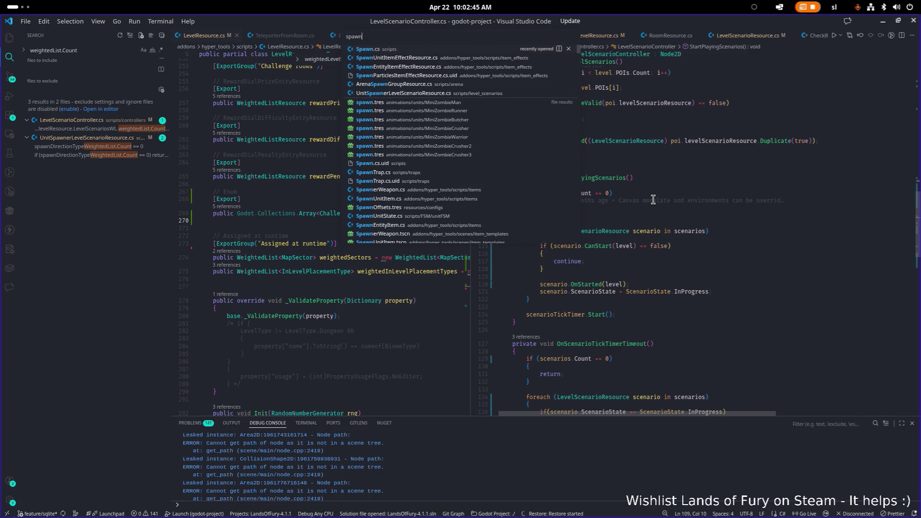
{"action": "key", "text": "Down"}
{"action": "key", "text": "Down"}
{"action": "key", "text": "Down"}
{"action": "key", "text": "Return"}
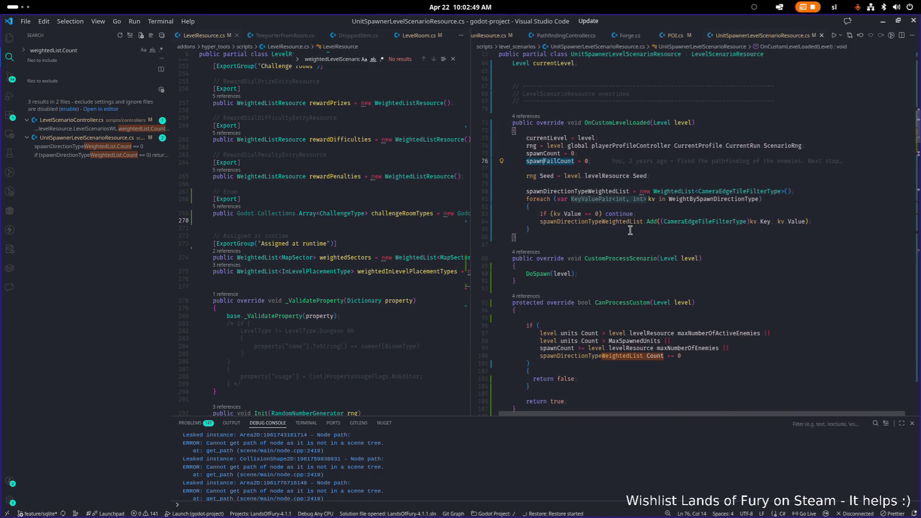
{"action": "scroll", "coordinate": [662, 209], "scroll_direction": "down", "scroll_amount": 7}
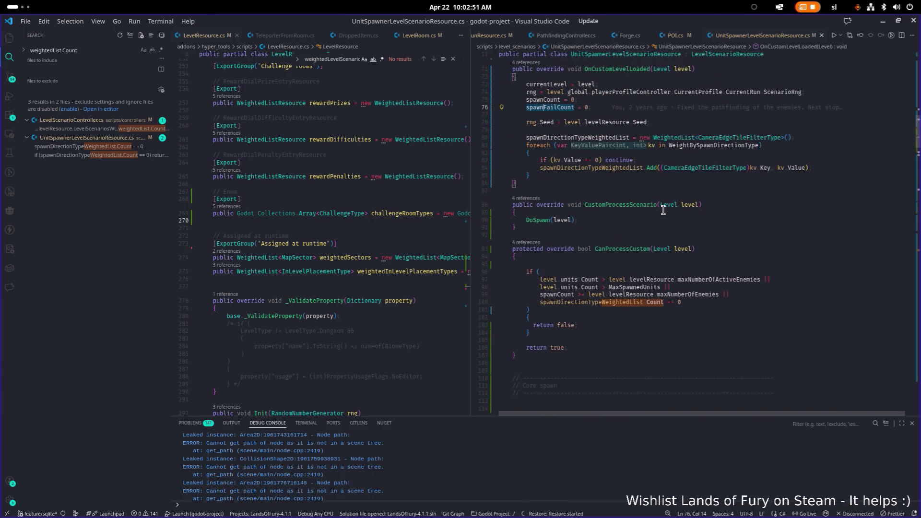
{"action": "scroll", "coordinate": [662, 210], "scroll_direction": "down", "scroll_amount": 2}
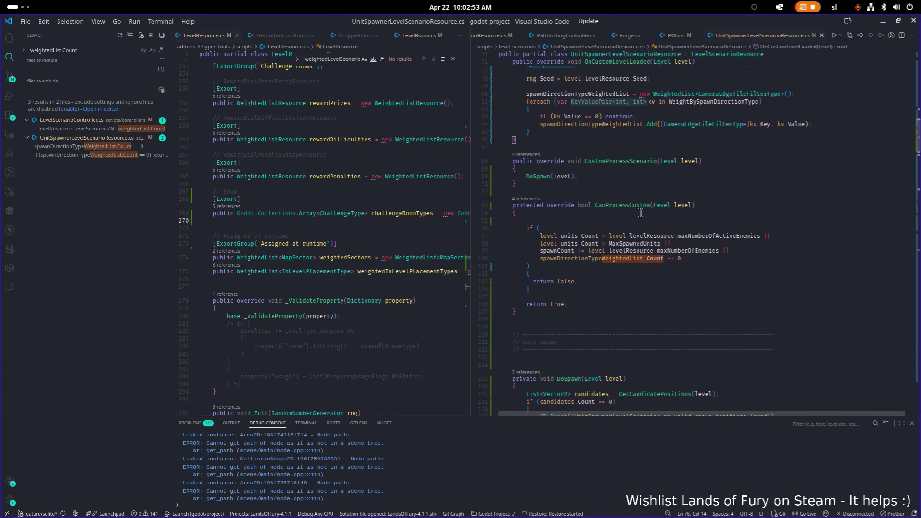
Put a breakpoint on the DoSpawn call in CanProcessCustom and launch the game with F5.
{"action": "left_click", "coordinate": [687, 221]}
{"action": "scroll", "coordinate": [698, 221], "scroll_direction": "down", "scroll_amount": 2}
{"action": "scroll", "coordinate": [669, 220], "scroll_direction": "up", "scroll_amount": 3}
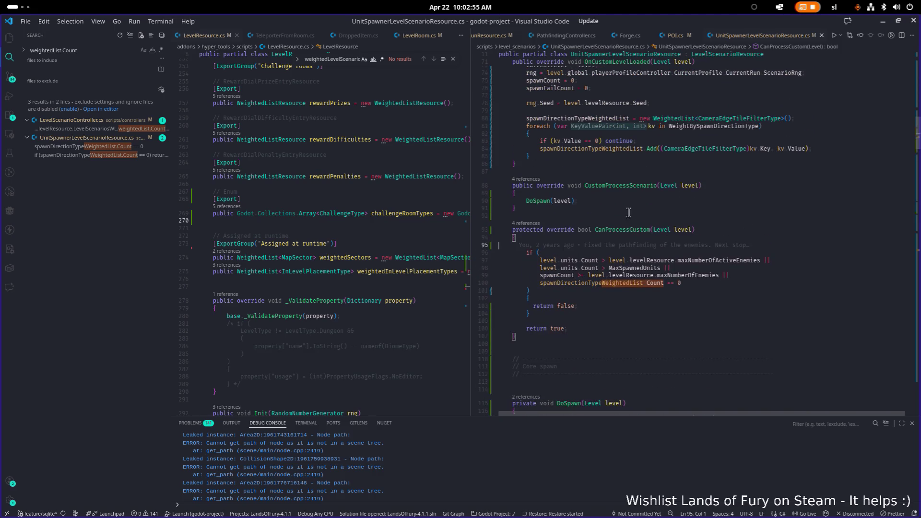
{"action": "left_click", "coordinate": [473, 201]}
{"action": "left_click", "coordinate": [547, 208]}
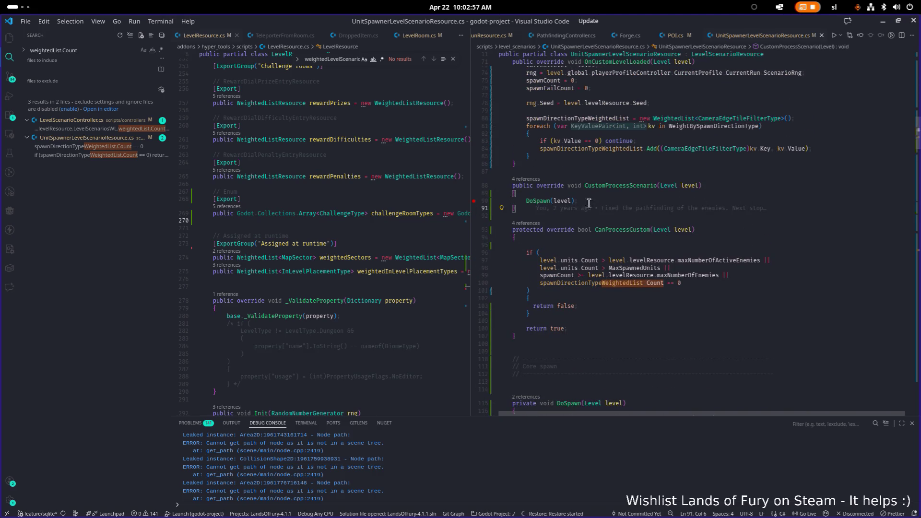
{"action": "left_click", "coordinate": [9, 96]}
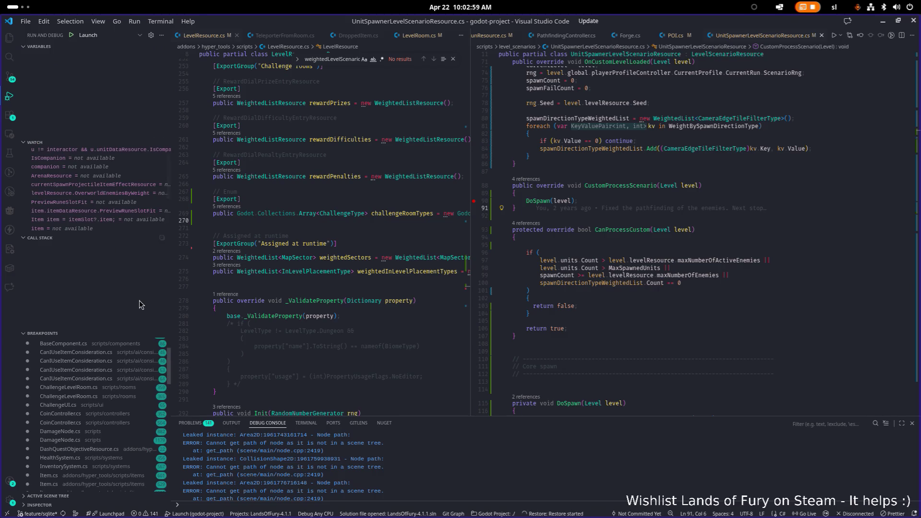
{"action": "scroll", "coordinate": [109, 410], "scroll_direction": "down", "scroll_amount": 5}
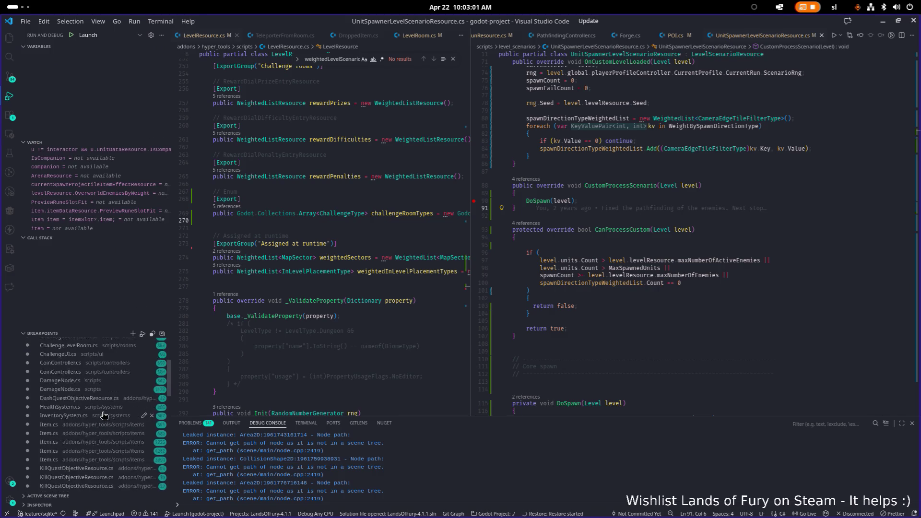
{"action": "left_click", "coordinate": [753, 277]}
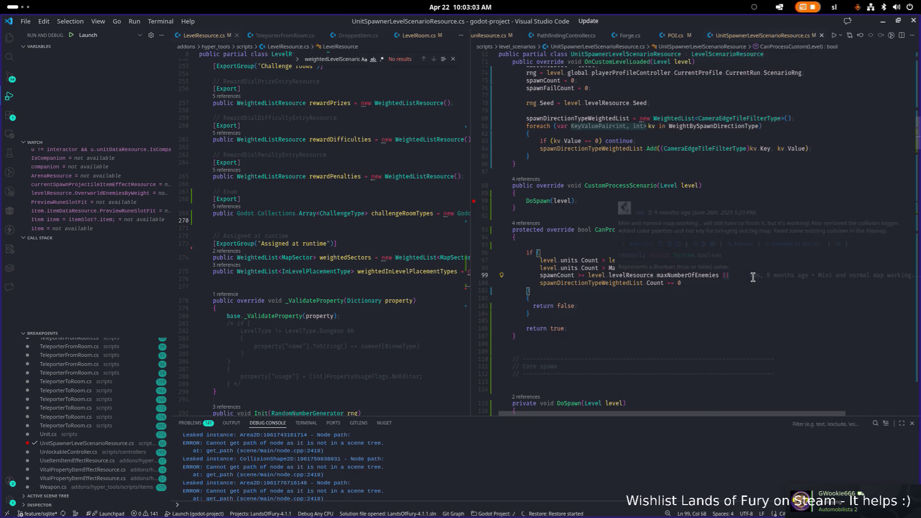
{"action": "key", "text": "F5"}
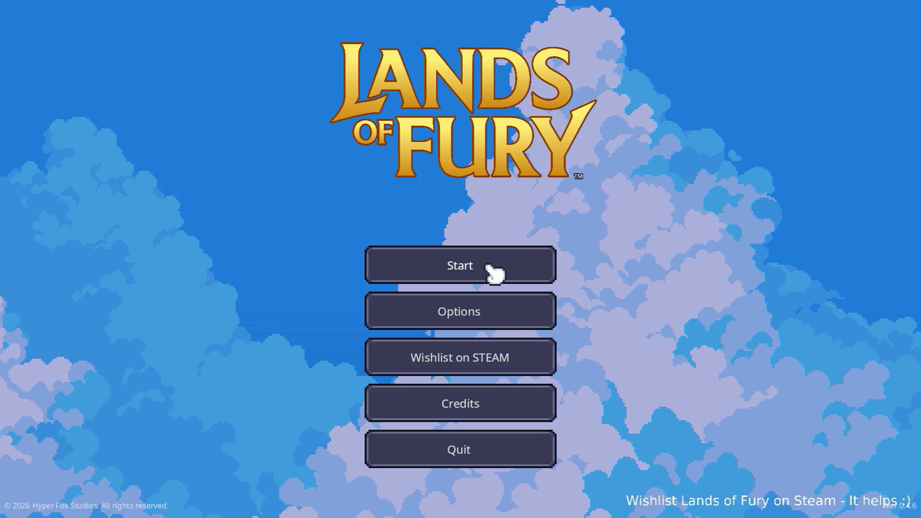
Start Lands of Fury, load the first profile, and walk into the purple portal to enter the level.
{"action": "left_click", "coordinate": [491, 268]}
{"action": "left_click", "coordinate": [459, 275]}
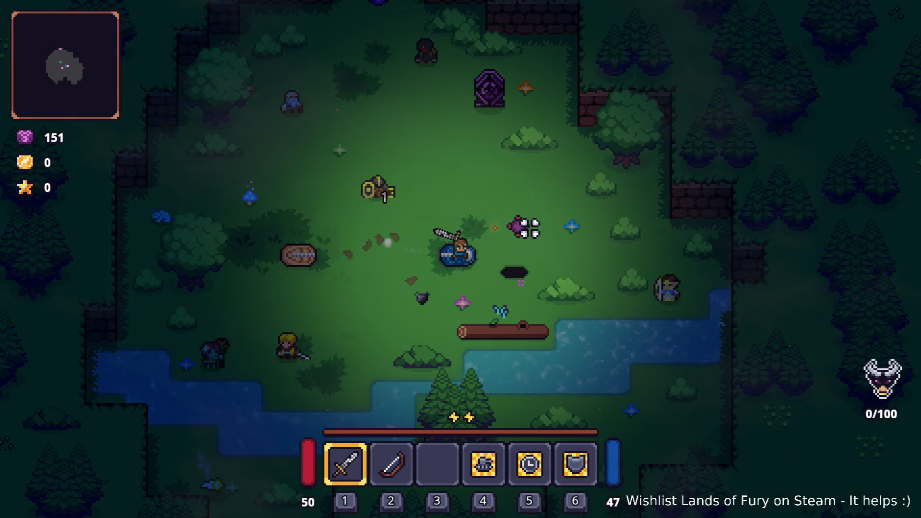
{"action": "key", "text": "w"}
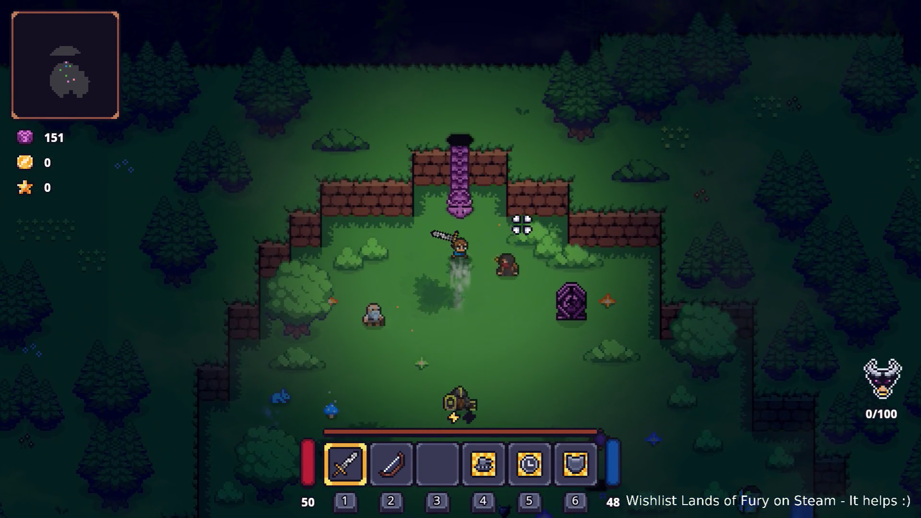
{"action": "key", "text": "e"}
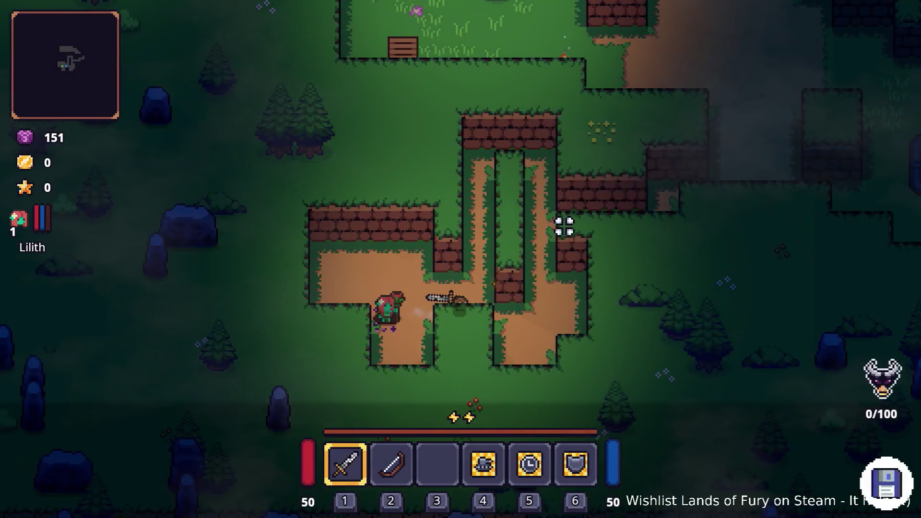
Fight the spawning enemies around the dirt path and campfire until the counter reads 40/100.
{"action": "key", "text": "w"}
{"action": "key", "text": "d"}
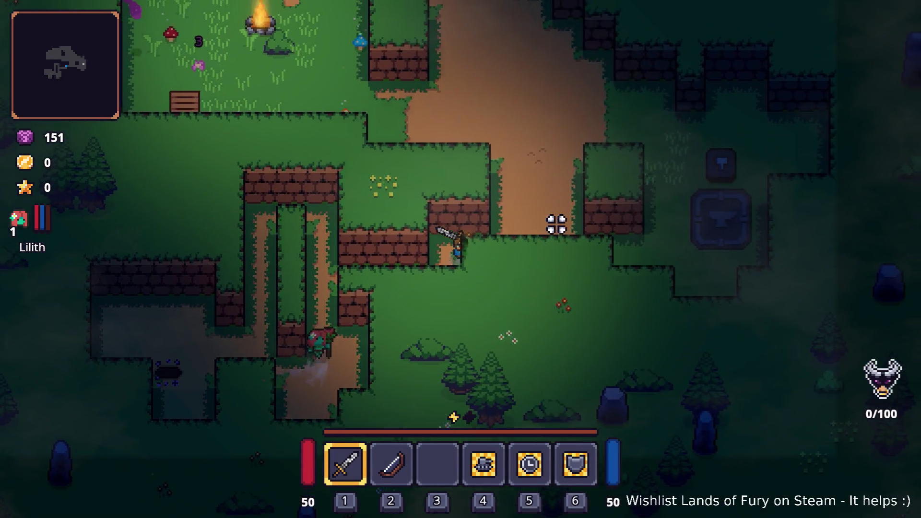
{"action": "key", "text": "w"}
{"action": "left_click", "coordinate": [441, 206]}
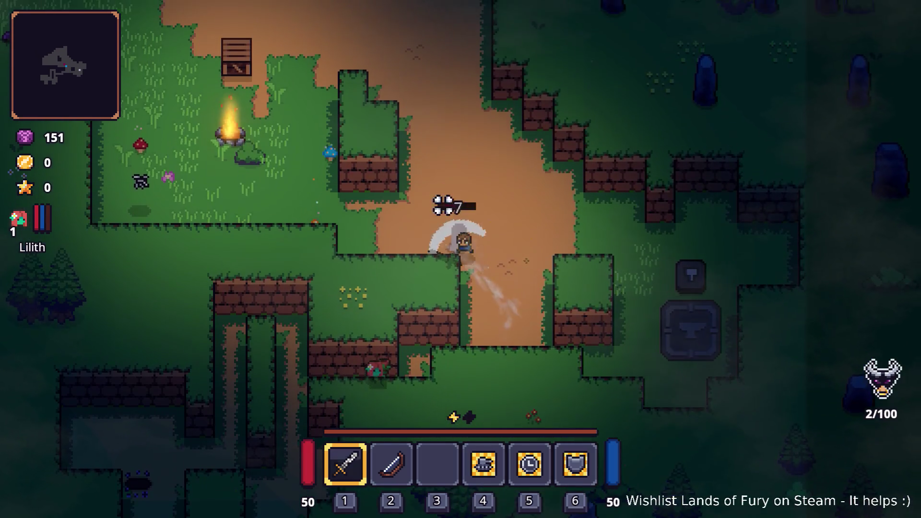
{"action": "left_click", "coordinate": [376, 248]}
{"action": "left_click", "coordinate": [407, 278]}
{"action": "key", "text": "w"}
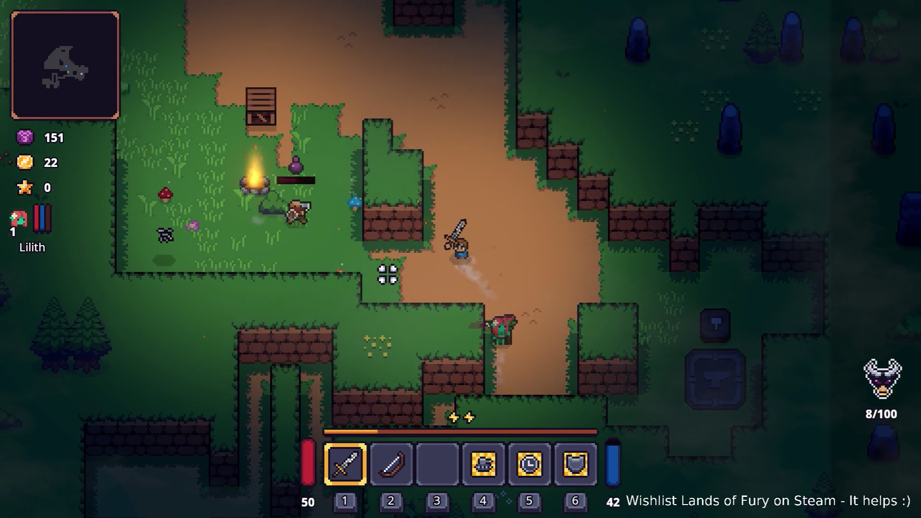
{"action": "key", "text": "a"}
{"action": "left_click", "coordinate": [341, 239]}
{"action": "key", "text": "a"}
{"action": "left_click", "coordinate": [580, 222]}
{"action": "left_click", "coordinate": [567, 222]}
{"action": "left_click", "coordinate": [542, 222]}
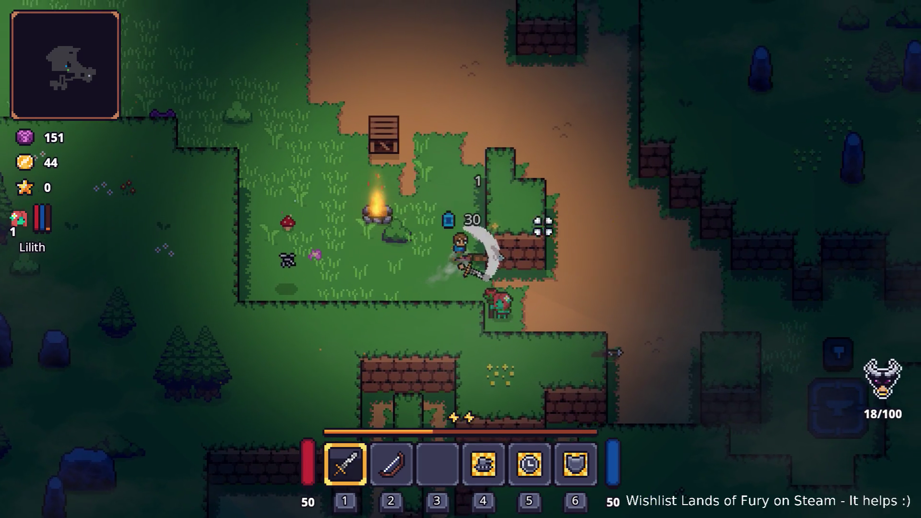
{"action": "left_click", "coordinate": [393, 234]}
{"action": "key", "text": "a"}
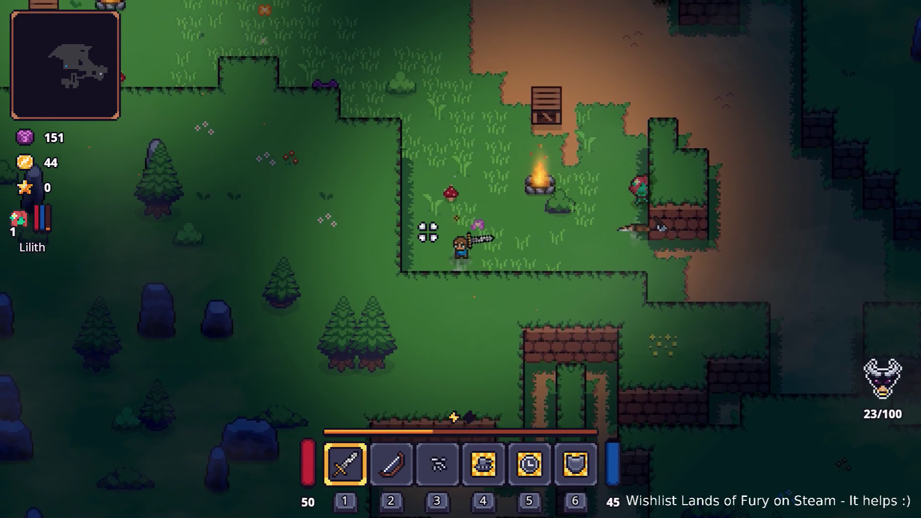
{"action": "left_click", "coordinate": [456, 211]}
{"action": "key", "text": "w"}
{"action": "key", "text": "d"}
{"action": "left_click", "coordinate": [509, 199]}
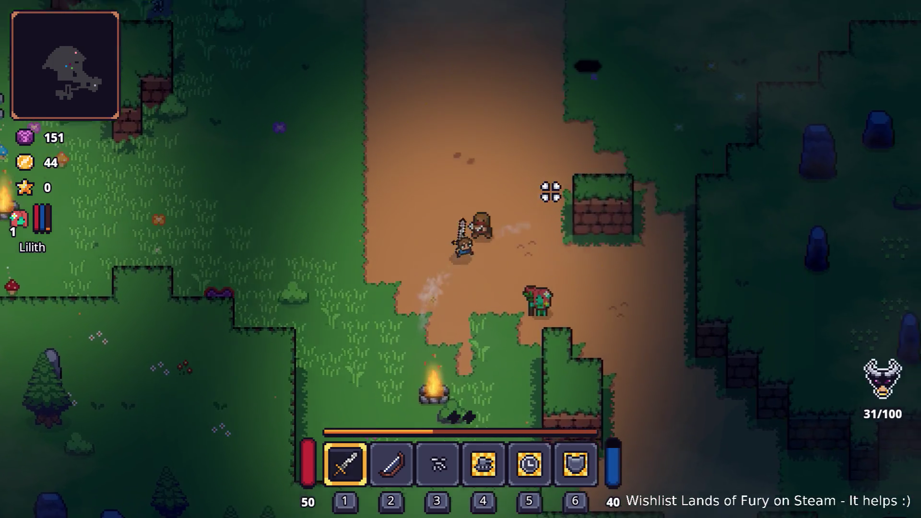
{"action": "left_click", "coordinate": [470, 227]}
{"action": "key", "text": "w"}
{"action": "left_click", "coordinate": [556, 268]}
{"action": "left_click", "coordinate": [555, 269]}
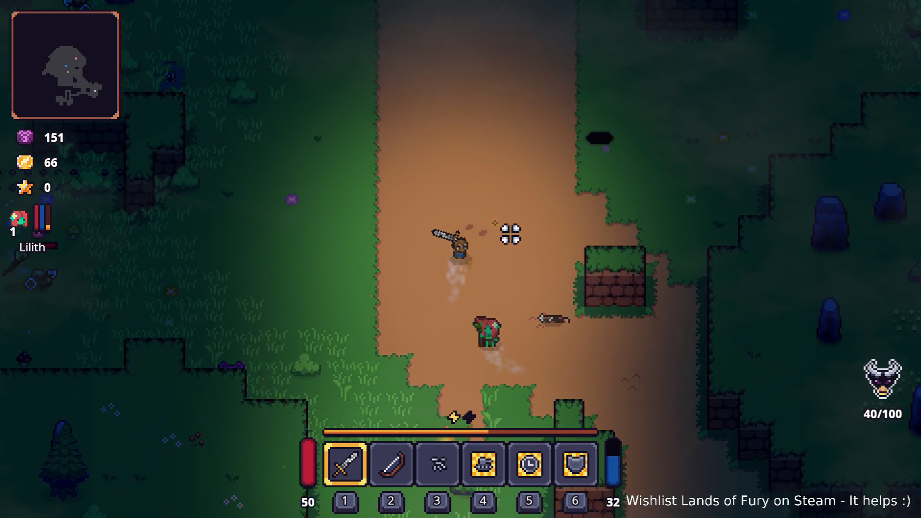
{"action": "left_click", "coordinate": [510, 234]}
{"action": "key", "text": "a"}
{"action": "key", "text": "s"}
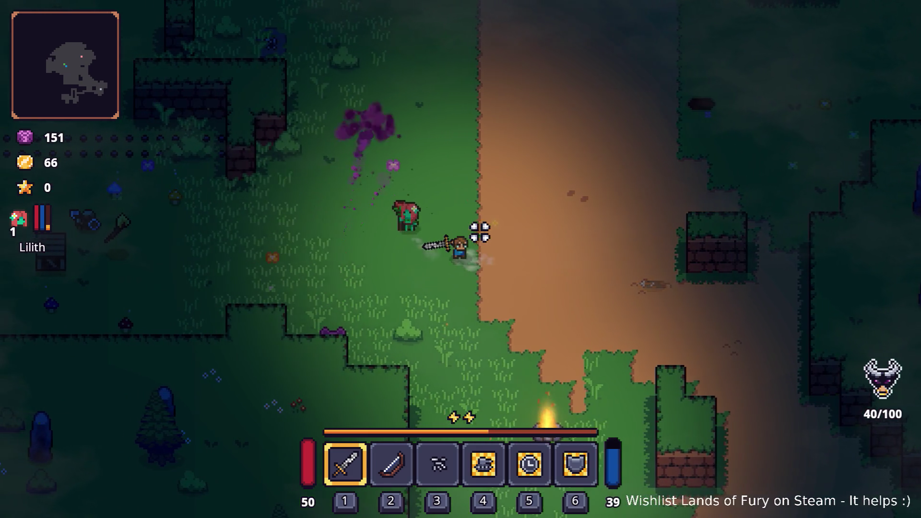
Open the inventory, then switch back to Visual Studio Code.
{"action": "key", "text": "Tab"}
{"action": "key", "text": "alt+Tab"}
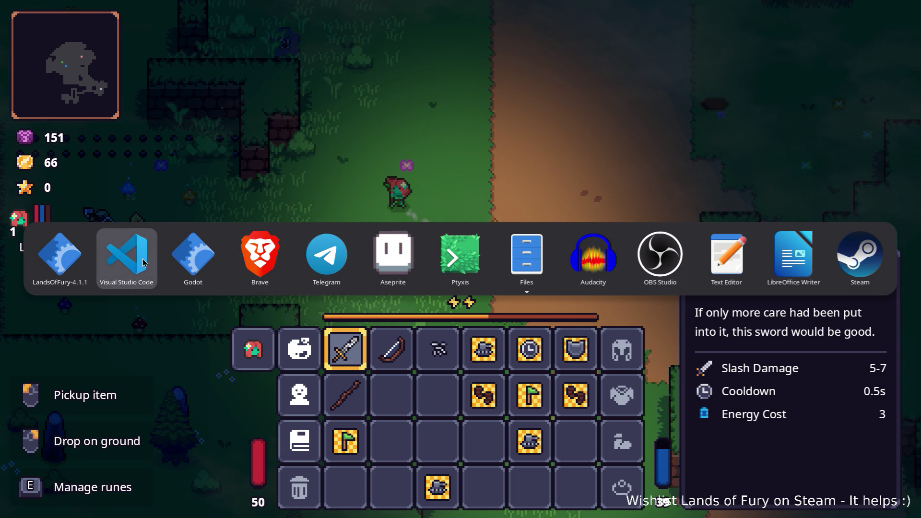
{"action": "left_click", "coordinate": [125, 265]}
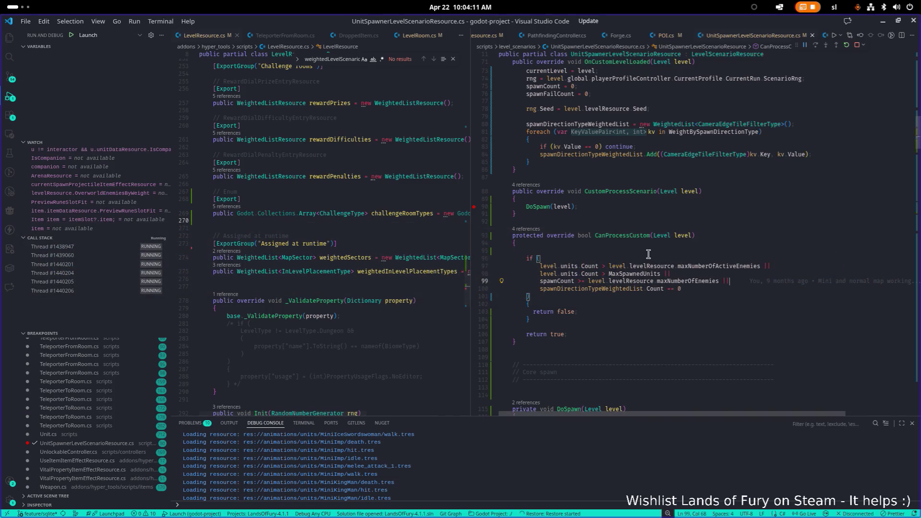
Put breakpoints on lines 103 and 106 of CanProcessCustom, then return to the running game.
{"action": "scroll", "coordinate": [616, 210], "scroll_direction": "up", "scroll_amount": 3}
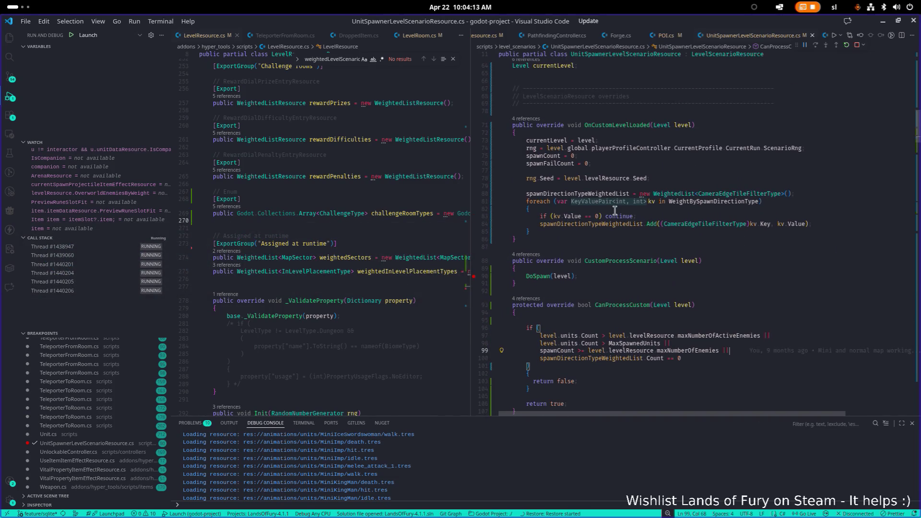
{"action": "scroll", "coordinate": [614, 240], "scroll_direction": "up", "scroll_amount": 2}
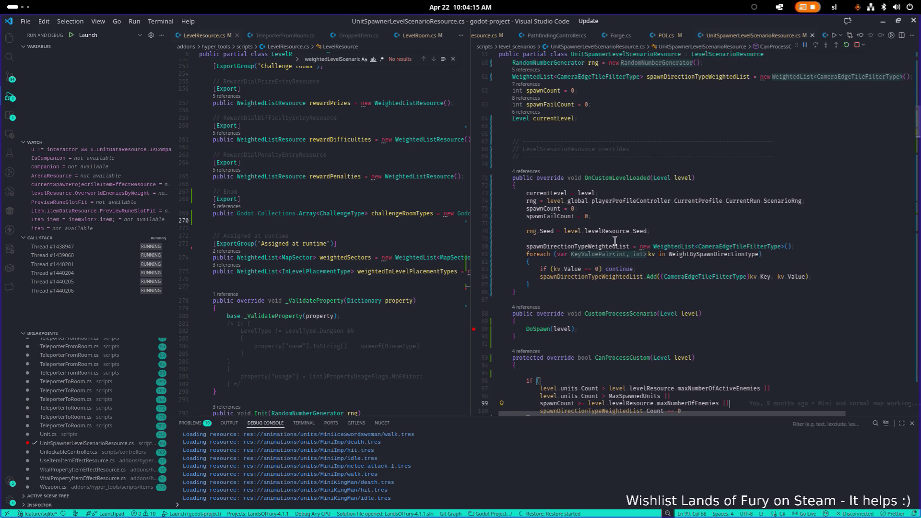
{"action": "scroll", "coordinate": [614, 240], "scroll_direction": "down", "scroll_amount": 8}
{"action": "scroll", "coordinate": [616, 230], "scroll_direction": "up", "scroll_amount": 5}
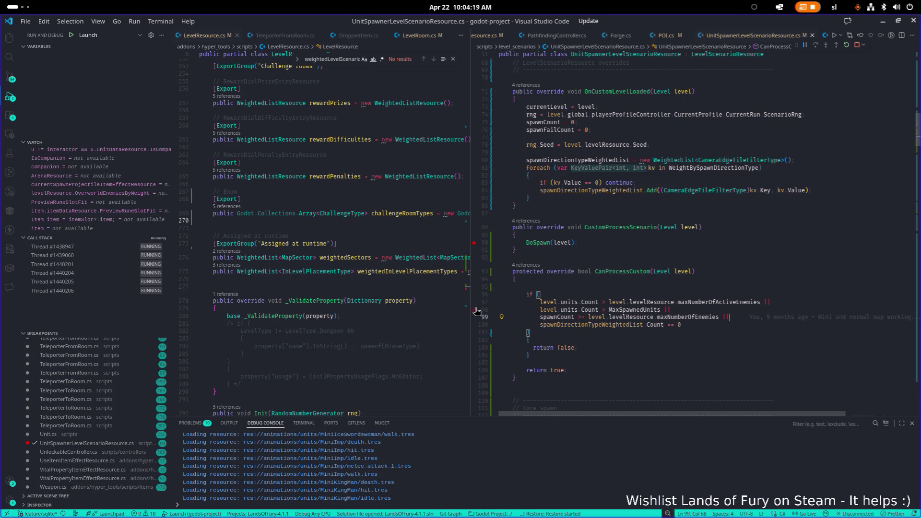
{"action": "left_click", "coordinate": [474, 347]}
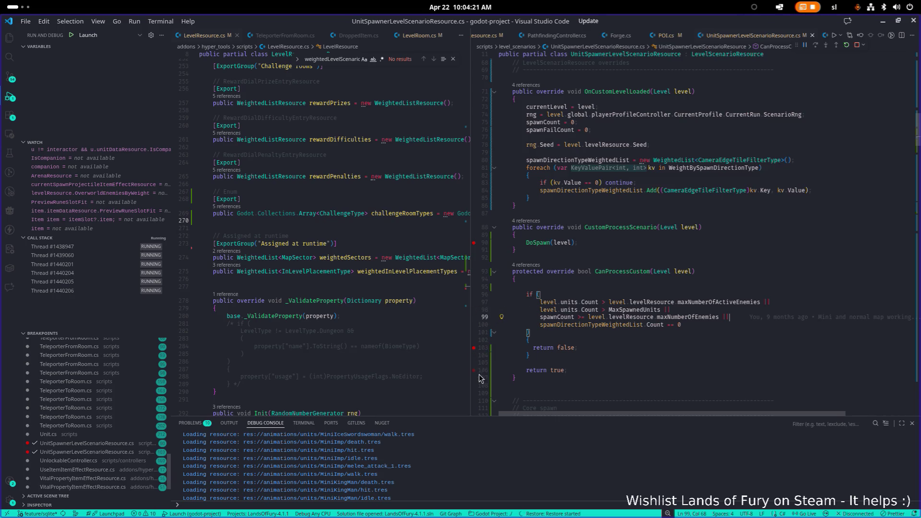
{"action": "left_click", "coordinate": [474, 372]}
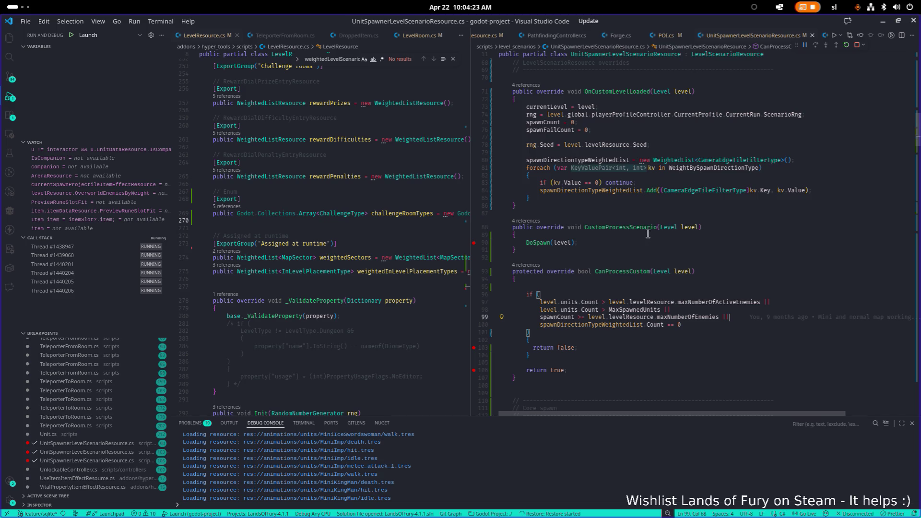
{"action": "key", "text": "alt+Tab"}
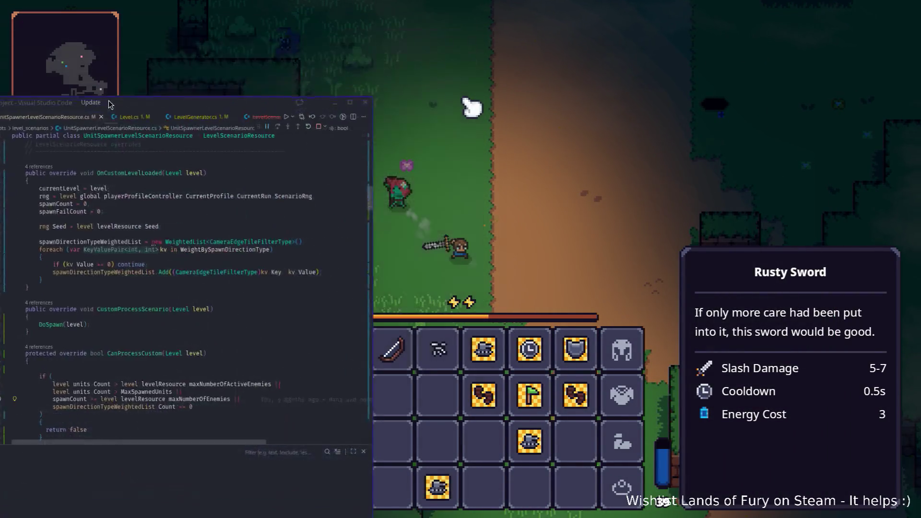
Close the inventory and keep slashing enemies until the counter hits 84/100, then switch to VS Code.
{"action": "key", "text": "Tab"}
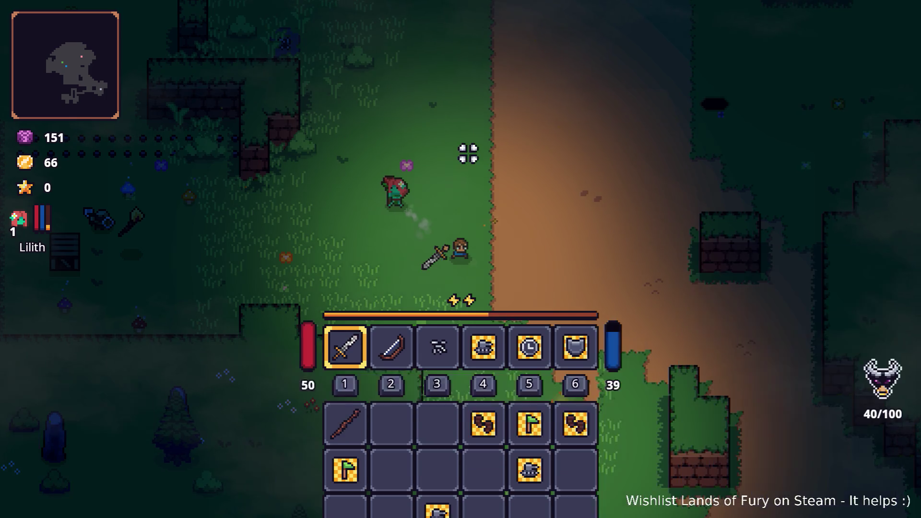
{"action": "key", "text": "a"}
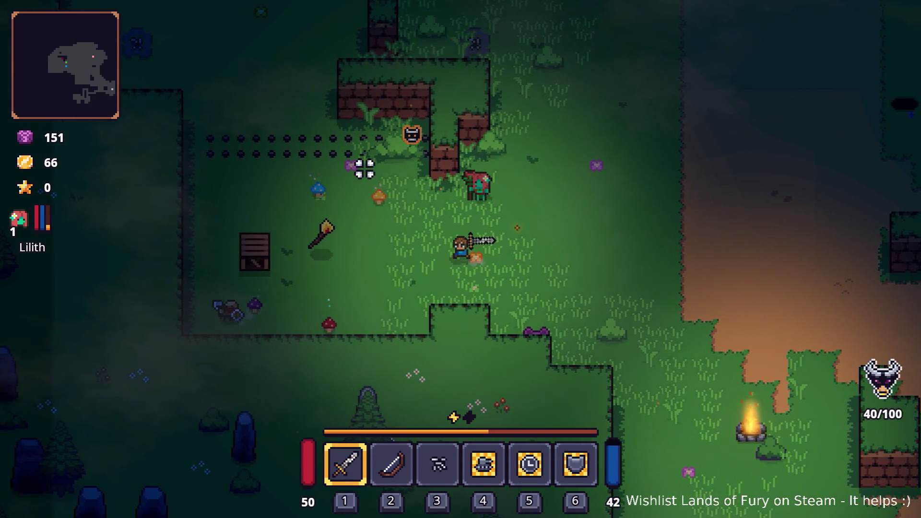
{"action": "key", "text": "a"}
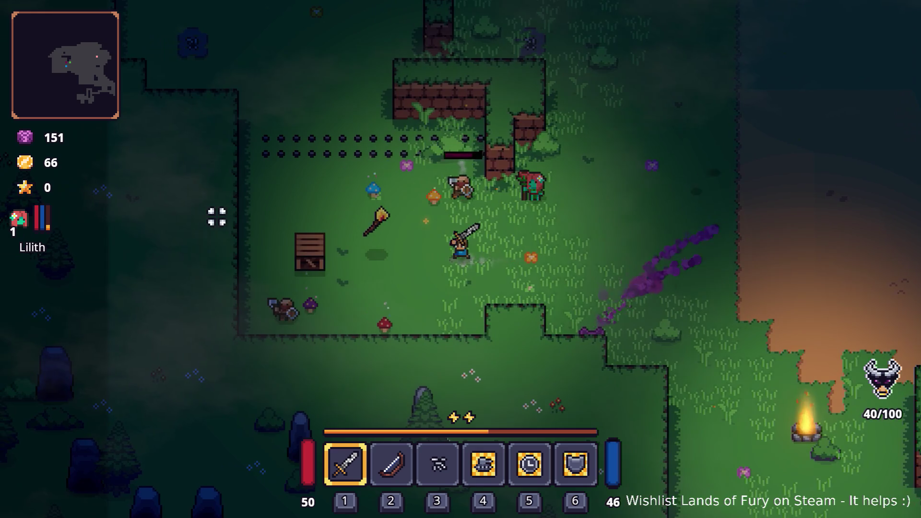
{"action": "left_click", "coordinate": [155, 221]}
{"action": "key", "text": "d"}
{"action": "key", "text": "s"}
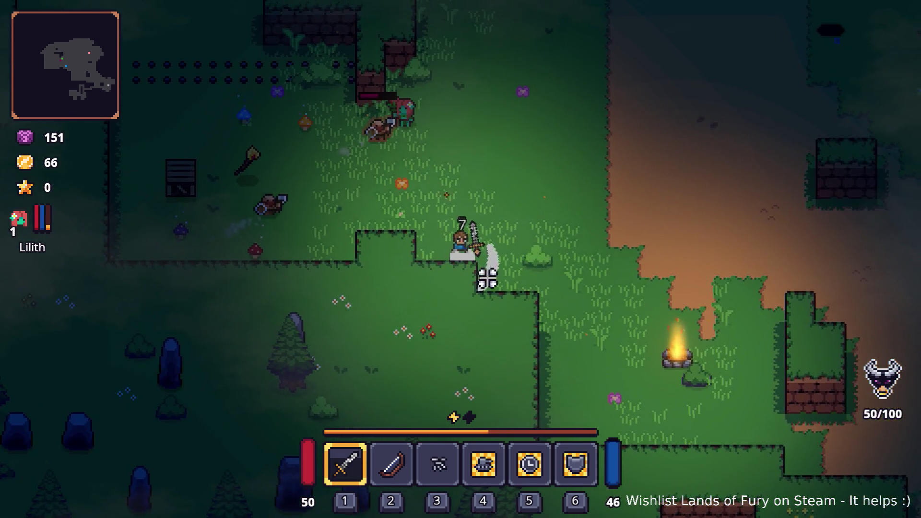
{"action": "left_click", "coordinate": [487, 314]}
{"action": "key", "text": "w"}
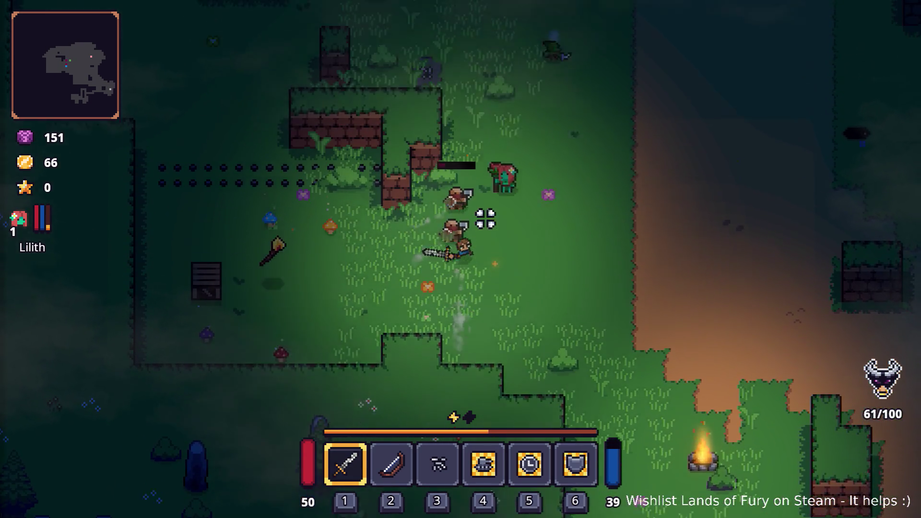
{"action": "left_click", "coordinate": [487, 230]}
{"action": "key", "text": "a"}
{"action": "left_click", "coordinate": [549, 236]}
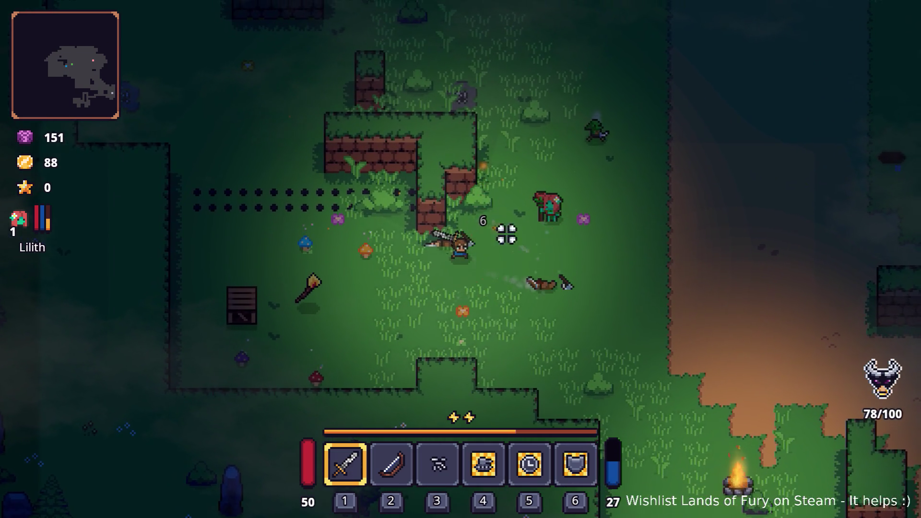
{"action": "key", "text": "a"}
{"action": "left_click", "coordinate": [372, 177]}
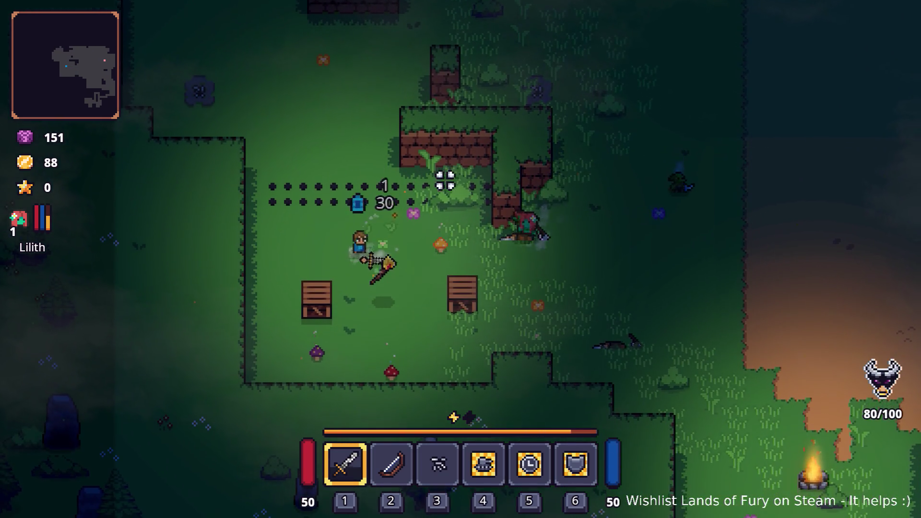
{"action": "left_click", "coordinate": [461, 249]}
{"action": "key", "text": "d"}
{"action": "key", "text": "s"}
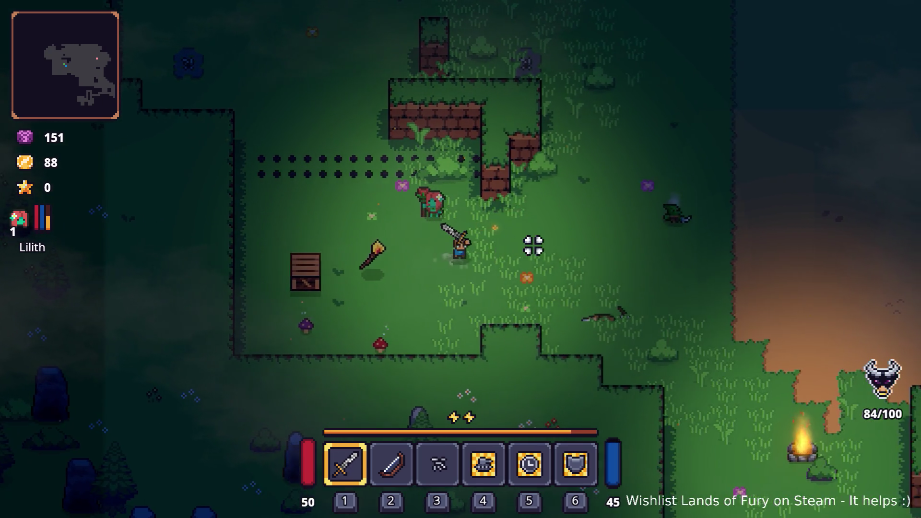
{"action": "key", "text": "d"}
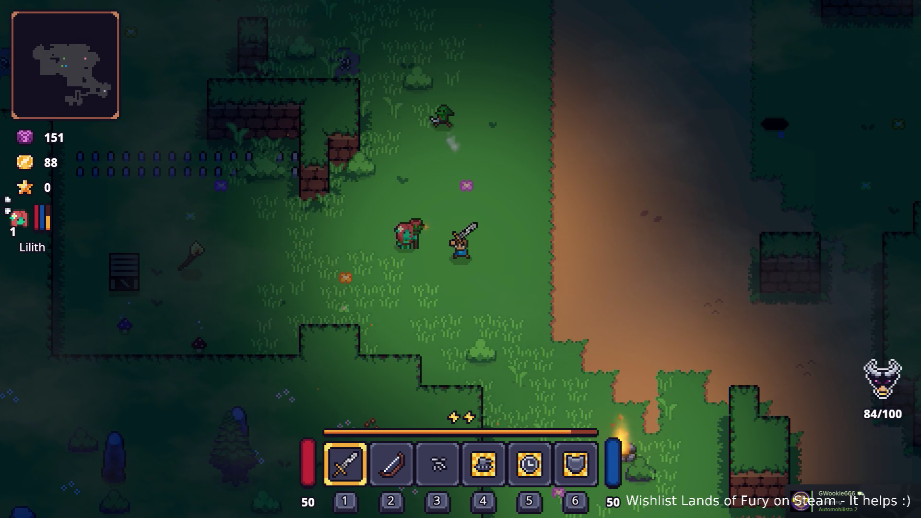
{"action": "key", "text": "alt+Tab"}
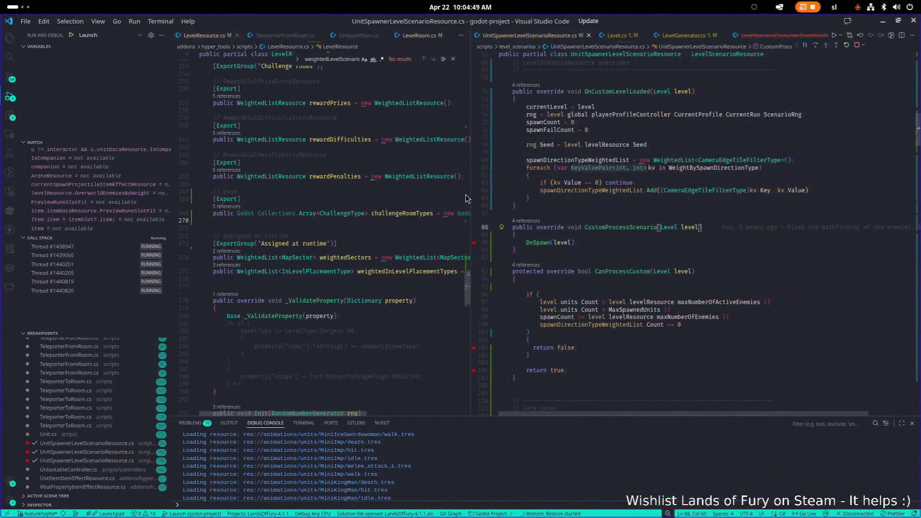
Widen the left editor pane and open LevelScenarioController.cs through a 'scenario' file search.
{"action": "left_click_drag", "start_coordinate": [472, 199], "coordinate": [598, 201]}
{"action": "left_click", "coordinate": [440, 201]}
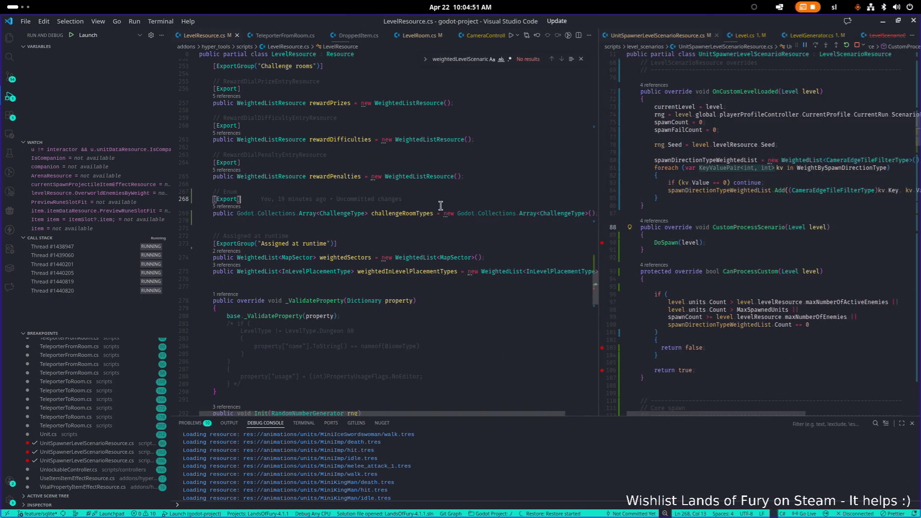
{"action": "key", "text": "ctrl+p"}
{"action": "type", "text": "scenario"}
{"action": "key", "text": "Down"}
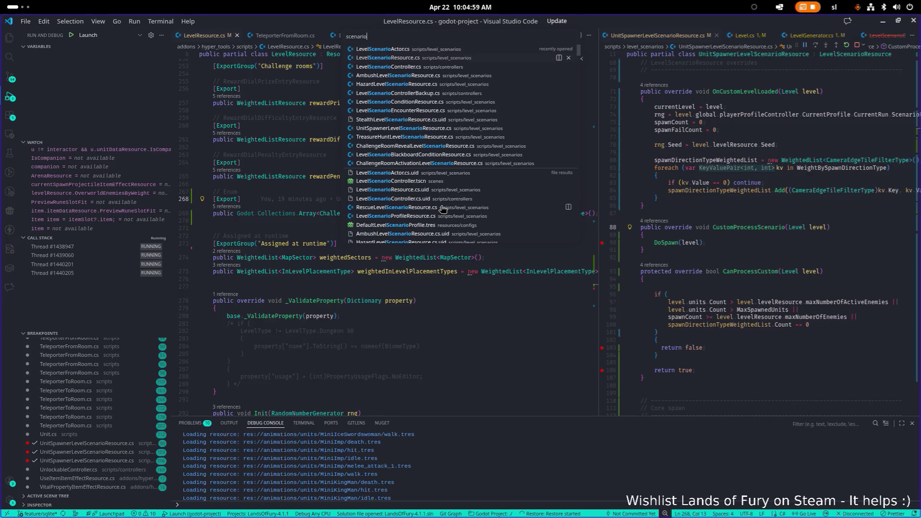
{"action": "key", "text": "Down"}
{"action": "key", "text": "Return"}
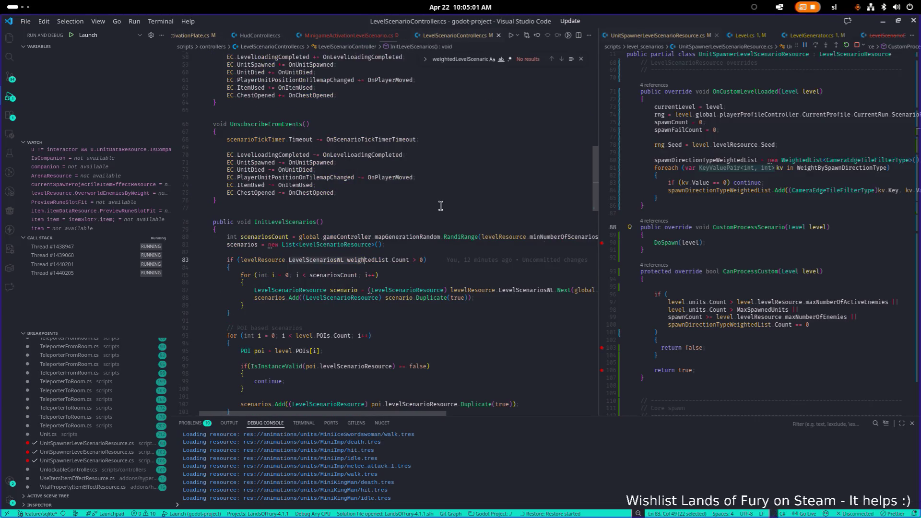
Set breakpoints on lines 83 and 85 and search the file for InitLevelScenarios.
{"action": "scroll", "coordinate": [177, 257], "scroll_direction": "up", "scroll_amount": 1}
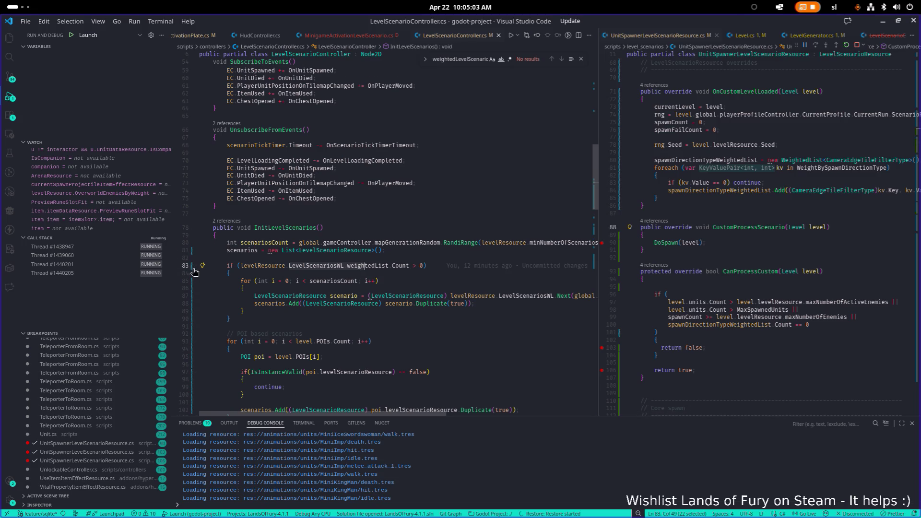
{"action": "left_click", "coordinate": [176, 267]}
{"action": "left_click", "coordinate": [175, 281]}
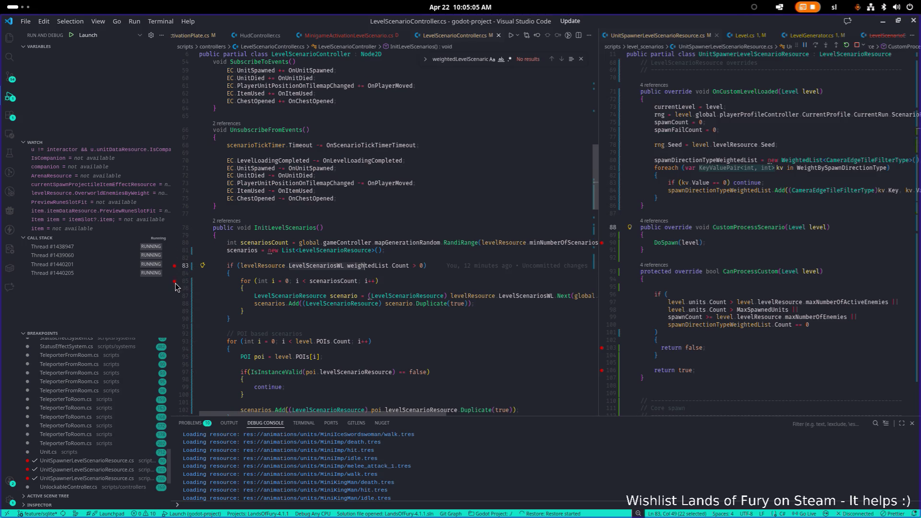
{"action": "left_click", "coordinate": [416, 288]}
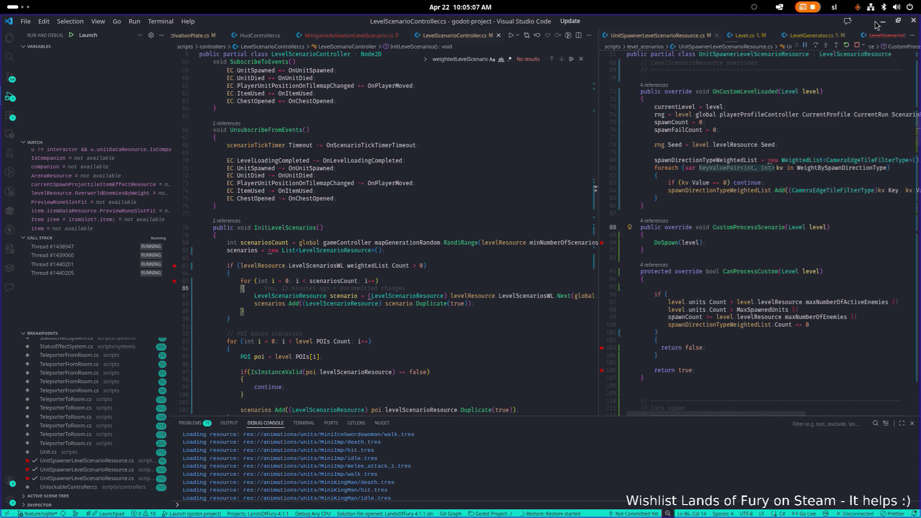
{"action": "key", "text": "alt+Tab"}
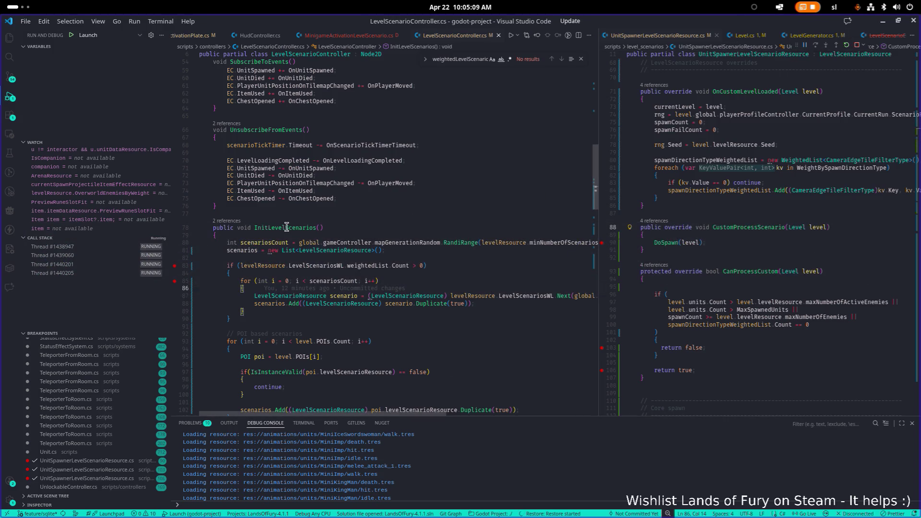
{"action": "double_click", "coordinate": [286, 228]}
{"action": "key", "text": "ctrl+f"}
Pause the game with Escape and restart the current run.
{"action": "key", "text": "alt+Tab"}
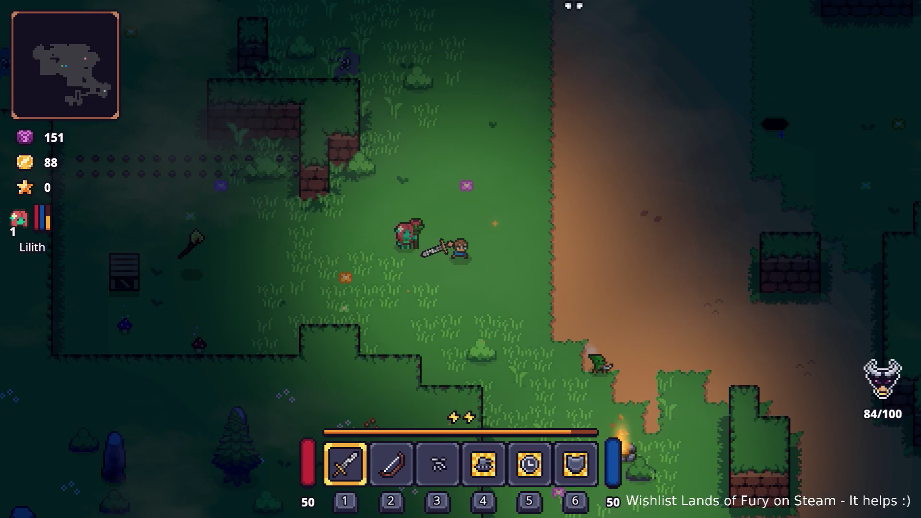
{"action": "key", "text": "Escape"}
{"action": "left_click", "coordinate": [495, 344]}
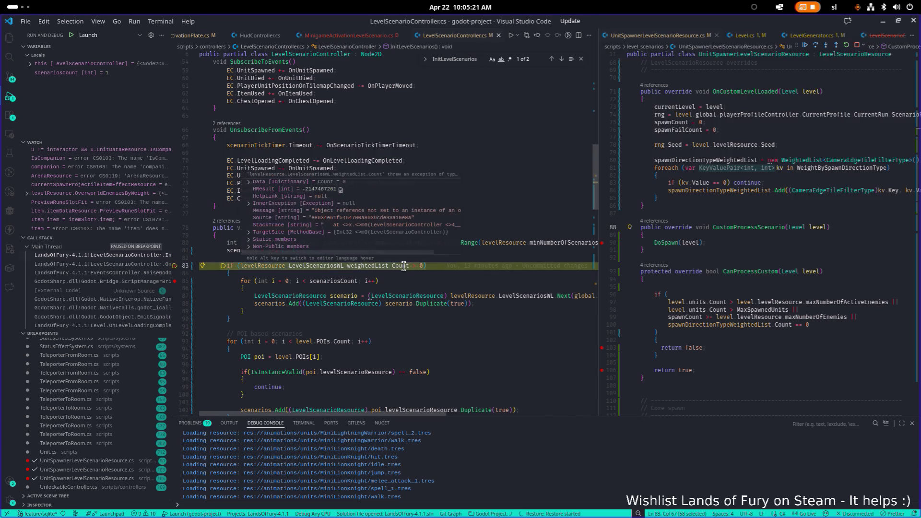
Resume past the line 83 breakpoint with F5 and switch to the Lands of Fury window.
{"action": "scroll", "coordinate": [716, 88], "scroll_direction": "up", "scroll_amount": 1}
{"action": "key", "text": "F5"}
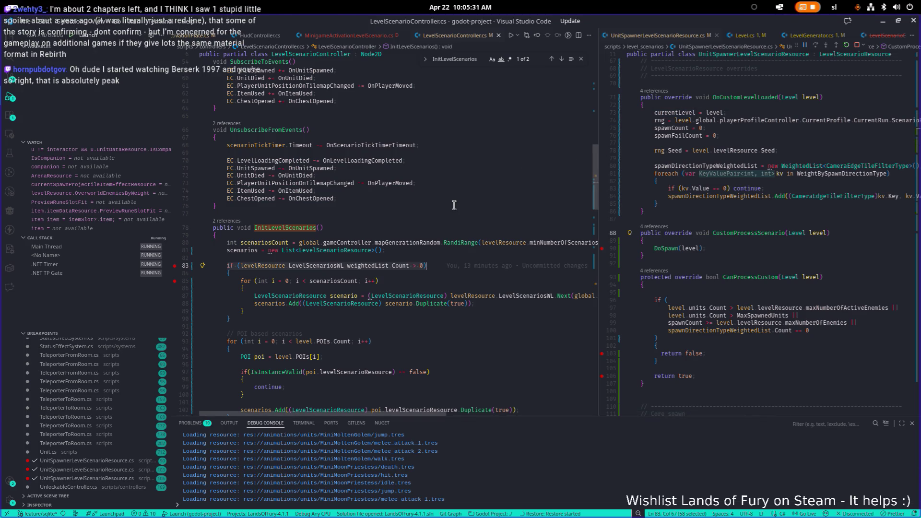
{"action": "key", "text": "alt+Tab"}
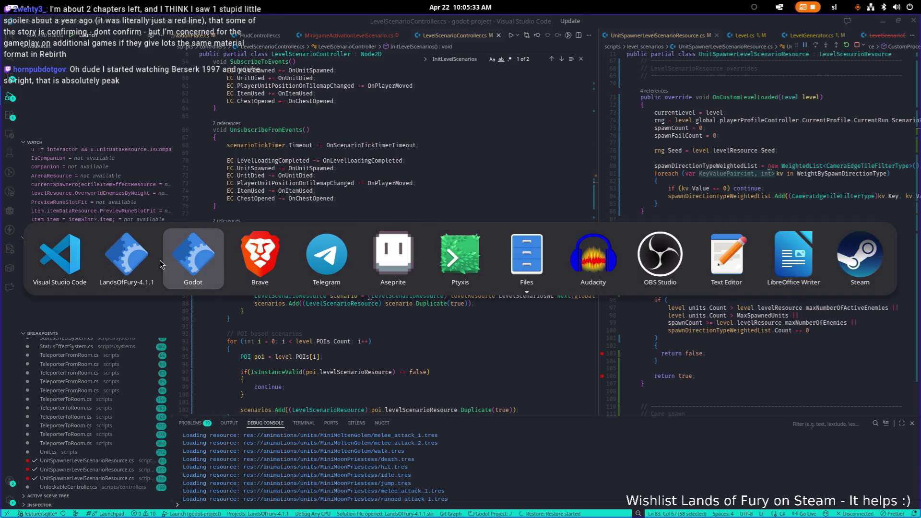
Walk the hero up-left to the purple portal and press E to load the next level.
{"action": "key", "text": "w"}
{"action": "key", "text": "a"}
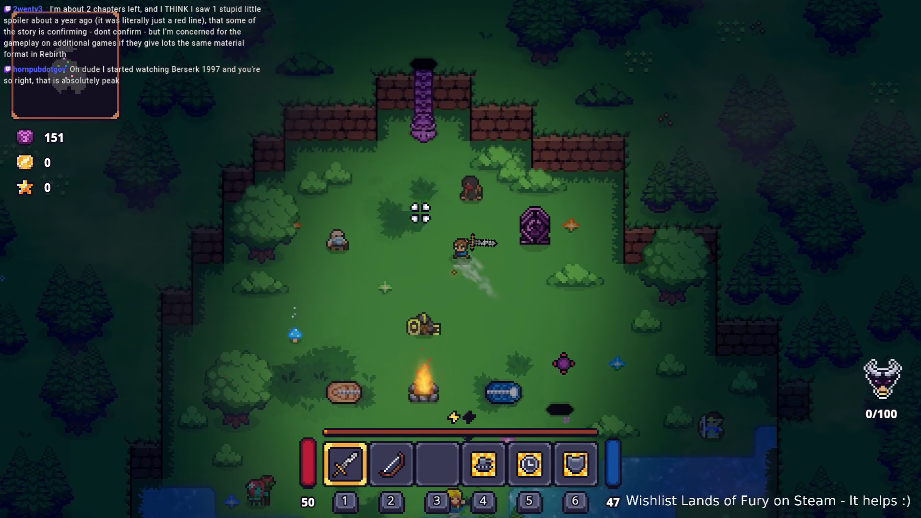
{"action": "key", "text": "w"}
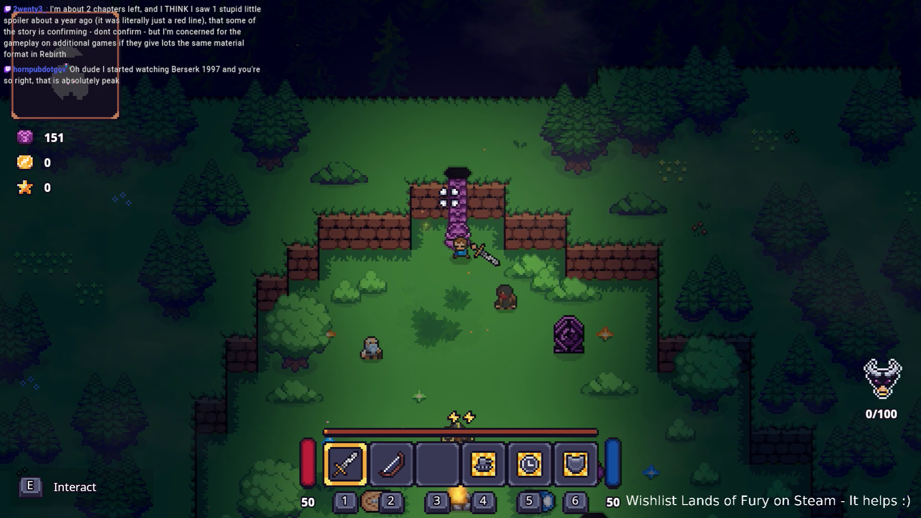
{"action": "key", "text": "e"}
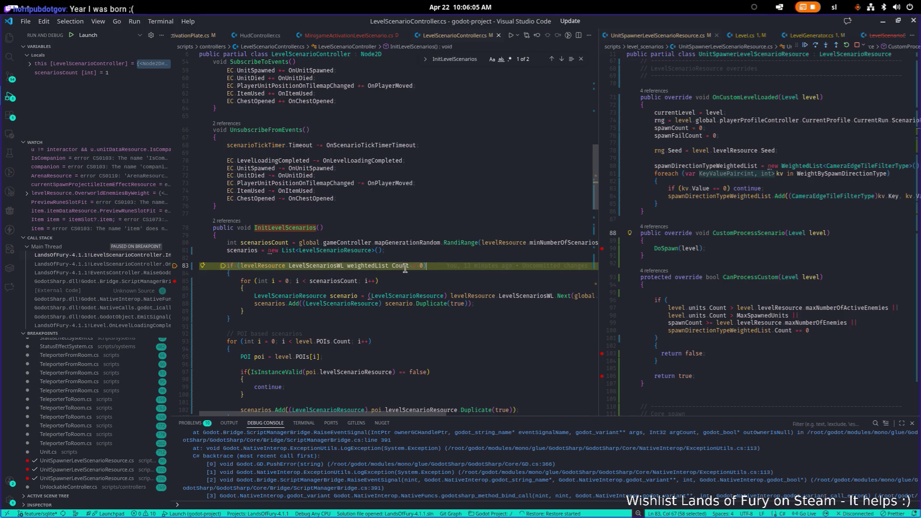
Stop the debugger, select LevelScenariosWL on line 83, and focus the UnitSpawnerLevelScenarioResource.cs editor.
{"action": "mouse_move", "coordinate": [403, 266]}
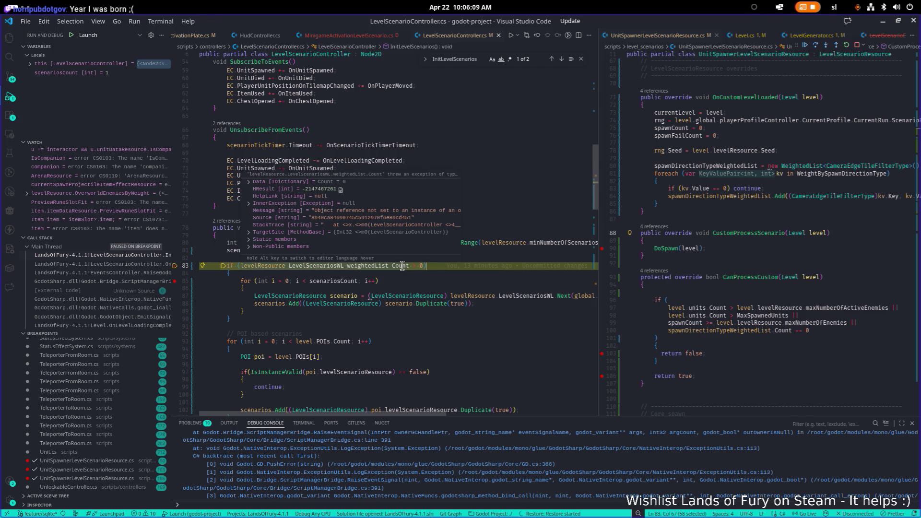
{"action": "left_click", "coordinate": [847, 48]}
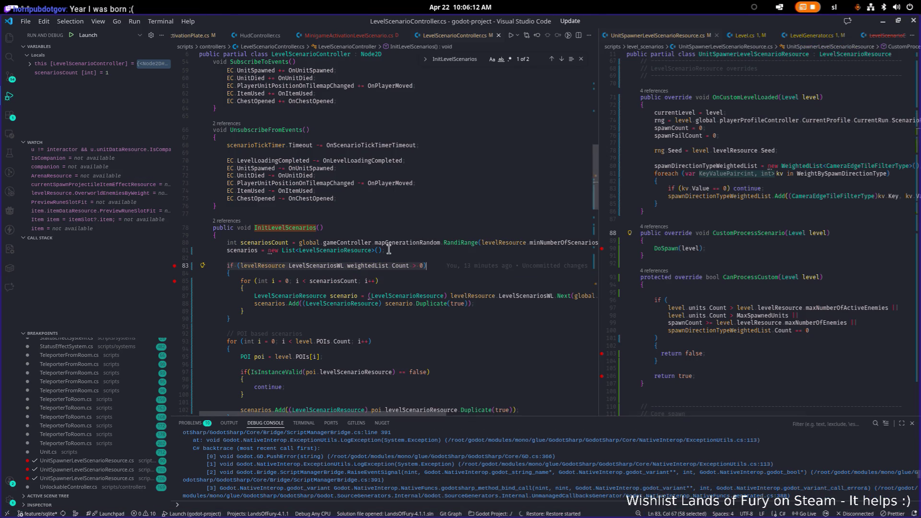
{"action": "double_click", "coordinate": [337, 266]}
{"action": "mouse_move", "coordinate": [339, 267]}
{"action": "left_click", "coordinate": [777, 242]}
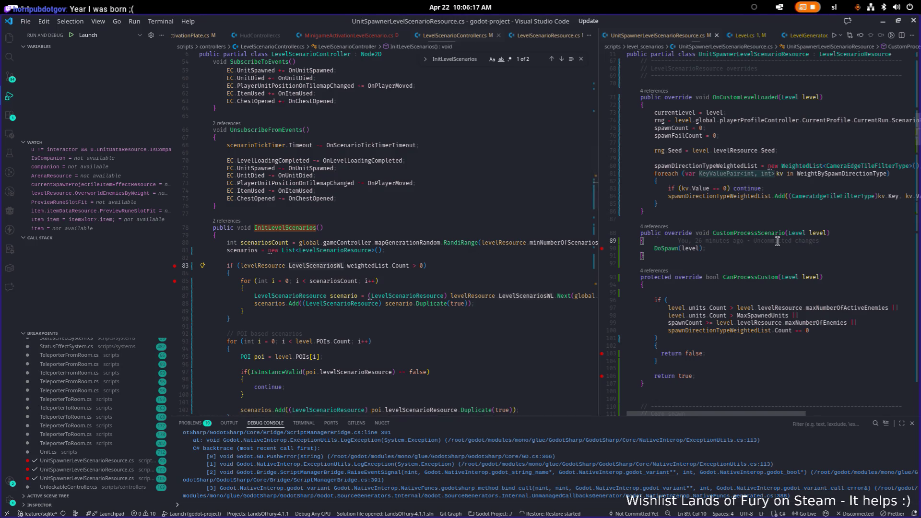
Open WeightedList.cs in the right editor via a 'weightedl' search and widen its pane to read it.
{"action": "key", "text": "ctrl+p"}
{"action": "type", "text": "weightedl"}
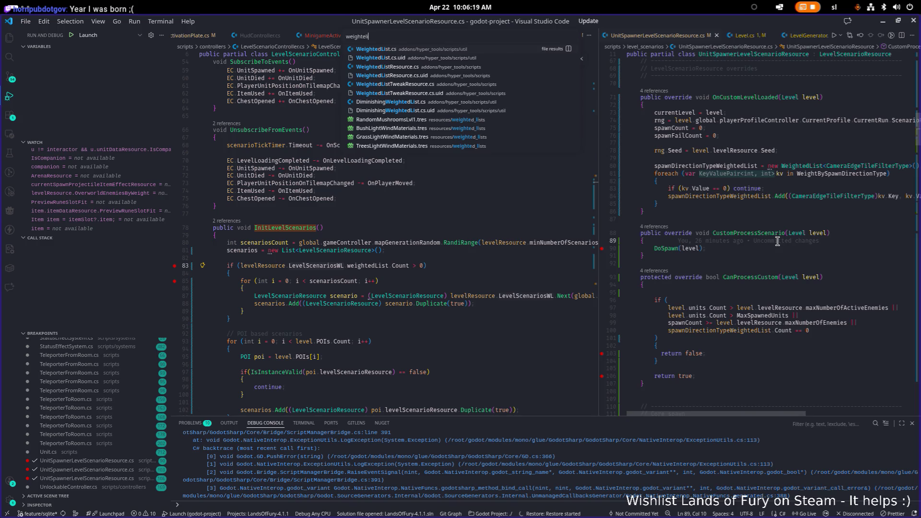
{"action": "key", "text": "Return"}
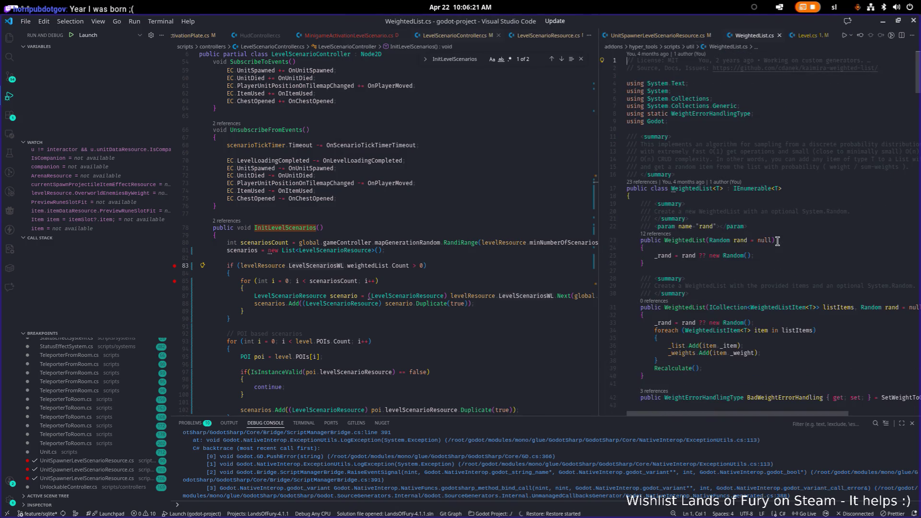
{"action": "scroll", "coordinate": [674, 245], "scroll_direction": "down", "scroll_amount": 3}
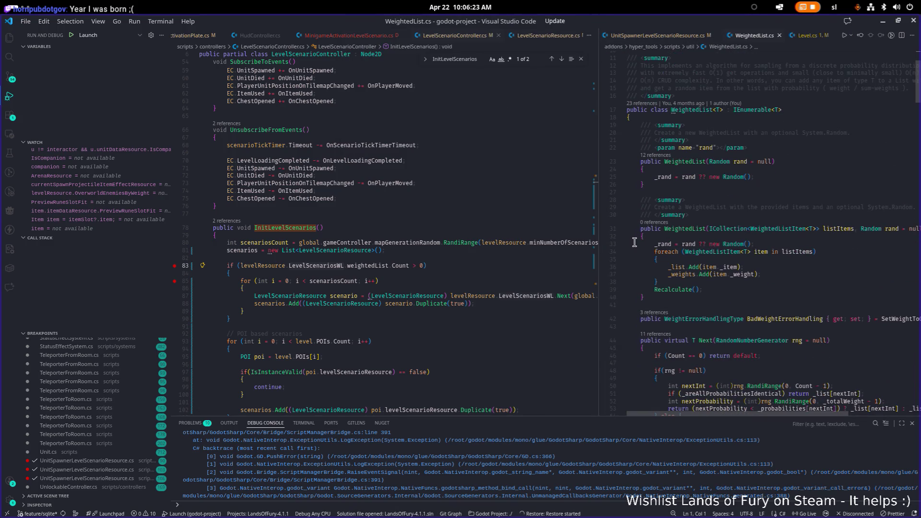
{"action": "left_click_drag", "start_coordinate": [599, 240], "coordinate": [566, 240]}
{"action": "left_click", "coordinate": [734, 235]}
{"action": "mouse_move", "coordinate": [733, 235]}
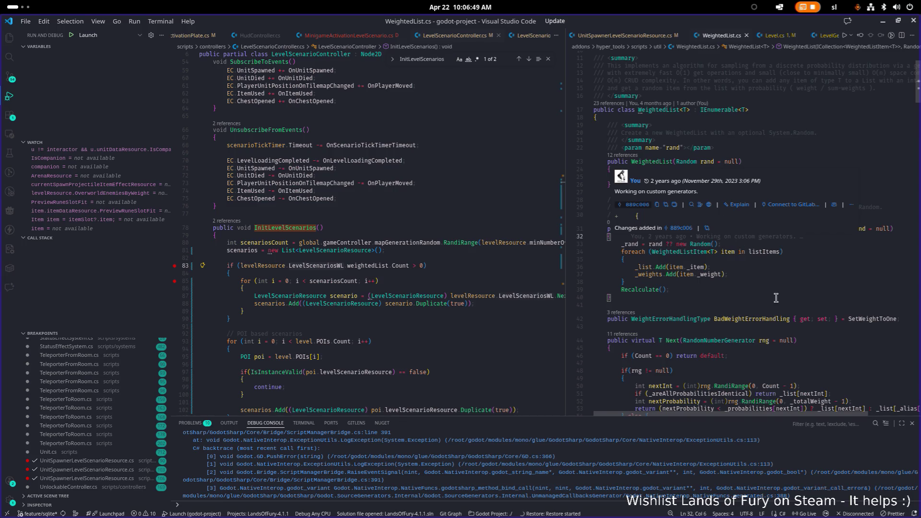
{"action": "left_click", "coordinate": [736, 190]}
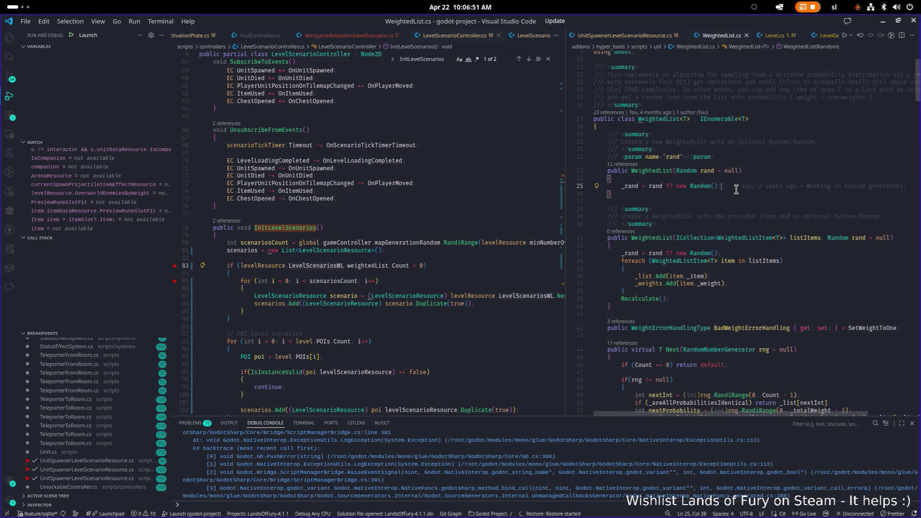
Run a 'weigh' file search without opening anything, then review the file around line 13.
{"action": "key", "text": "ctrl+p"}
{"action": "type", "text": "weigh"}
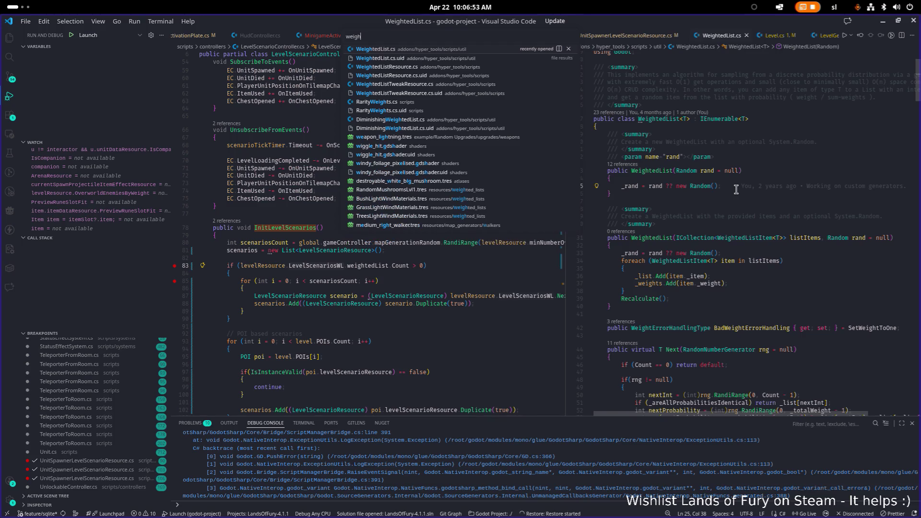
{"action": "key", "text": "Return"}
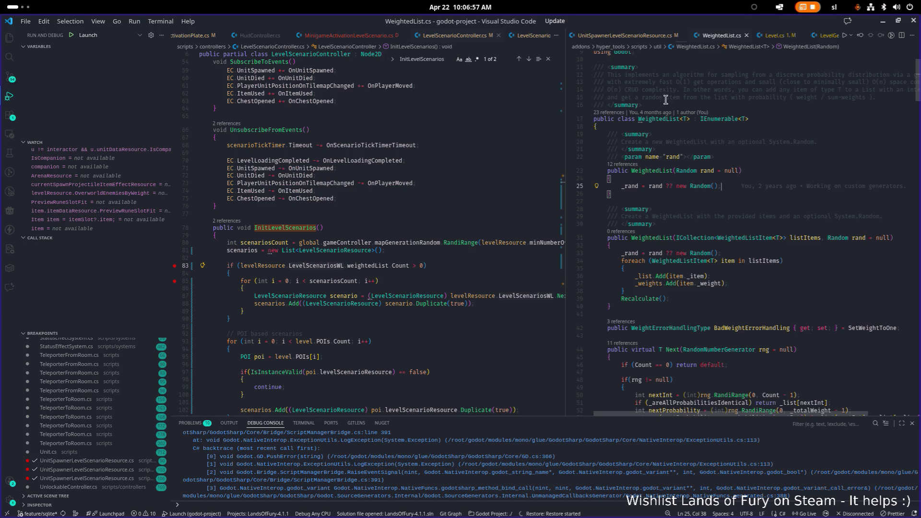
{"action": "scroll", "coordinate": [675, 115], "scroll_direction": "up", "scroll_amount": 3}
{"action": "scroll", "coordinate": [676, 130], "scroll_direction": "down", "scroll_amount": 3}
{"action": "left_click", "coordinate": [754, 118]}
Search 'weightedlist' and open WeightedListResource.cs from the matches.
{"action": "key", "text": "ctrl+p"}
{"action": "type", "text": "weighet"}
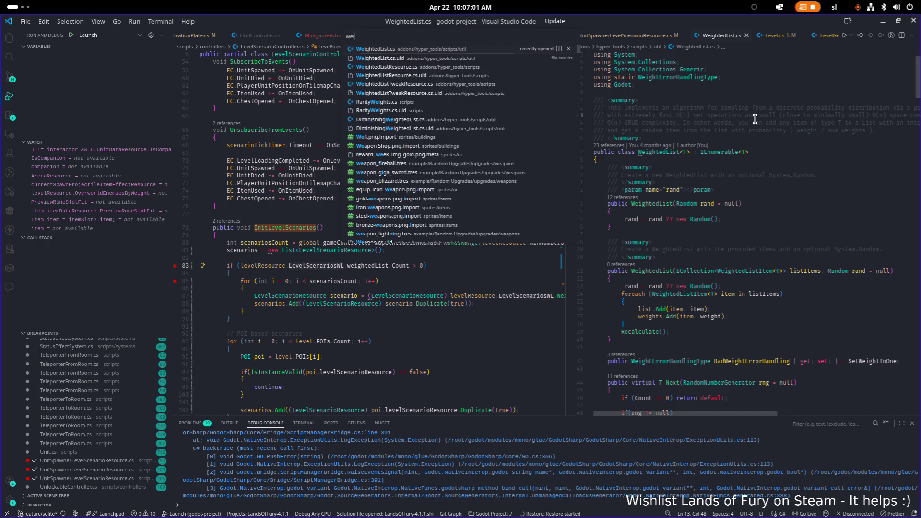
{"action": "key", "text": "BackSpace"}
{"action": "key", "text": "BackSpace"}
{"action": "type", "text": "tedlist"}
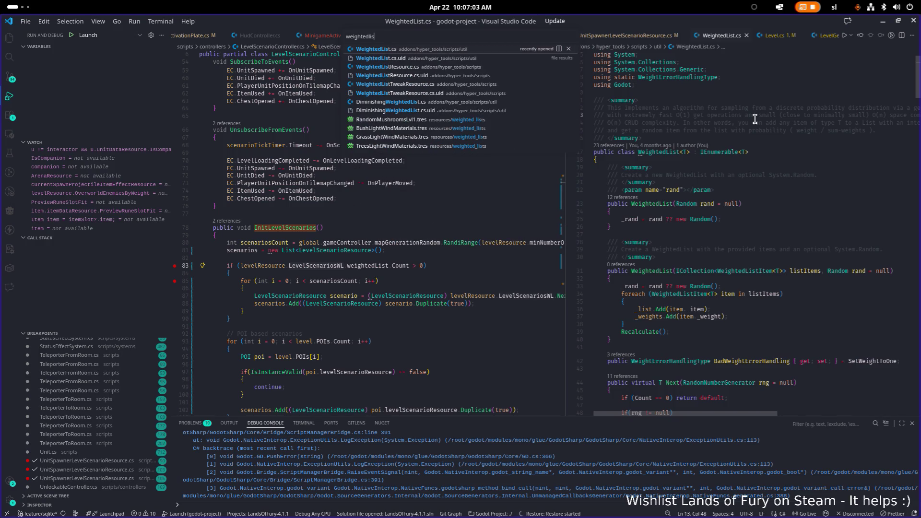
{"action": "key", "text": "Return"}
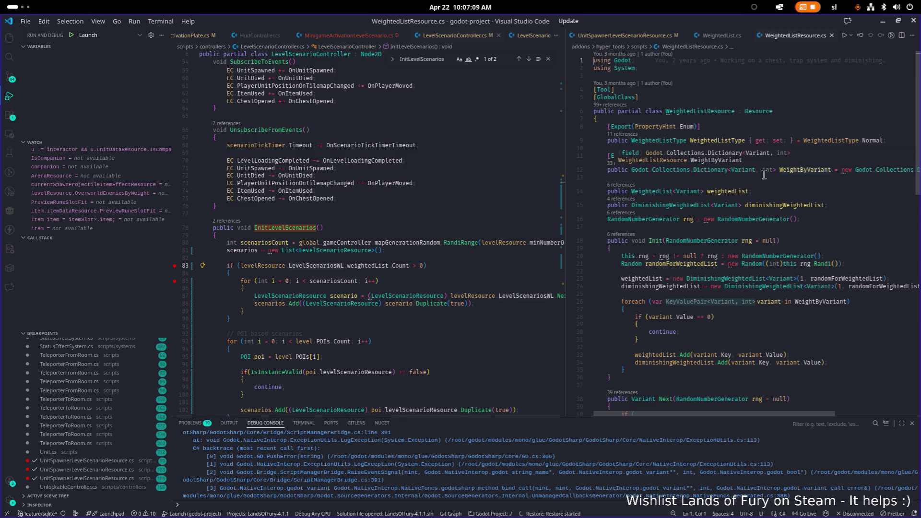
Highlight weightedList, diminishingWeightedList, variant and WeightByVariant to trace how the lists are initialised.
{"action": "double_click", "coordinate": [734, 191]}
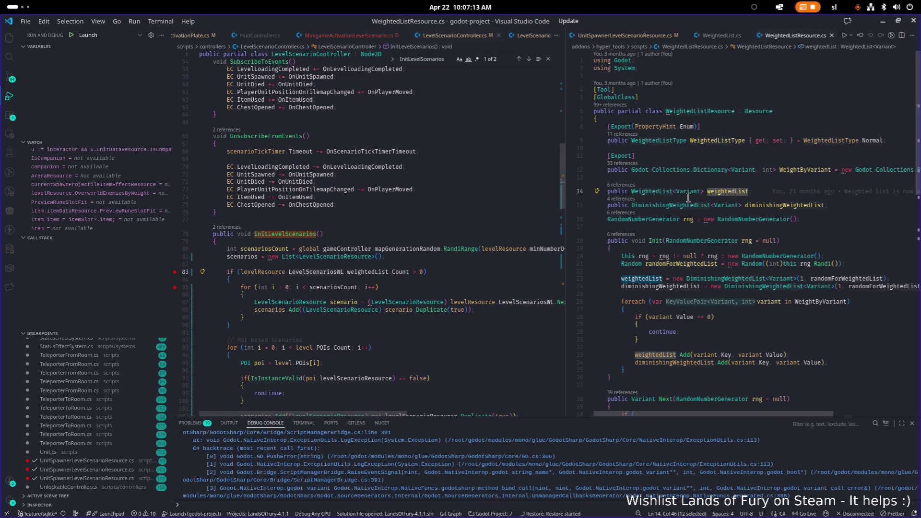
{"action": "mouse_move", "coordinate": [734, 193]}
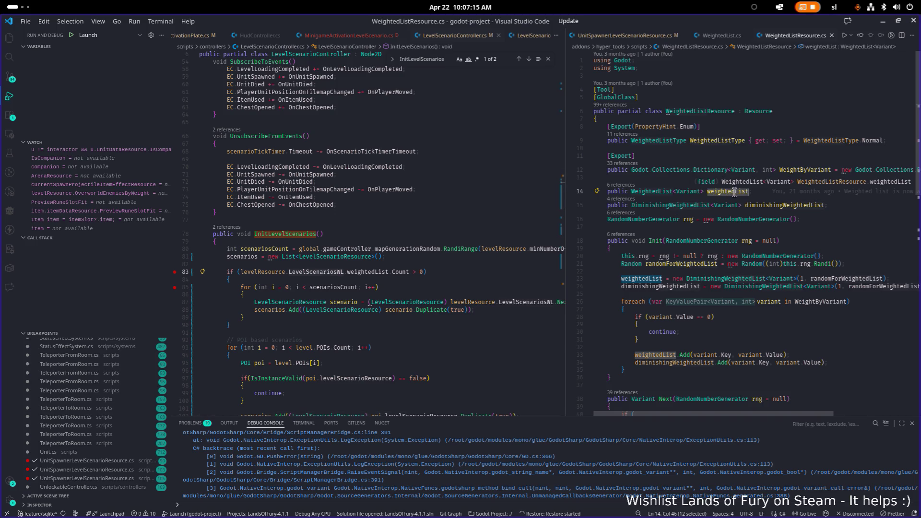
{"action": "left_click", "coordinate": [828, 328]}
{"action": "left_click_drag", "start_coordinate": [624, 280], "coordinate": [658, 279]}
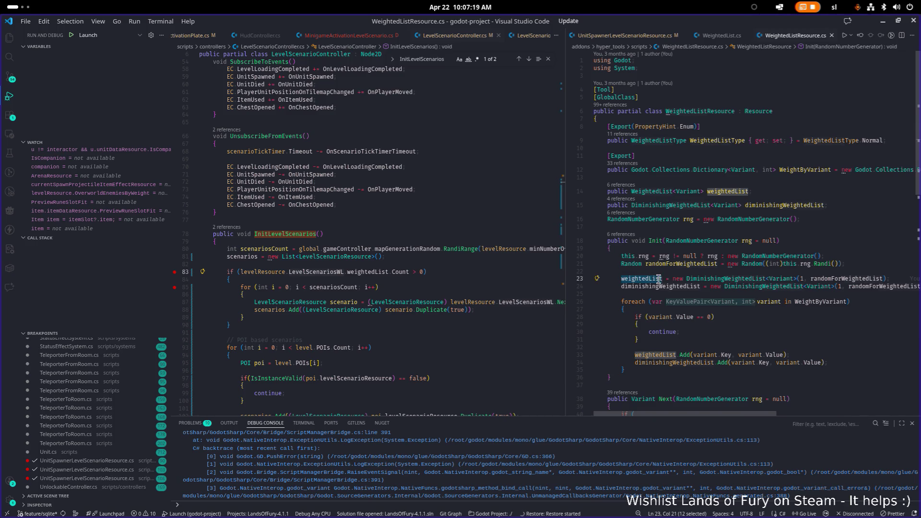
{"action": "left_click", "coordinate": [662, 287]}
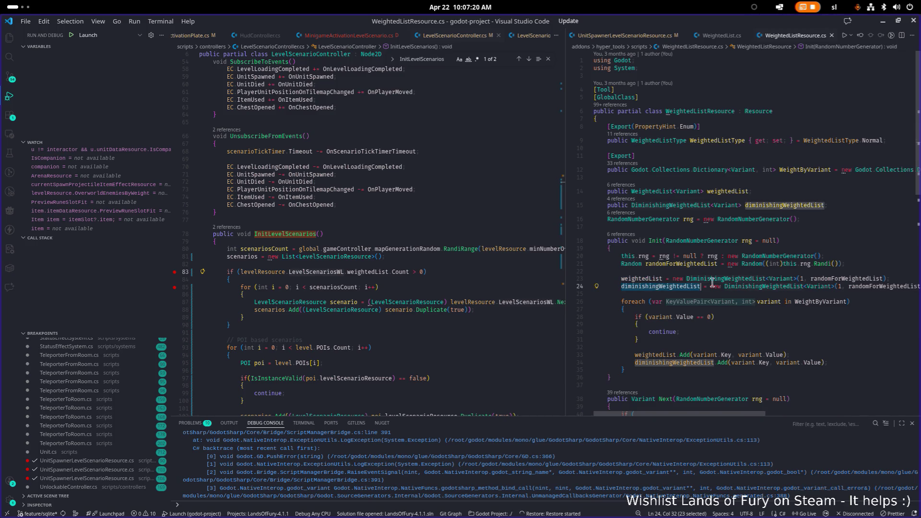
{"action": "double_click", "coordinate": [661, 286]}
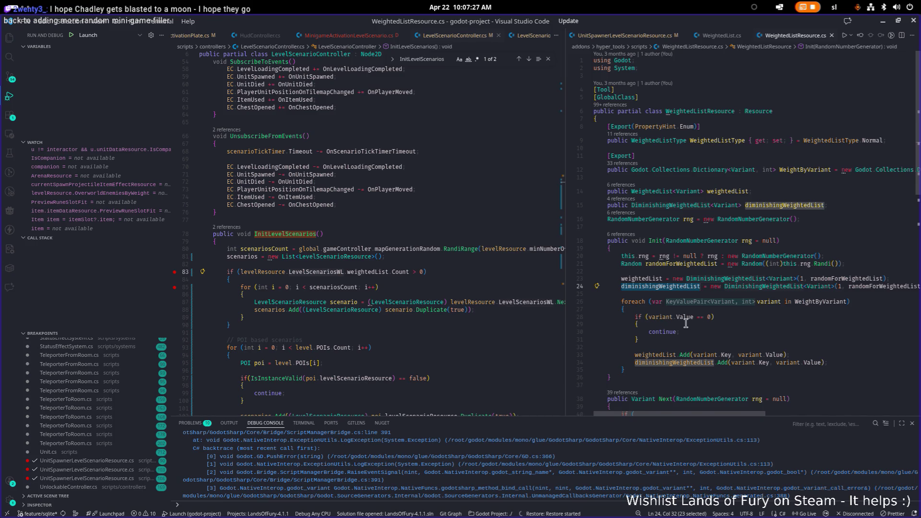
{"action": "double_click", "coordinate": [652, 317]}
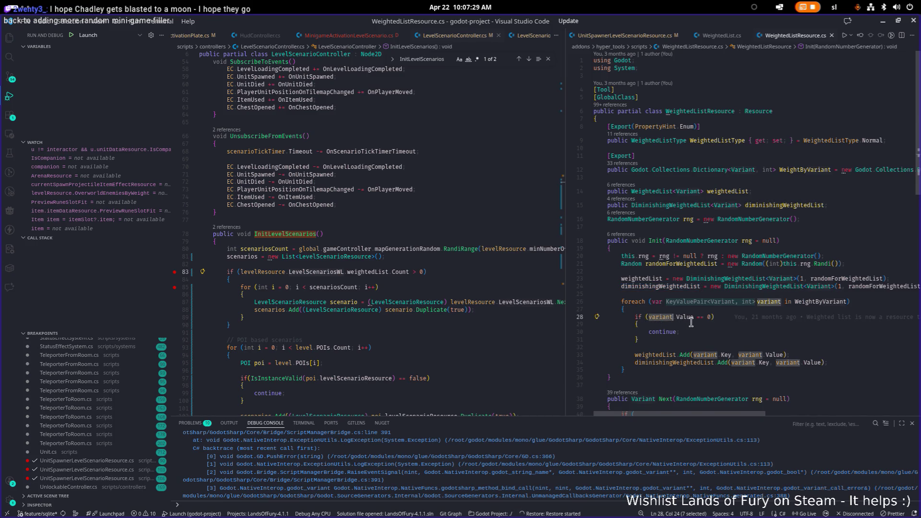
{"action": "scroll", "coordinate": [707, 321], "scroll_direction": "down", "scroll_amount": 3}
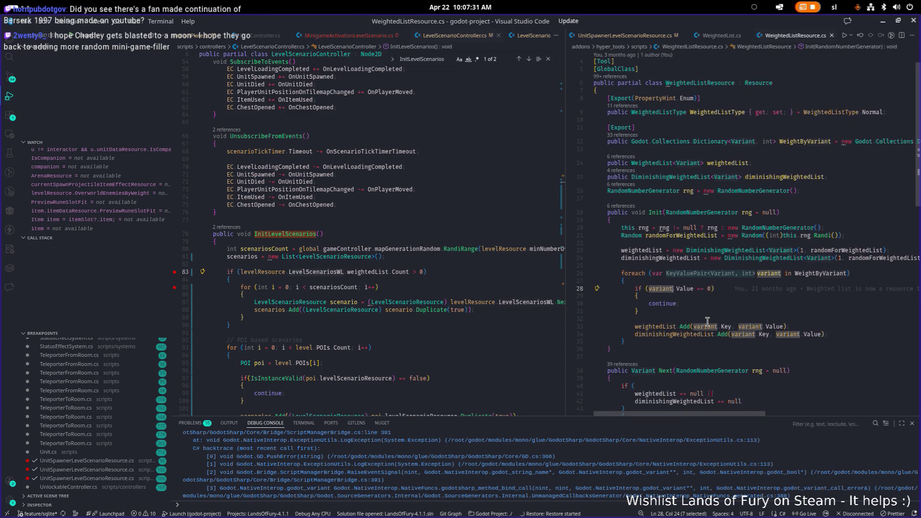
{"action": "scroll", "coordinate": [748, 272], "scroll_direction": "down", "scroll_amount": 8}
{"action": "scroll", "coordinate": [748, 272], "scroll_direction": "up", "scroll_amount": 10}
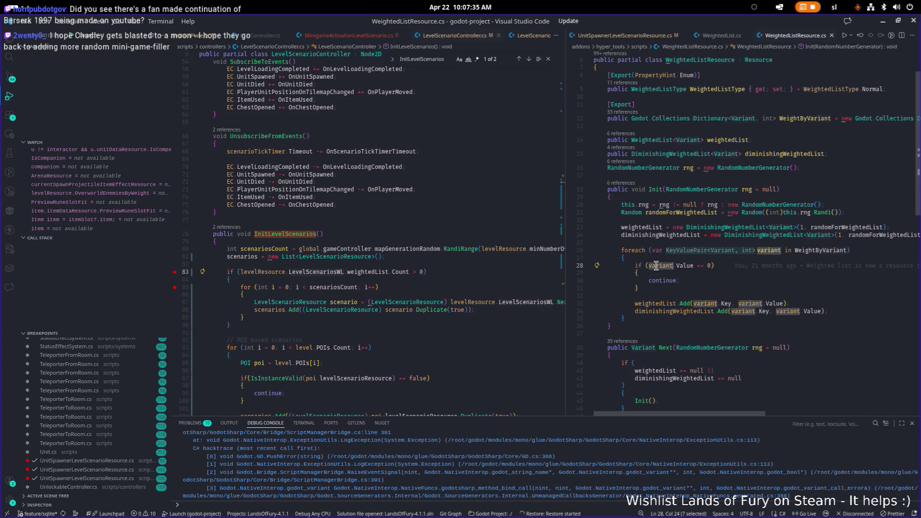
{"action": "double_click", "coordinate": [831, 250]}
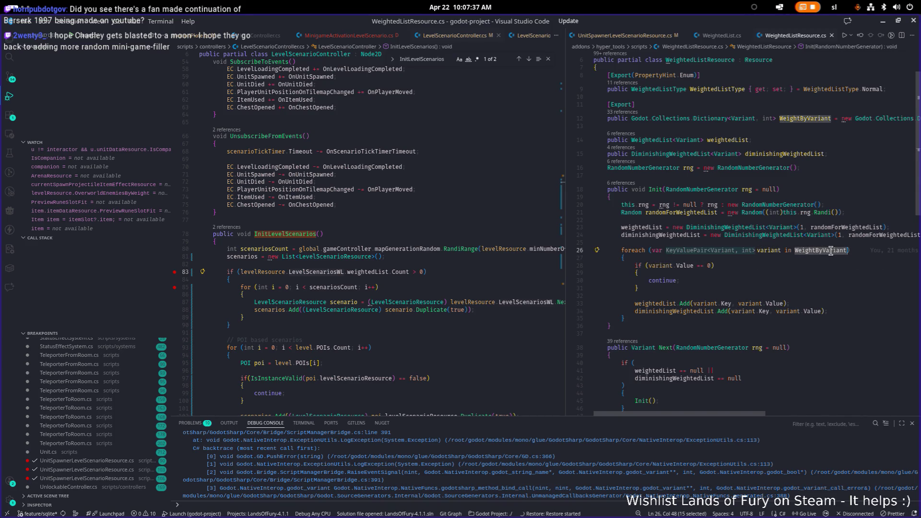
Paste WeightByVariant over weightedList on line 83, search WeightByVariant.Count, save, and minimize VS Code.
{"action": "double_click", "coordinate": [813, 119]}
{"action": "key", "text": "ctrl+c"}
{"action": "double_click", "coordinate": [367, 272]}
{"action": "key", "text": "ctrl+v"}
{"action": "key", "text": "ctrl+Left"}
{"action": "key", "text": "ctrl+shift+Right"}
{"action": "key", "text": "ctrl+shift+Right"}
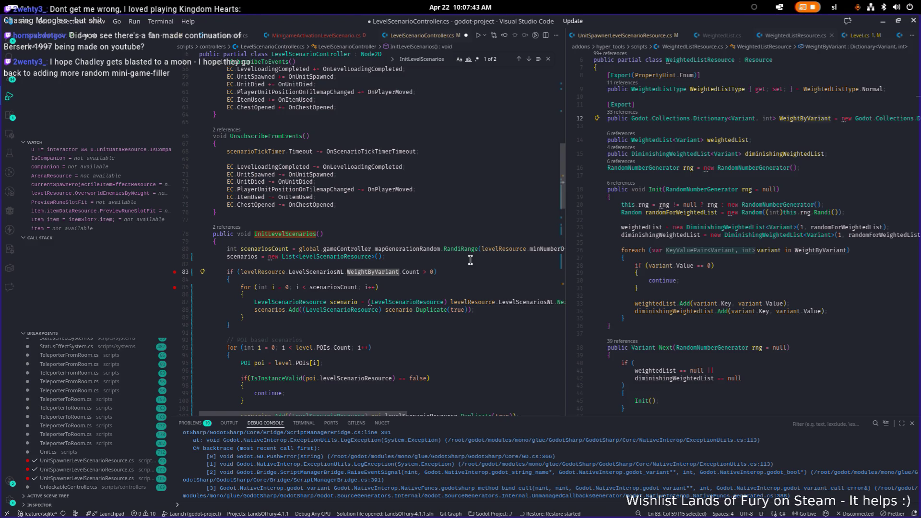
{"action": "key", "text": "ctrl+shift+f"}
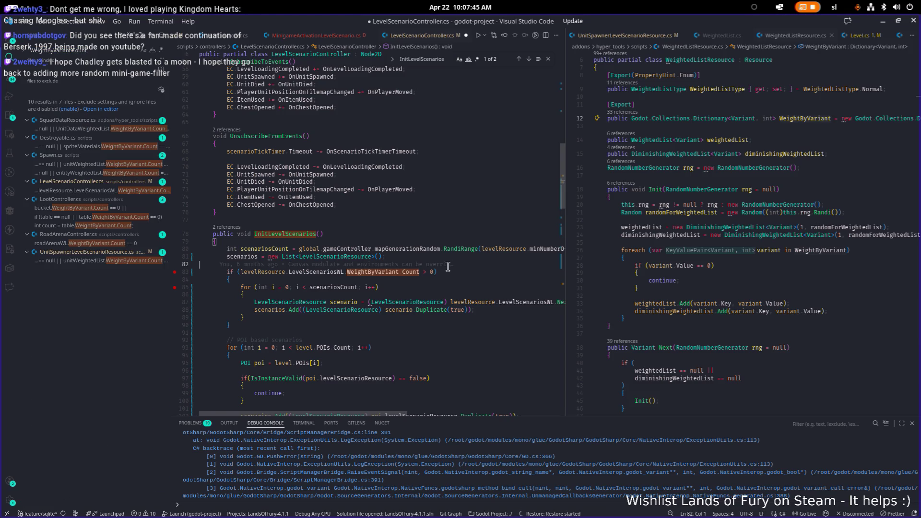
{"action": "key", "text": "ctrl+s"}
{"action": "left_click", "coordinate": [882, 22]}
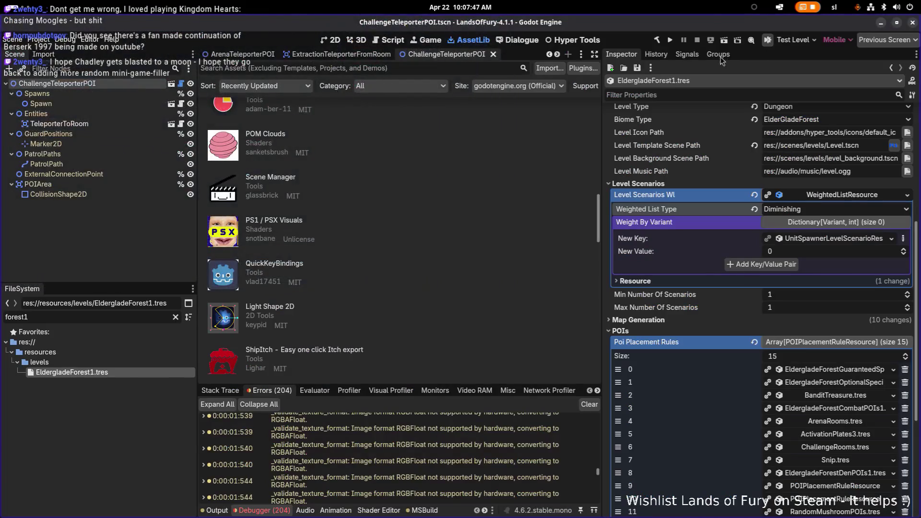
{"action": "key", "text": "alt+Tab"}
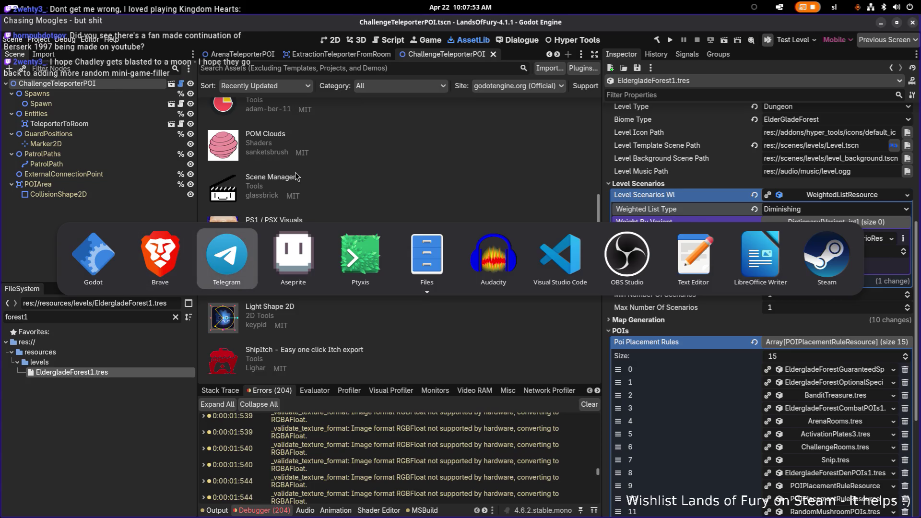
{"action": "key", "text": "Escape"}
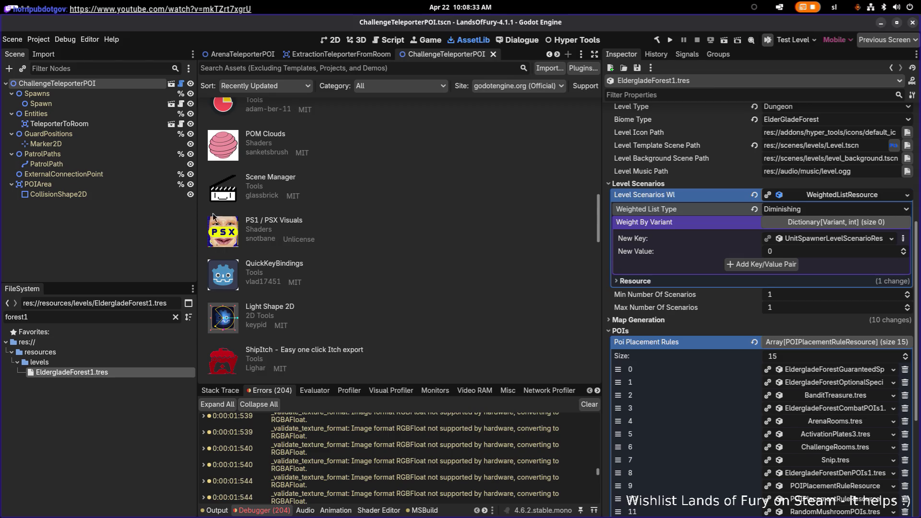
{"action": "key", "text": "alt+Tab"}
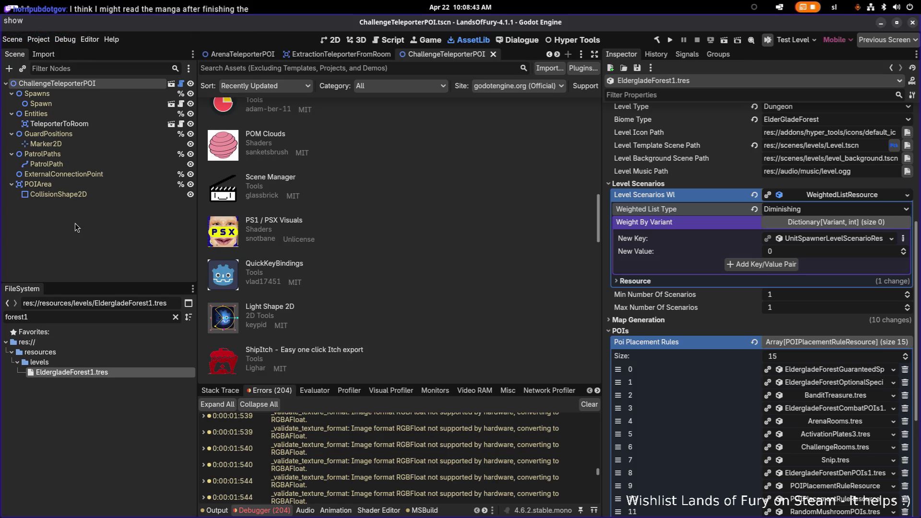
{"action": "key", "text": "alt+Tab"}
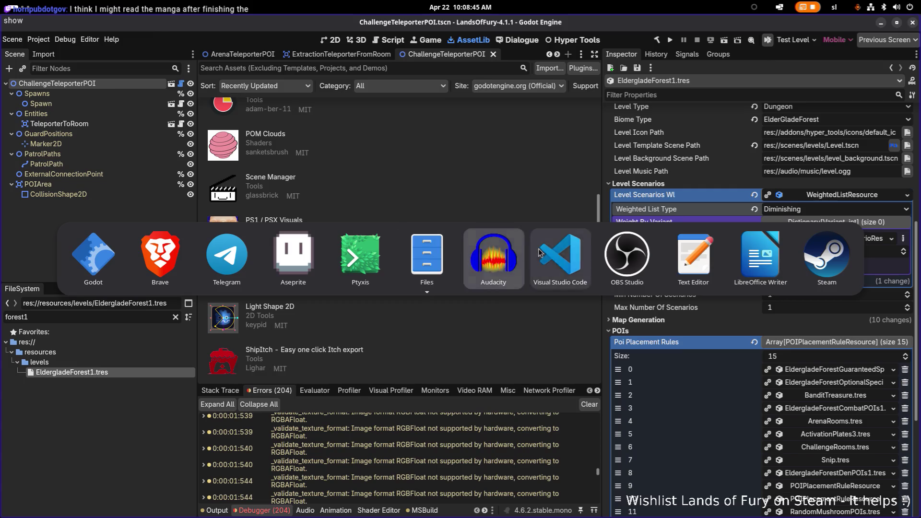
Back in VS Code, review lines 87–89 of the scenario loop and the LevelScenarioResource type.
{"action": "left_click", "coordinate": [560, 254]}
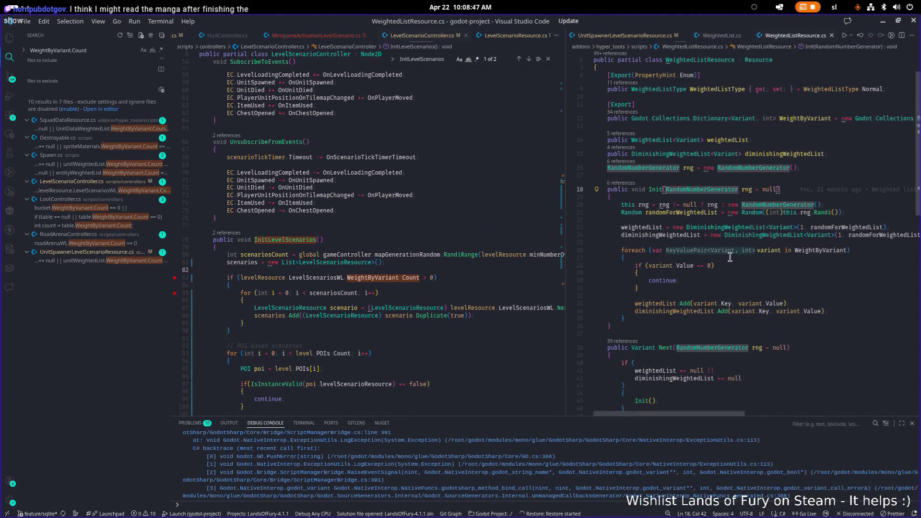
{"action": "scroll", "coordinate": [189, 294], "scroll_direction": "up", "scroll_amount": 1}
{"action": "left_click", "coordinate": [370, 314]}
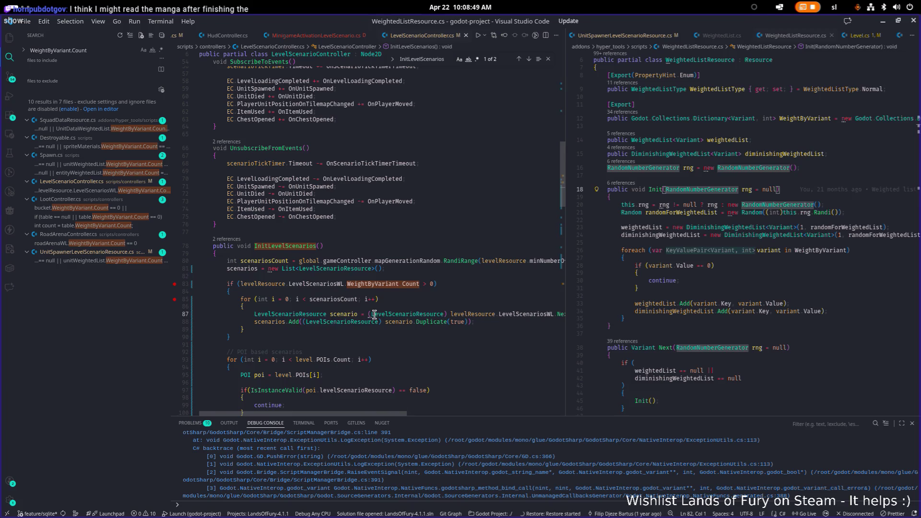
{"action": "left_click", "coordinate": [402, 331]}
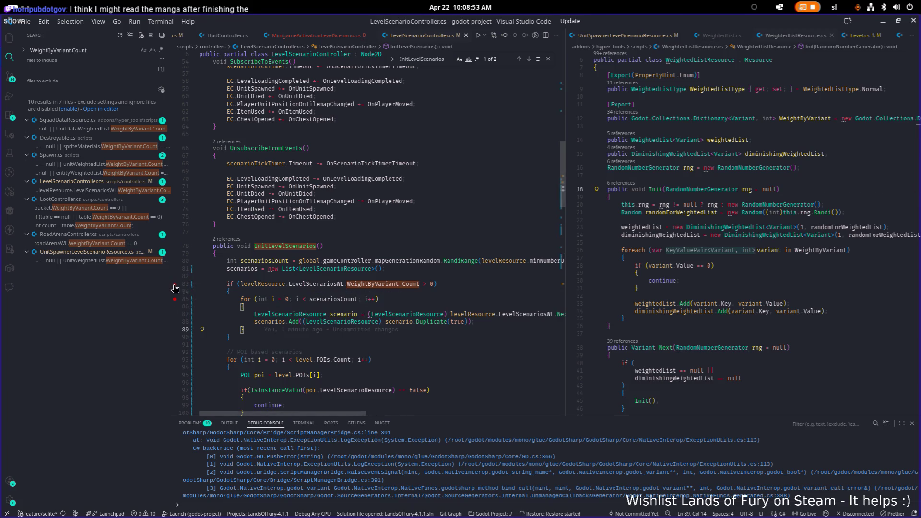
{"action": "left_click", "coordinate": [391, 318]}
{"action": "mouse_move", "coordinate": [392, 316]}
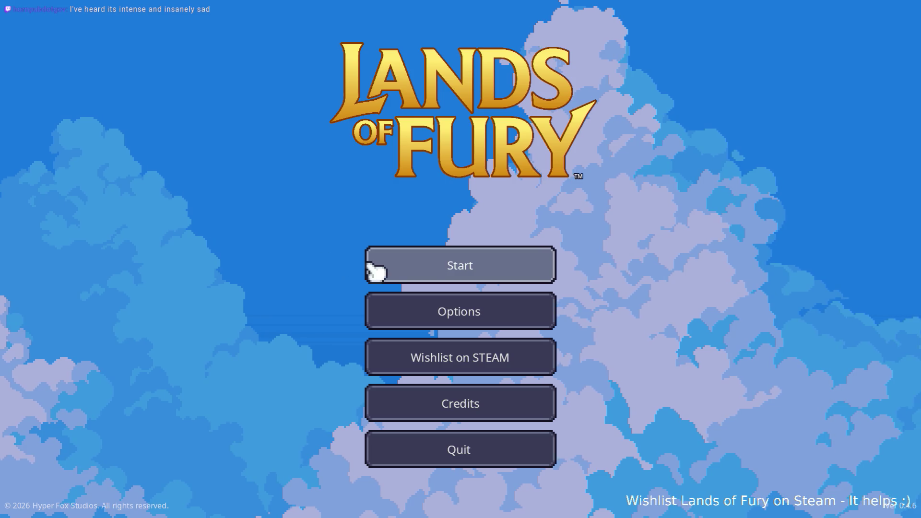
Start Lands of Fury from the main menu to reach the Profiles screen with three saved profiles.
{"action": "left_click", "coordinate": [423, 274]}
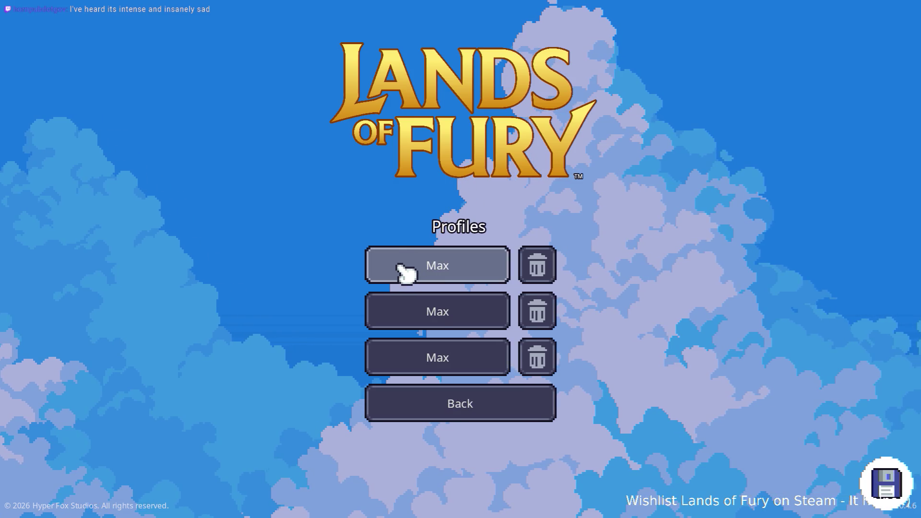
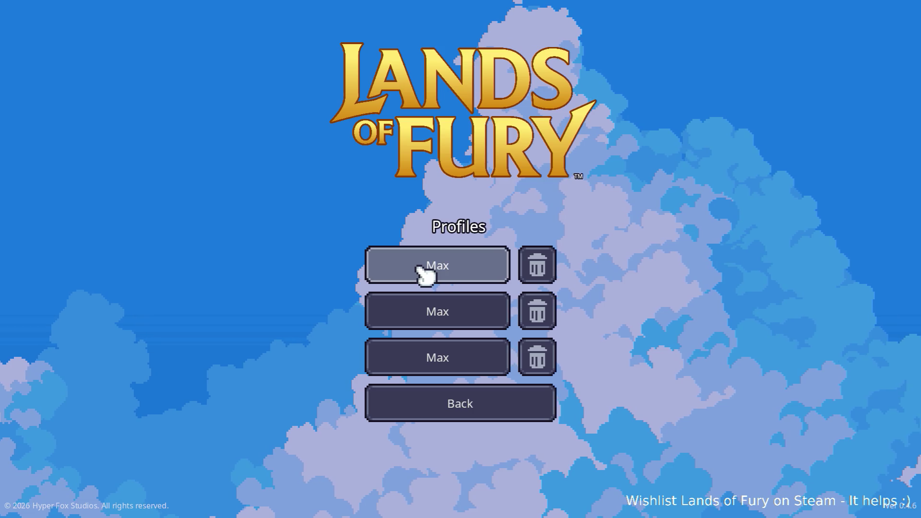
Load the first profile and walk the hero to the purple vine to enter the level.
{"action": "left_click", "coordinate": [425, 275]}
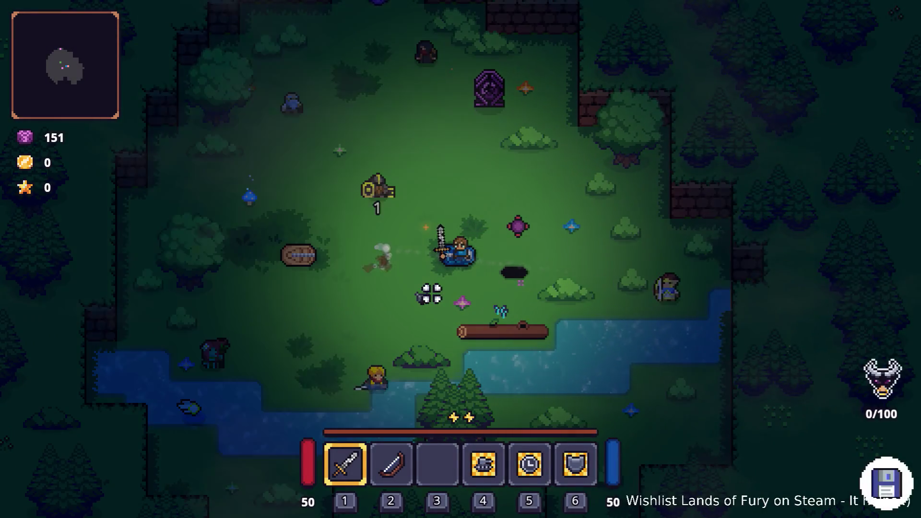
{"action": "left_click", "coordinate": [452, 181]}
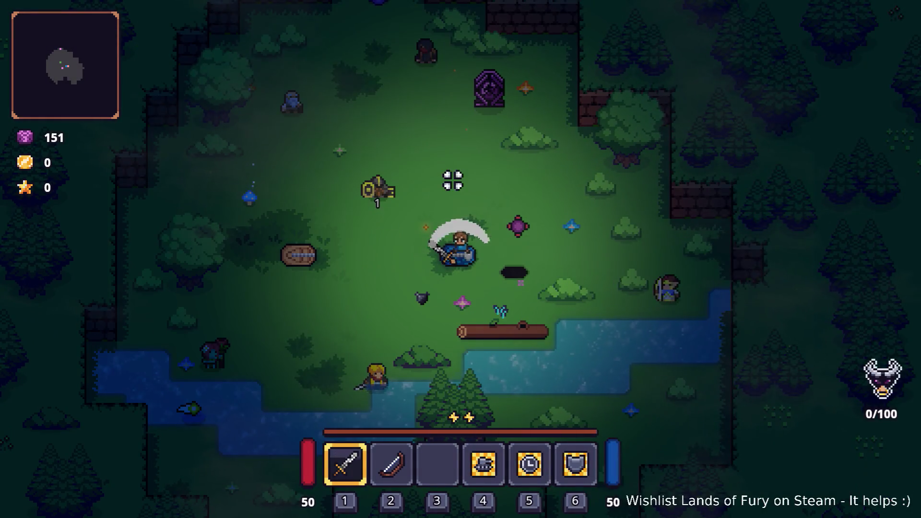
{"action": "key", "text": "w"}
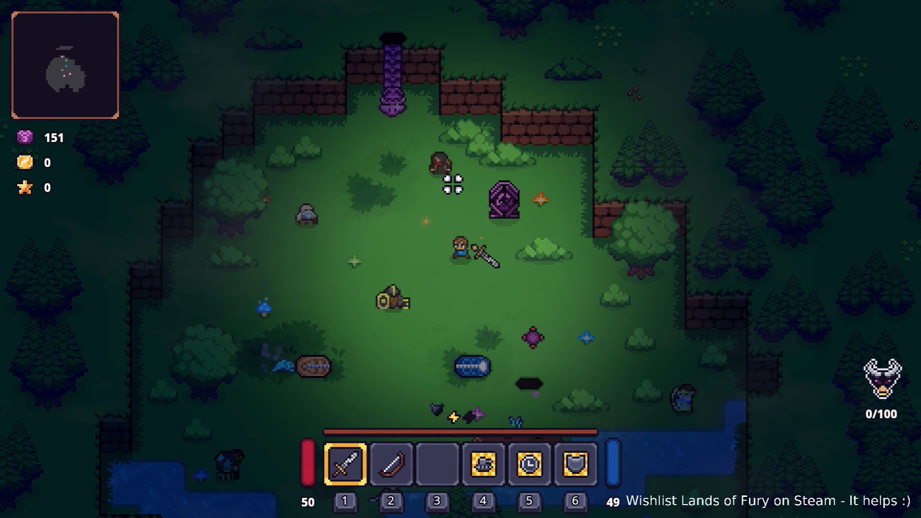
{"action": "key", "text": "space"}
{"action": "key", "text": "w"}
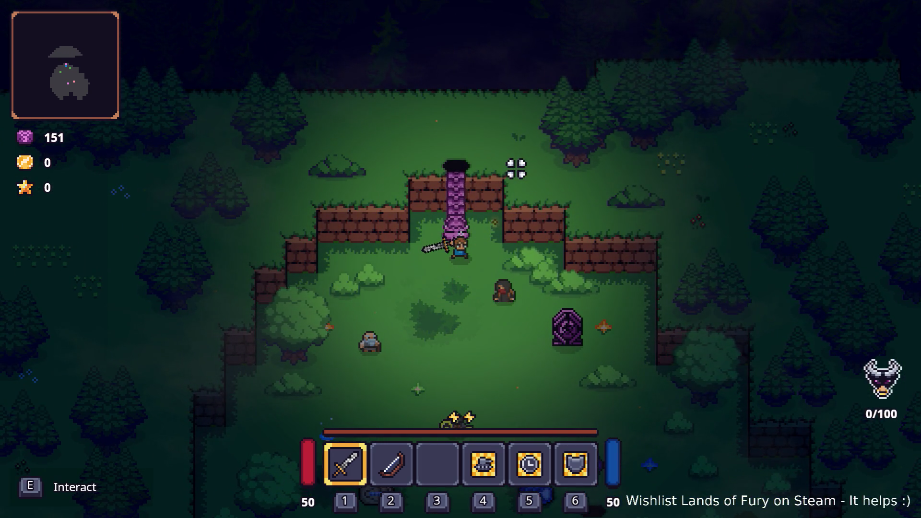
{"action": "key", "text": "e"}
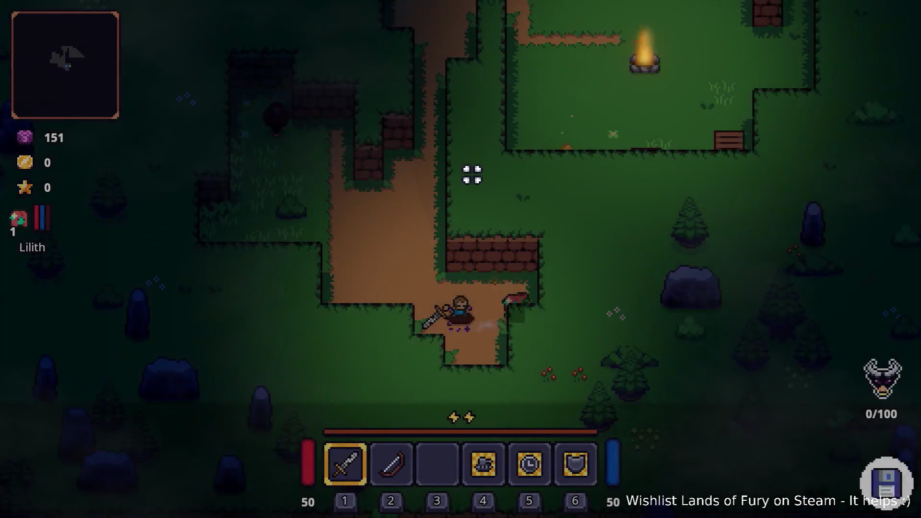
Advance up the dirt path and fight the zombies near the campfire.
{"action": "key", "text": "w"}
{"action": "key", "text": "w"}
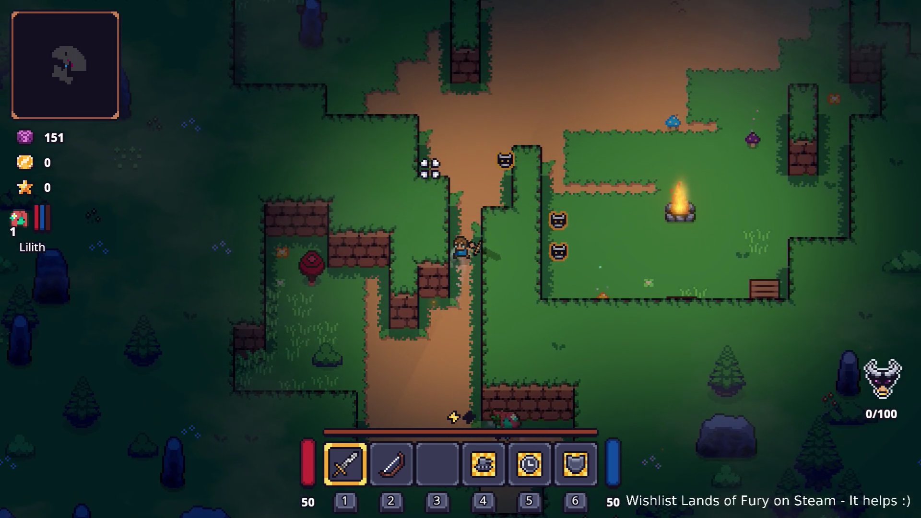
{"action": "key", "text": "s"}
{"action": "key", "text": "s"}
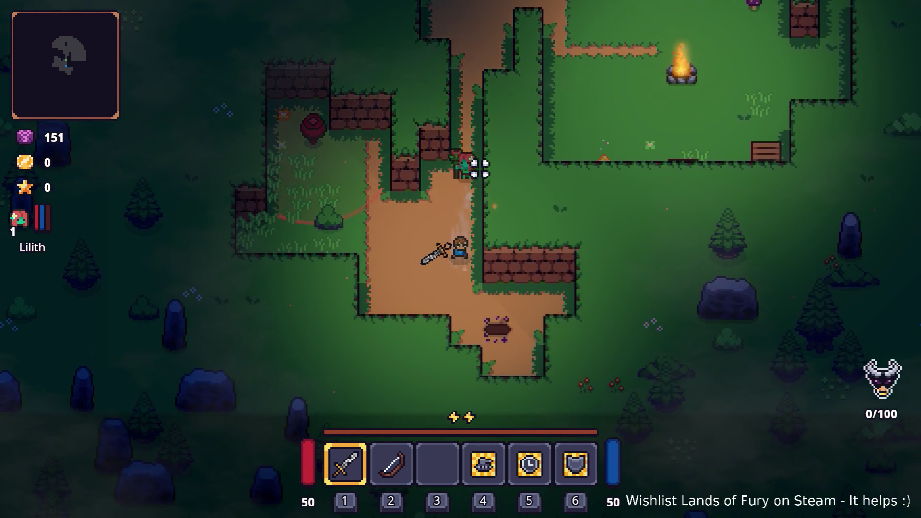
{"action": "key", "text": "w"}
{"action": "key", "text": "space"}
{"action": "left_click", "coordinate": [485, 185]}
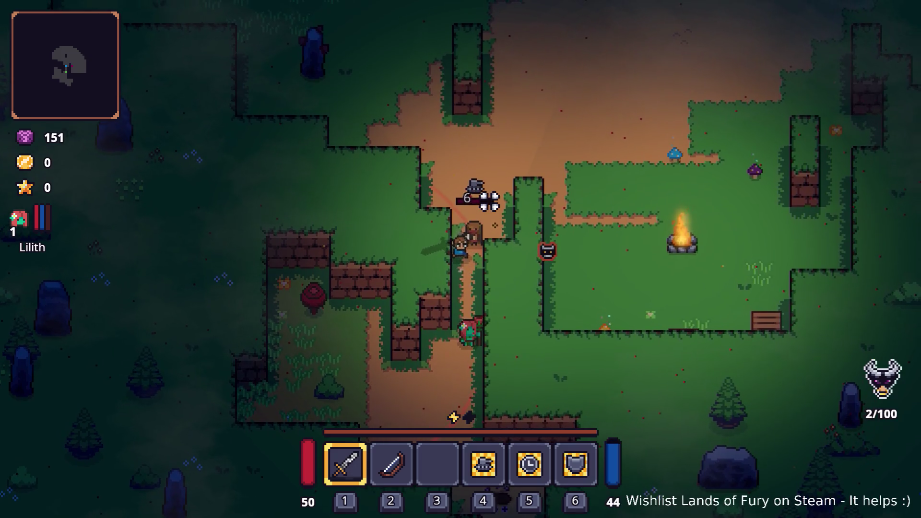
{"action": "key", "text": "w"}
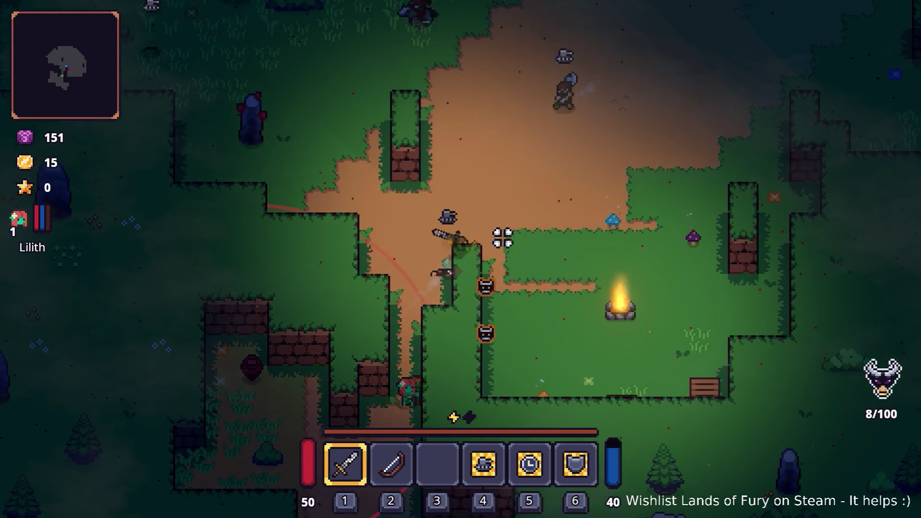
{"action": "key", "text": "d"}
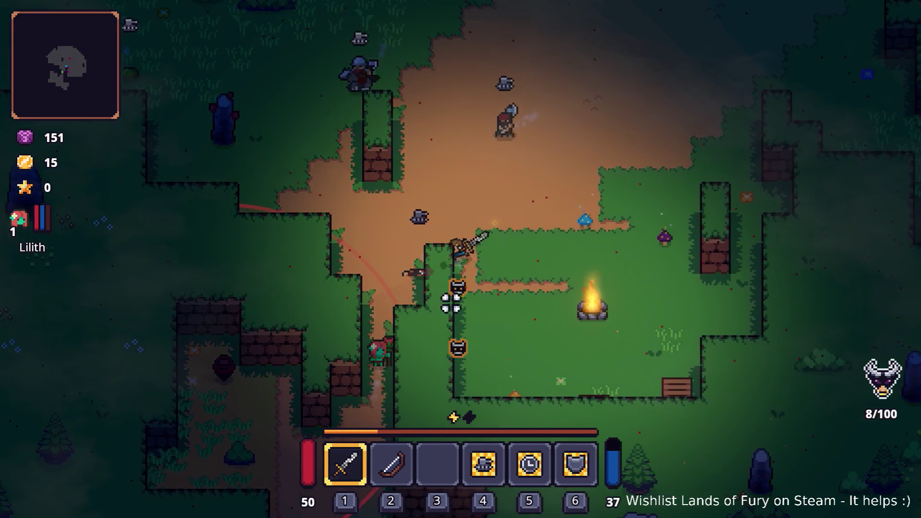
{"action": "left_click", "coordinate": [382, 235]}
{"action": "left_click", "coordinate": [377, 225]}
{"action": "left_click", "coordinate": [370, 261]}
{"action": "left_click", "coordinate": [370, 260]}
{"action": "left_click", "coordinate": [372, 255]}
Keep fighting while retreating until the horde wins: Game over at 31 seconds, 4 kills.
{"action": "key", "text": "a"}
{"action": "left_click", "coordinate": [372, 259]}
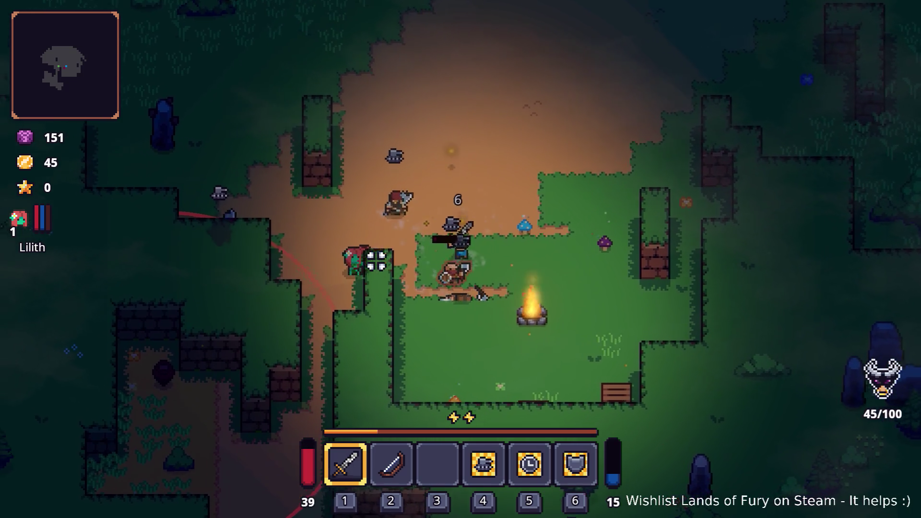
{"action": "left_click", "coordinate": [403, 259]}
{"action": "key", "text": "w"}
{"action": "left_click", "coordinate": [382, 255]}
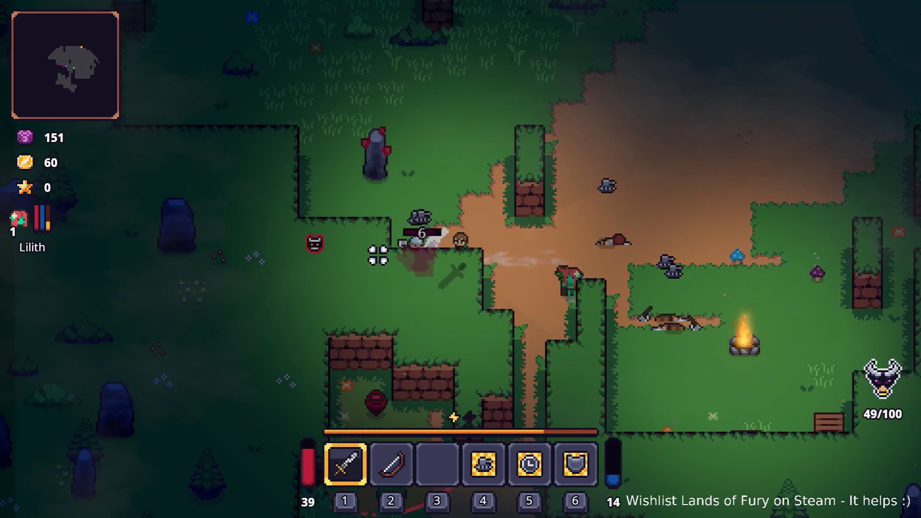
{"action": "left_click", "coordinate": [383, 251]}
{"action": "left_click", "coordinate": [383, 250]}
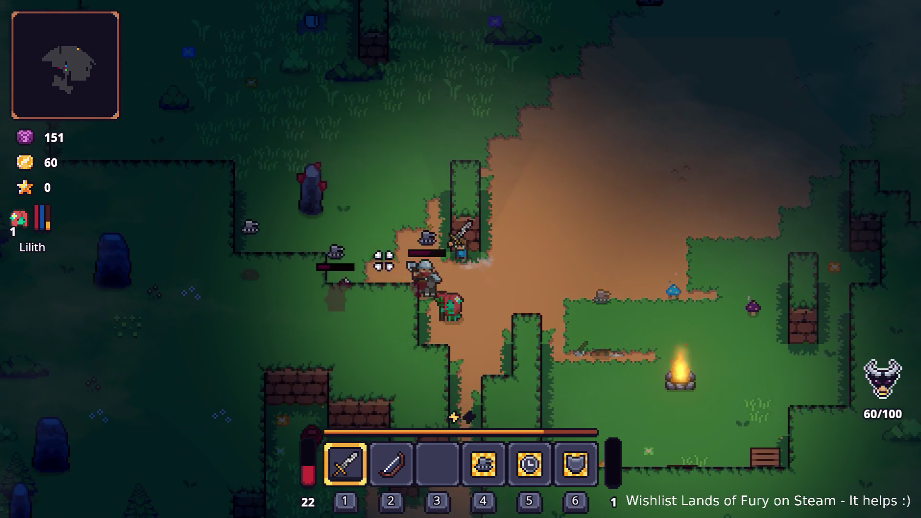
{"action": "left_click", "coordinate": [404, 280]}
{"action": "key", "text": "a"}
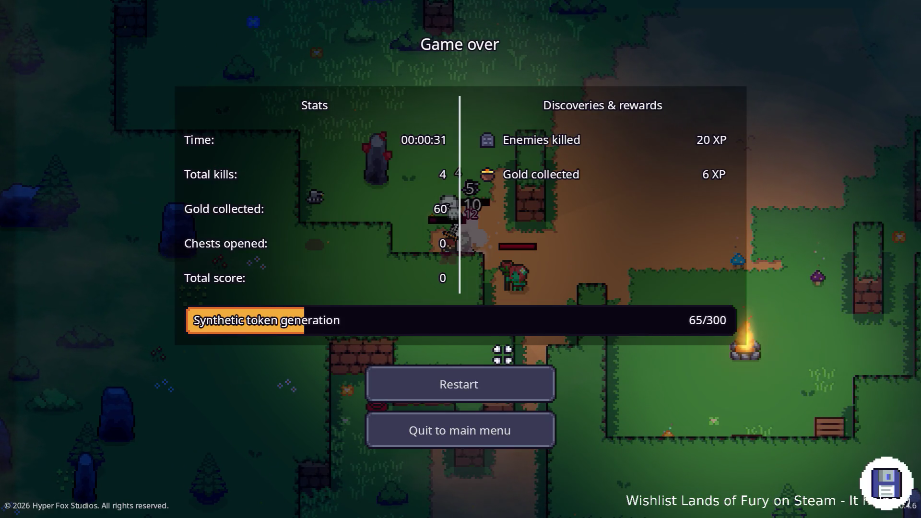
{"action": "key", "text": "alt+Tab"}
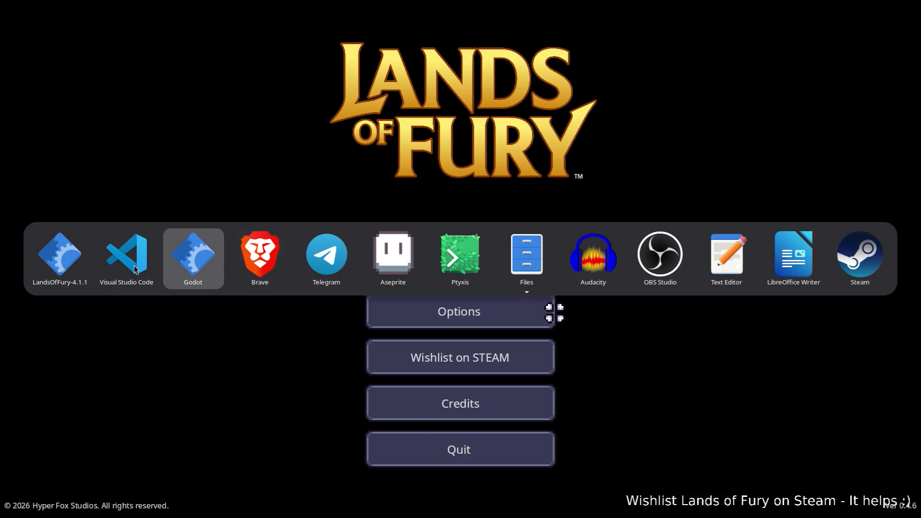
Place the caret on line 84 in VS Code, then start a fresh run on the first profile.
{"action": "left_click", "coordinate": [134, 270]}
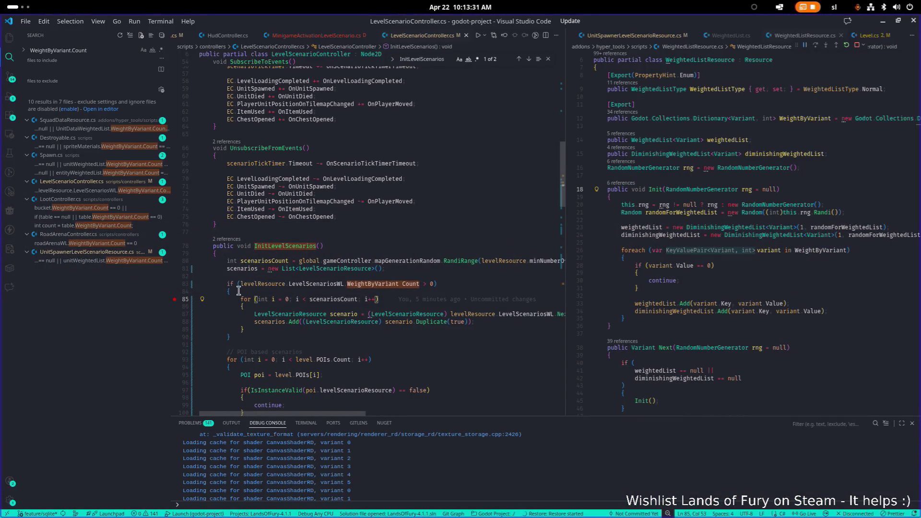
{"action": "left_click", "coordinate": [432, 291]}
{"action": "key", "text": "alt+Tab"}
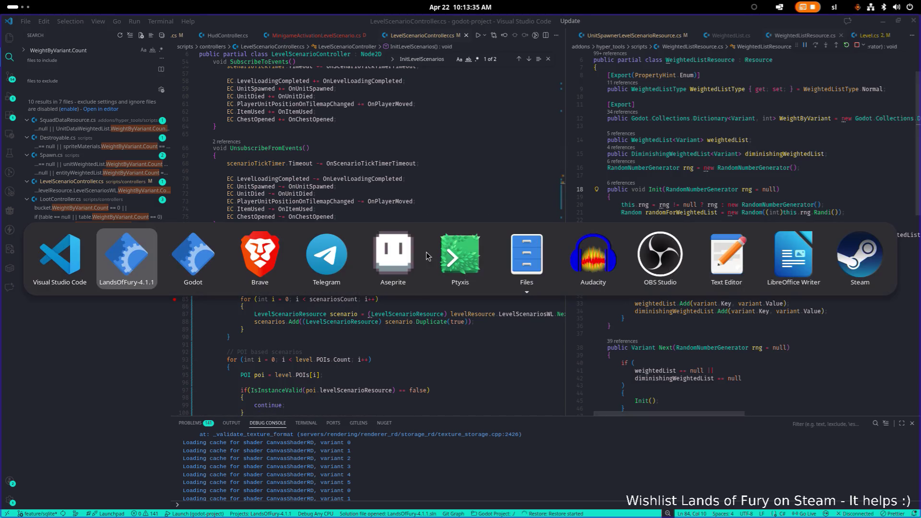
{"action": "left_click", "coordinate": [126, 259]}
{"action": "left_click", "coordinate": [422, 254]}
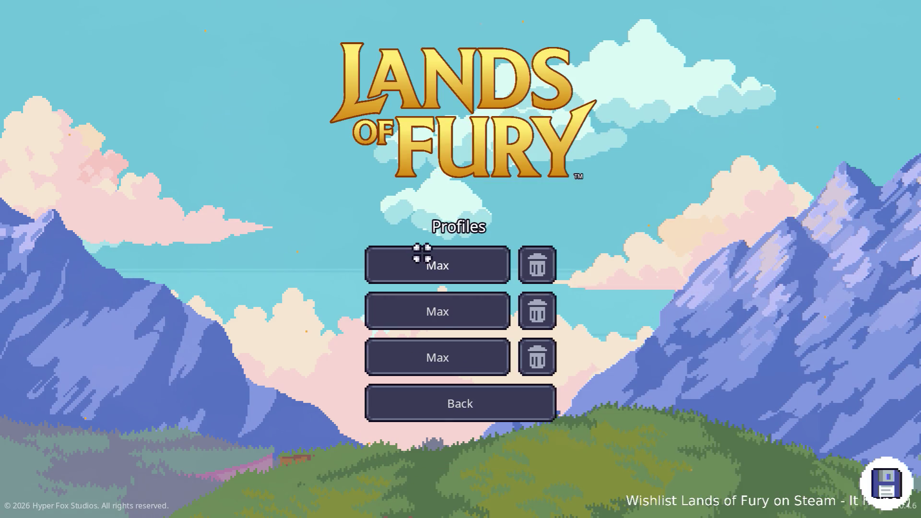
{"action": "left_click", "coordinate": [422, 253]}
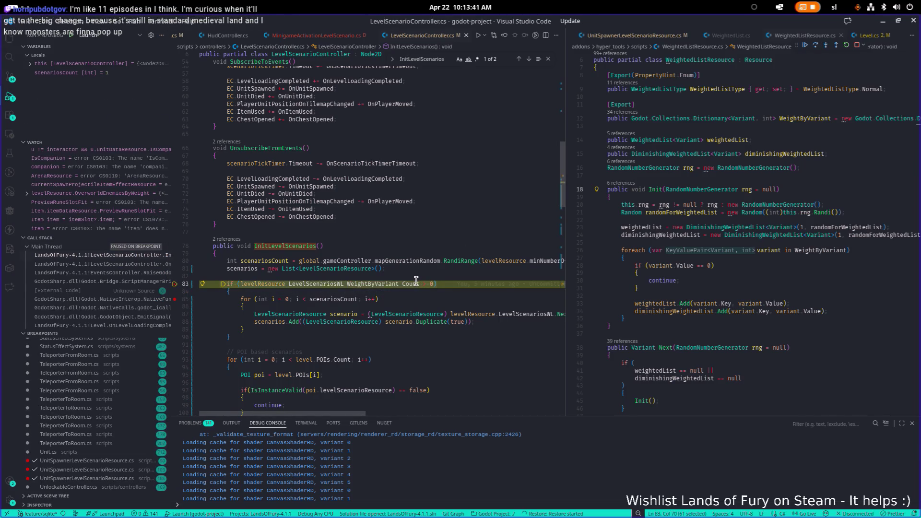
Resume from the line 83 breakpoint and return to the game at the campfire hub.
{"action": "key", "text": "F5"}
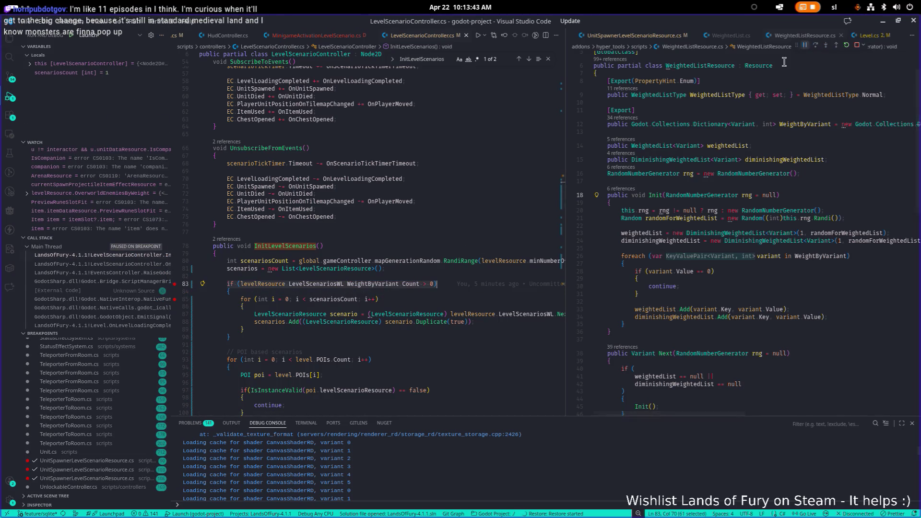
{"action": "mouse_move", "coordinate": [351, 205]}
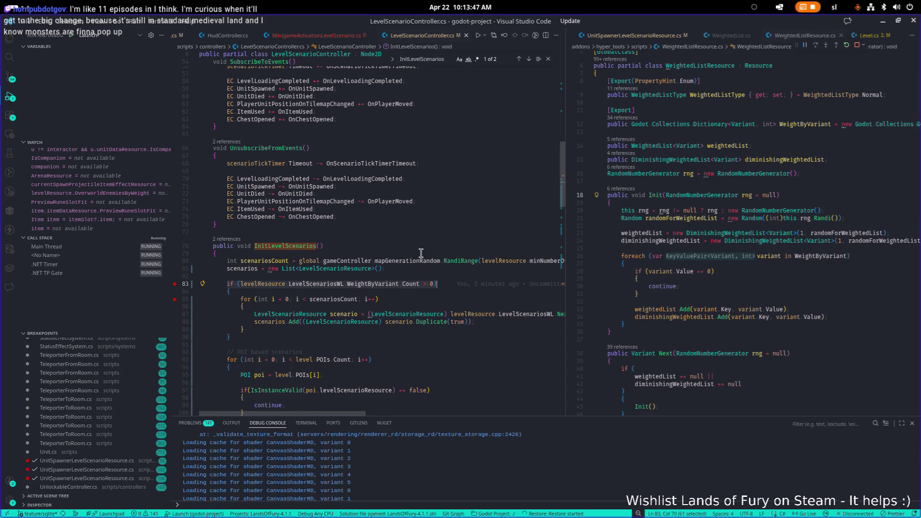
{"action": "key", "text": "alt+Tab"}
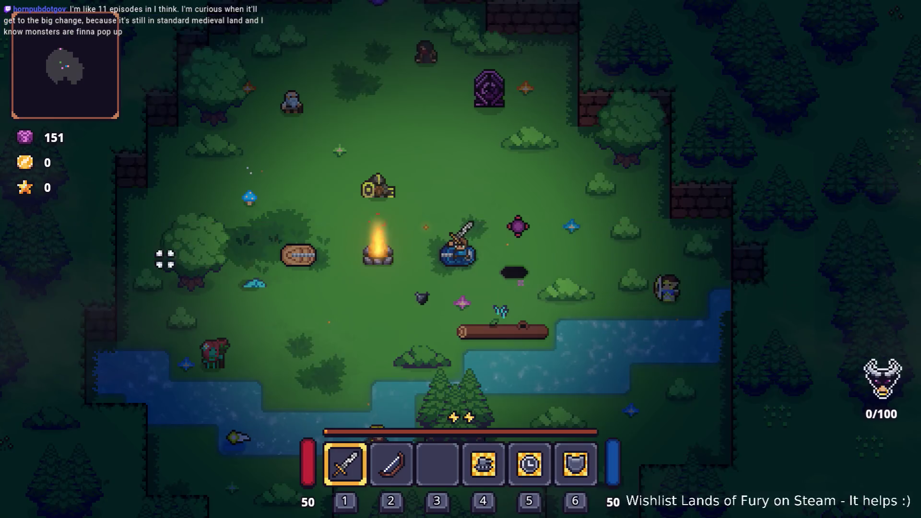
{"action": "left_click", "coordinate": [390, 226]}
Walk the hero north-west into the purple portal, halting at InitLevelScenarios with scenariosCount 1.
{"action": "key", "text": "w"}
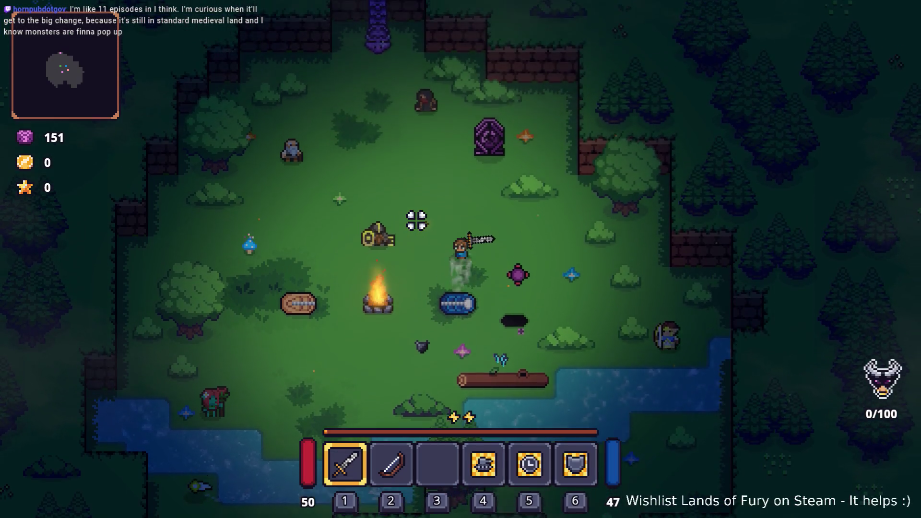
{"action": "key", "text": "a"}
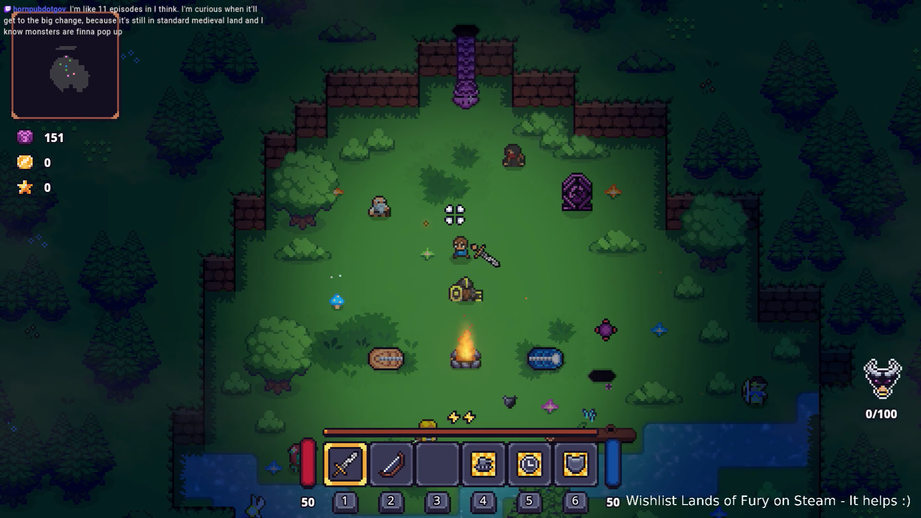
{"action": "key", "text": "w"}
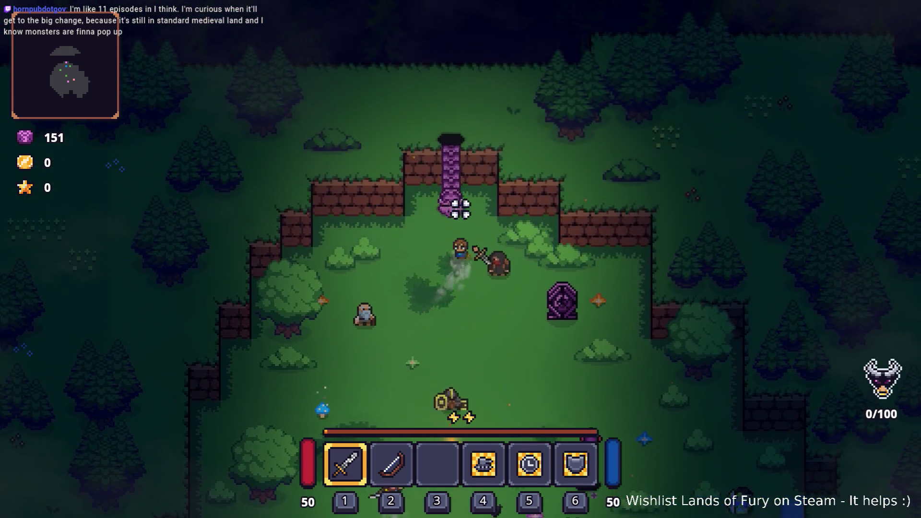
{"action": "key", "text": "e"}
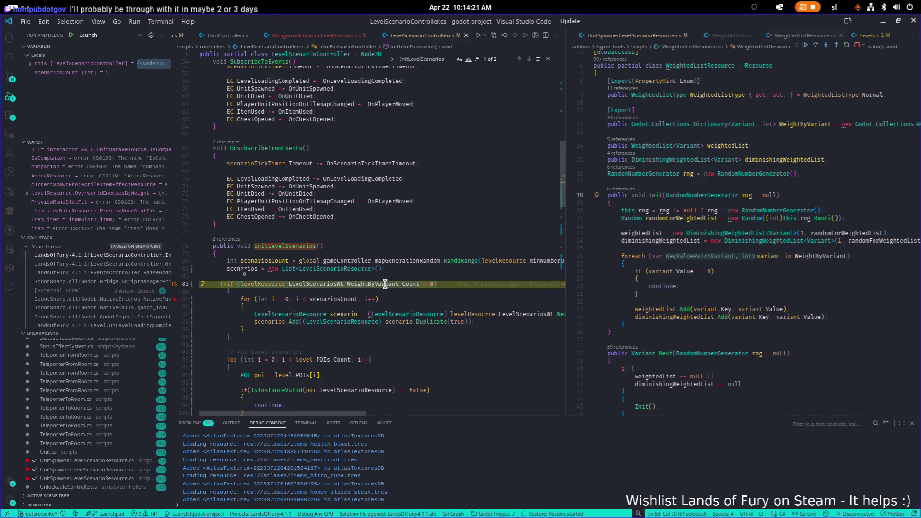
Stop debugging, place the caret in InitLevelScenarios, and switch to Godot's EldergladeForest1.tres.
{"action": "left_click", "coordinate": [854, 45]}
{"action": "left_click", "coordinate": [394, 170]}
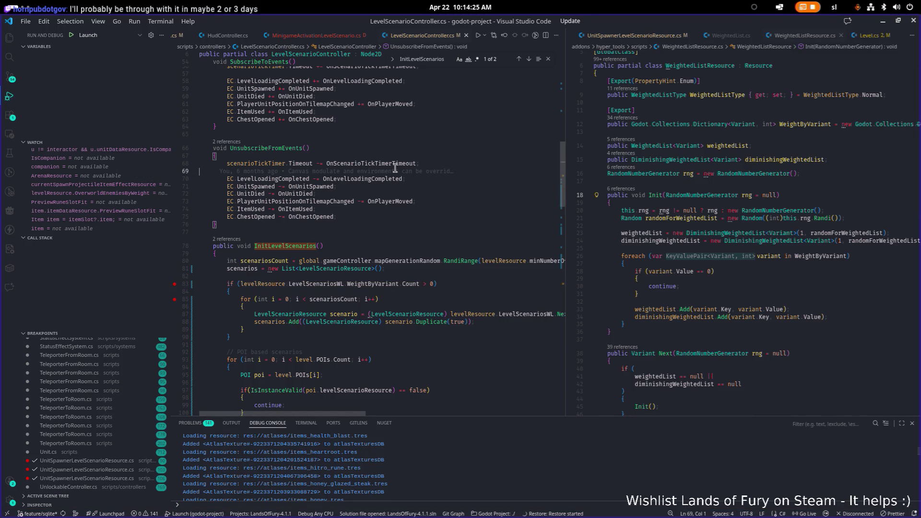
{"action": "left_click", "coordinate": [345, 256]}
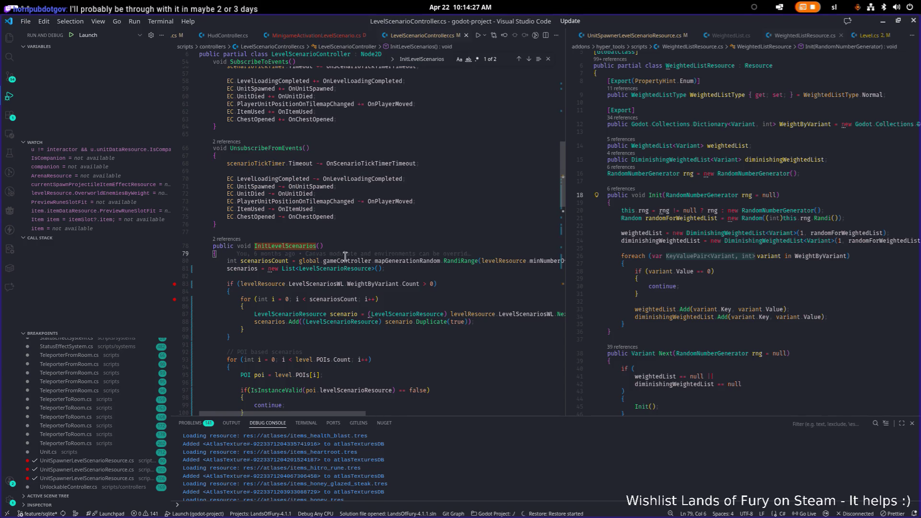
{"action": "key", "text": "alt+Tab"}
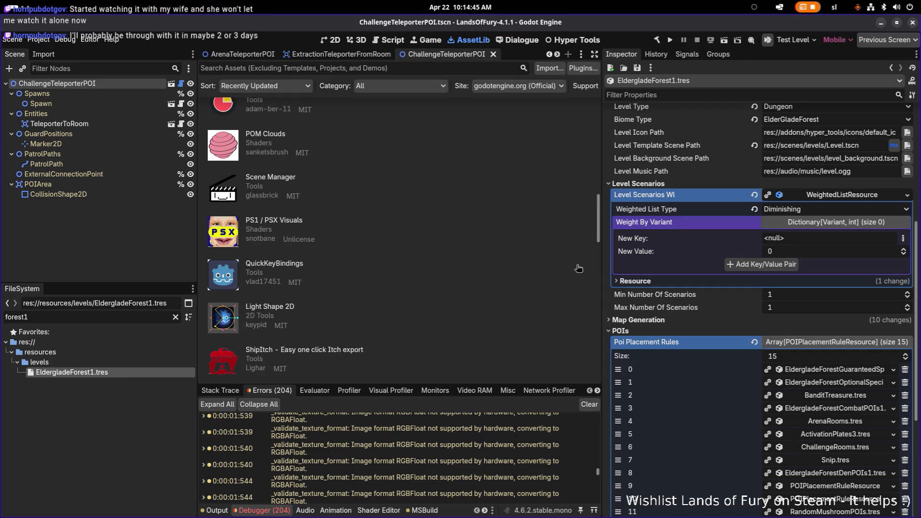
Set the Weight By Variant dictionary's new key type to Object.
{"action": "left_click_drag", "start_coordinate": [602, 267], "coordinate": [580, 264]}
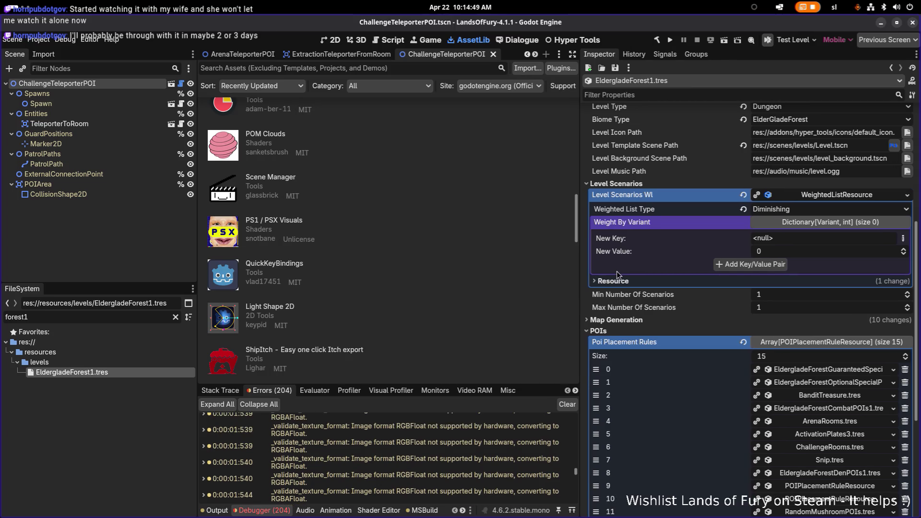
{"action": "scroll", "coordinate": [619, 276], "scroll_direction": "down", "scroll_amount": 2}
{"action": "scroll", "coordinate": [655, 269], "scroll_direction": "up", "scroll_amount": 3}
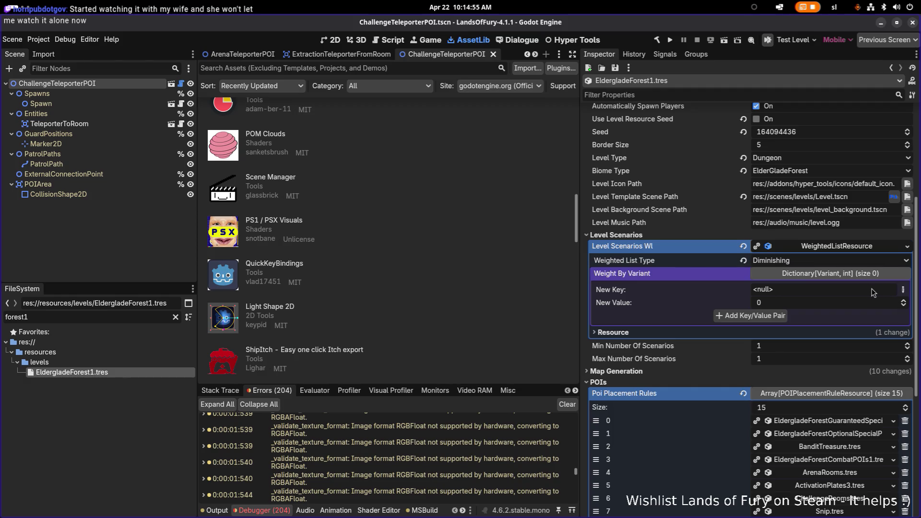
{"action": "left_click", "coordinate": [902, 290]}
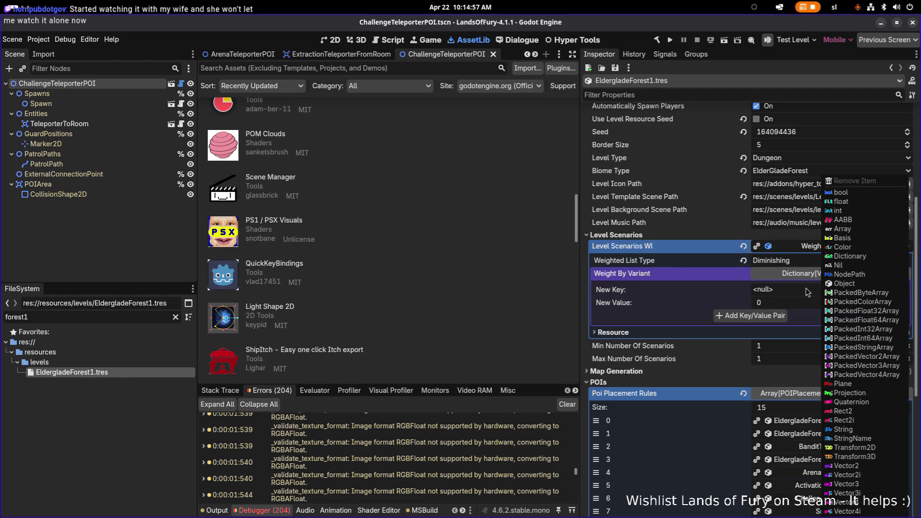
{"action": "left_click", "coordinate": [808, 293]}
{"action": "left_click", "coordinate": [901, 292]}
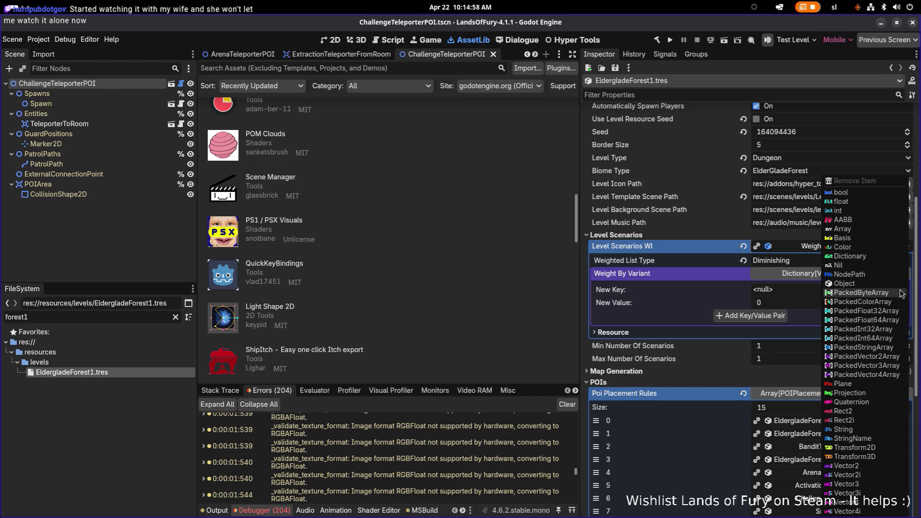
{"action": "left_click", "coordinate": [872, 284]}
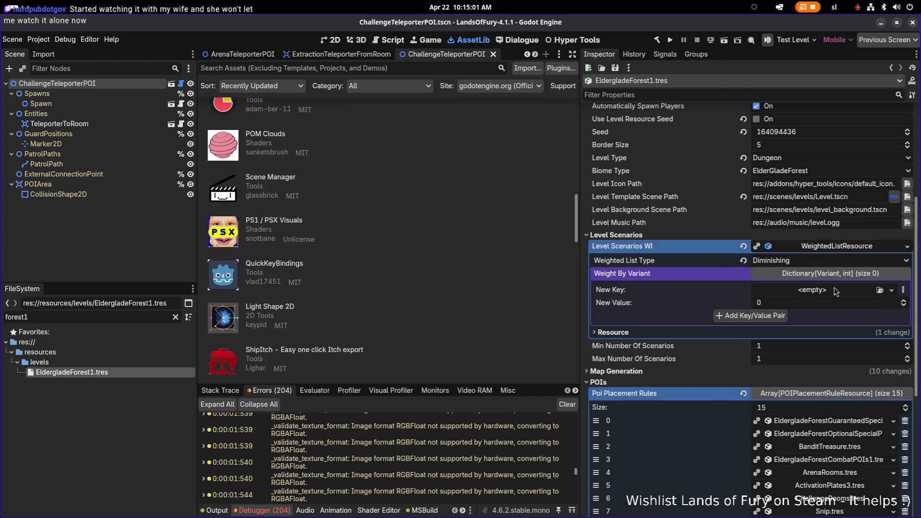
Create a new UnitSpawnerLevelScenarioResource as the pending key.
{"action": "left_click", "coordinate": [858, 289]}
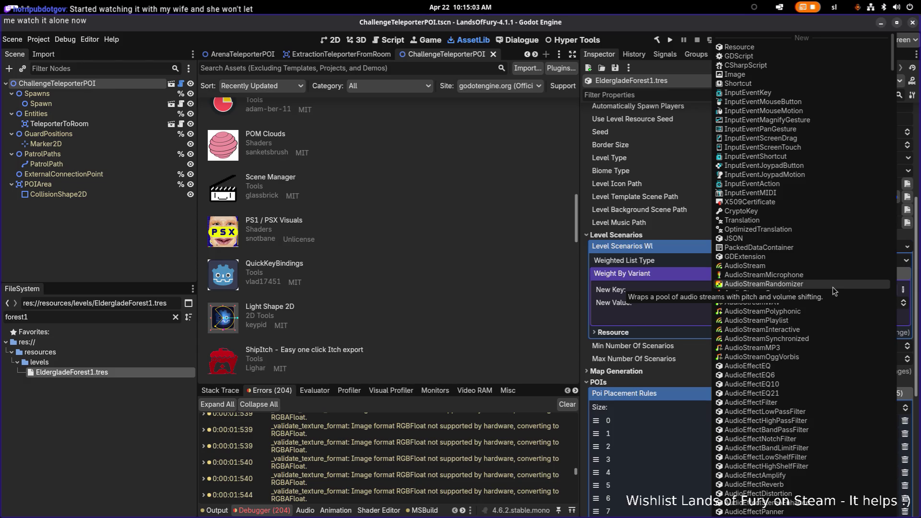
{"action": "scroll", "coordinate": [834, 291], "scroll_direction": "down", "scroll_amount": 10}
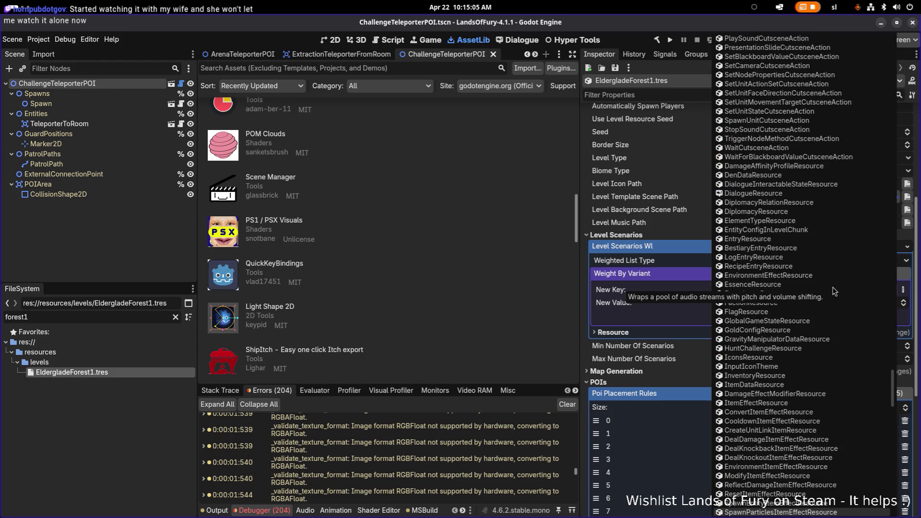
{"action": "scroll", "coordinate": [834, 291], "scroll_direction": "down", "scroll_amount": 2}
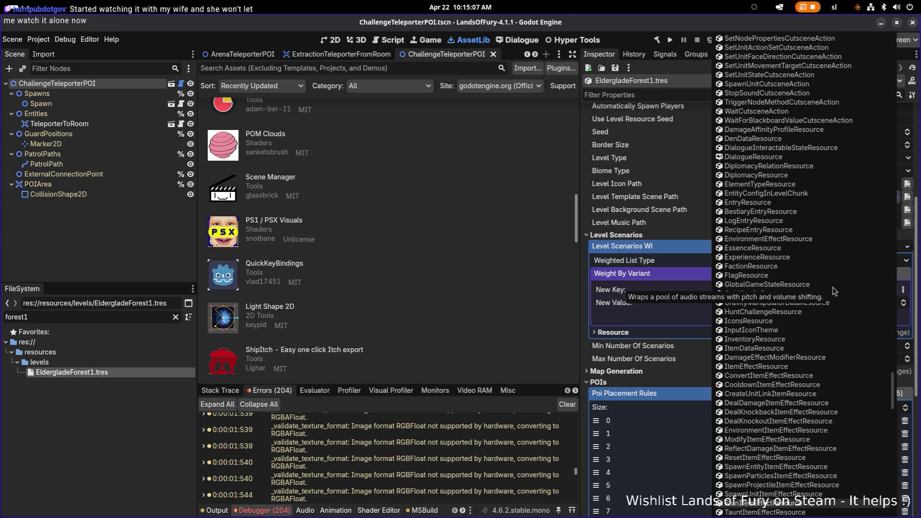
{"action": "key", "text": "Down"}
{"action": "scroll", "coordinate": [835, 291], "scroll_direction": "down", "scroll_amount": 5}
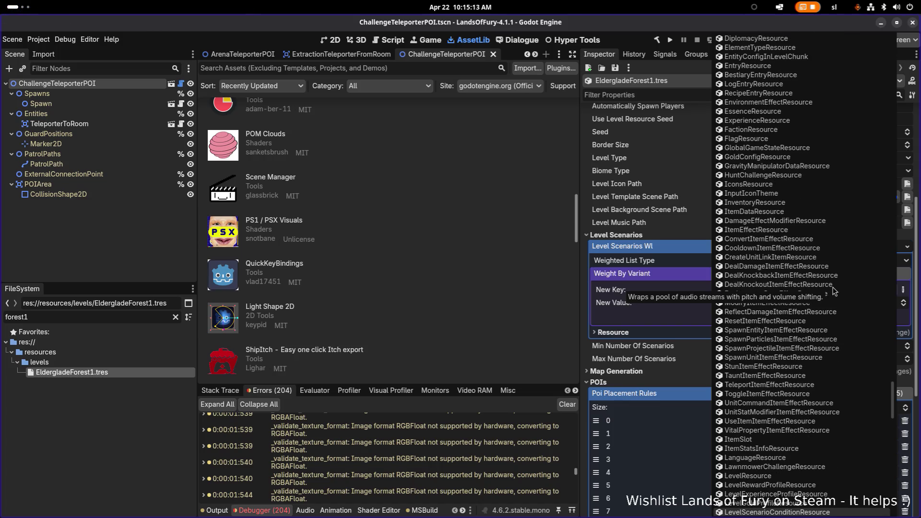
{"action": "scroll", "coordinate": [835, 291], "scroll_direction": "down", "scroll_amount": 2}
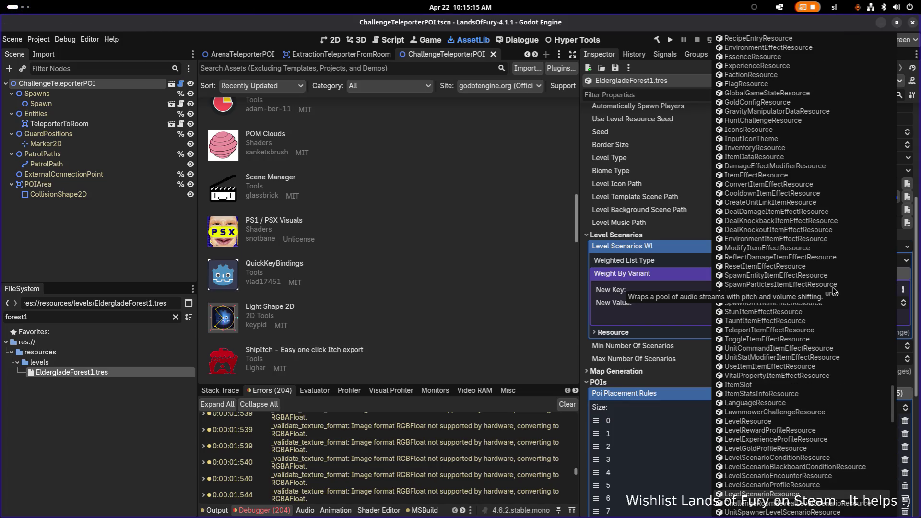
{"action": "key", "text": "Down"}
{"action": "key", "text": "Down"}
{"action": "key", "text": "Return"}
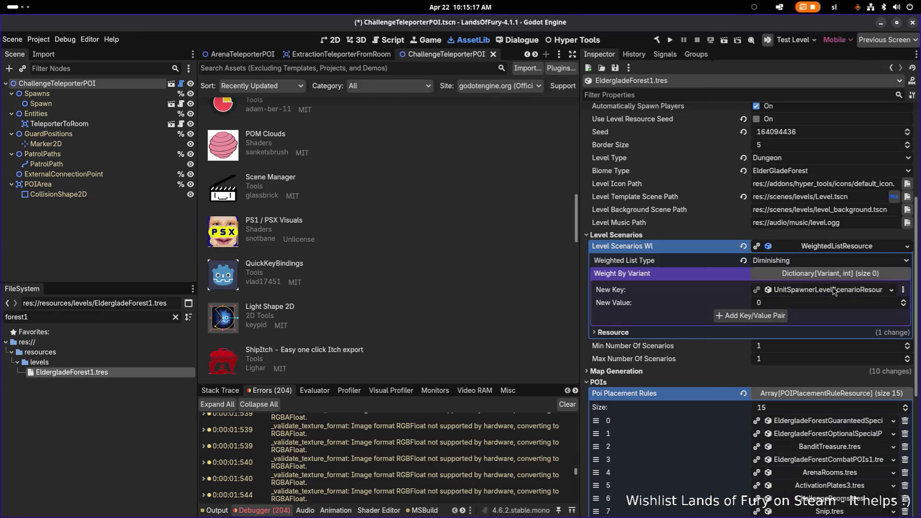
Add the key/value pair and set the spawner entry's Unit Id to zombie.
{"action": "left_click", "coordinate": [806, 305]}
{"action": "left_click", "coordinate": [774, 317]}
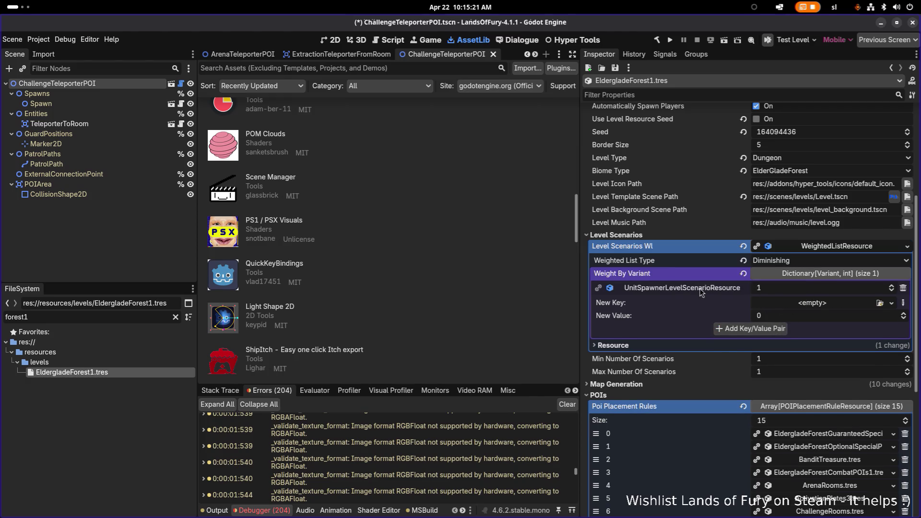
{"action": "left_click", "coordinate": [617, 288]}
{"action": "left_click", "coordinate": [616, 301]}
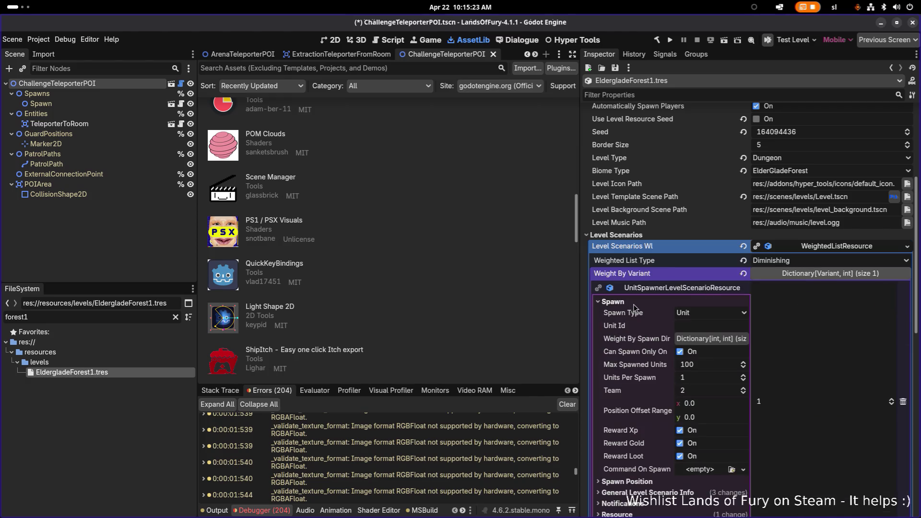
{"action": "left_click", "coordinate": [691, 325]}
{"action": "type", "text": "zombie"}
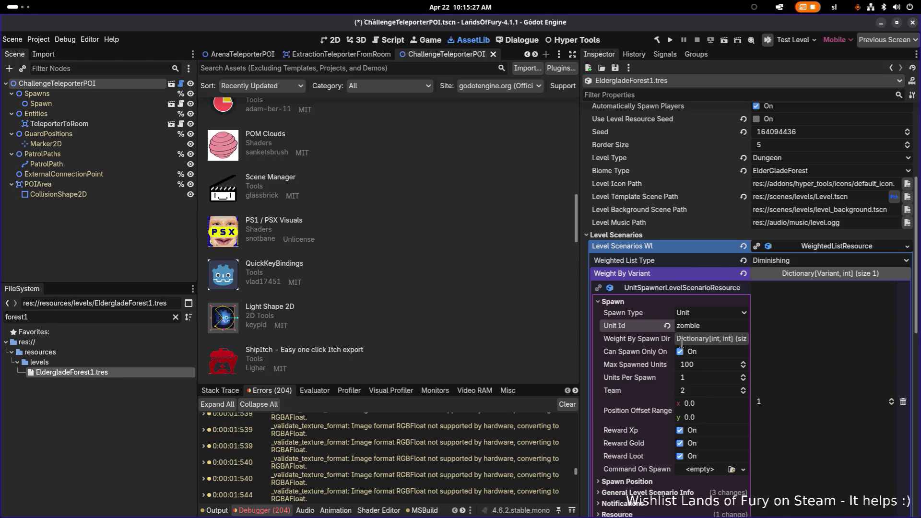
Set Max Ticks to 2 and Max Spawned Units to 2.
{"action": "scroll", "coordinate": [680, 330], "scroll_direction": "down", "scroll_amount": 5}
{"action": "left_click", "coordinate": [645, 288]}
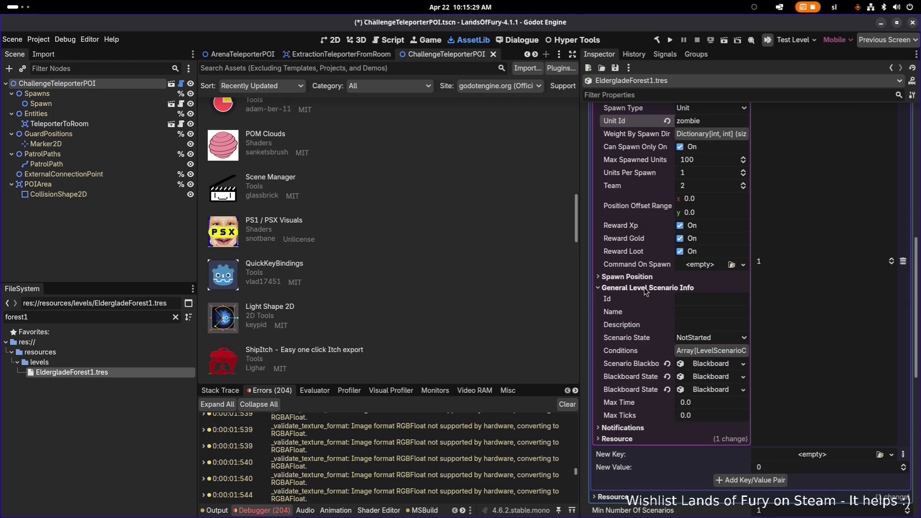
{"action": "left_click", "coordinate": [705, 416]}
{"action": "type", "text": "2"}
{"action": "key", "text": "Return"}
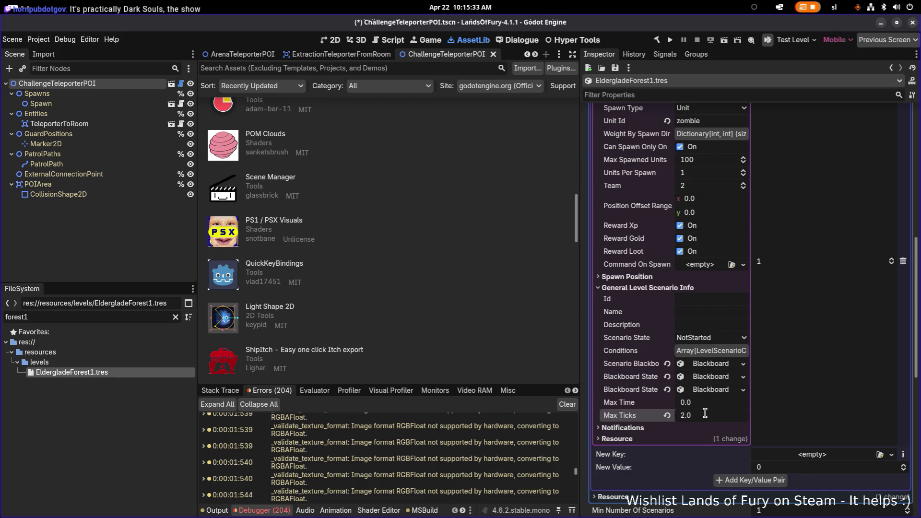
{"action": "scroll", "coordinate": [688, 357], "scroll_direction": "up", "scroll_amount": 2}
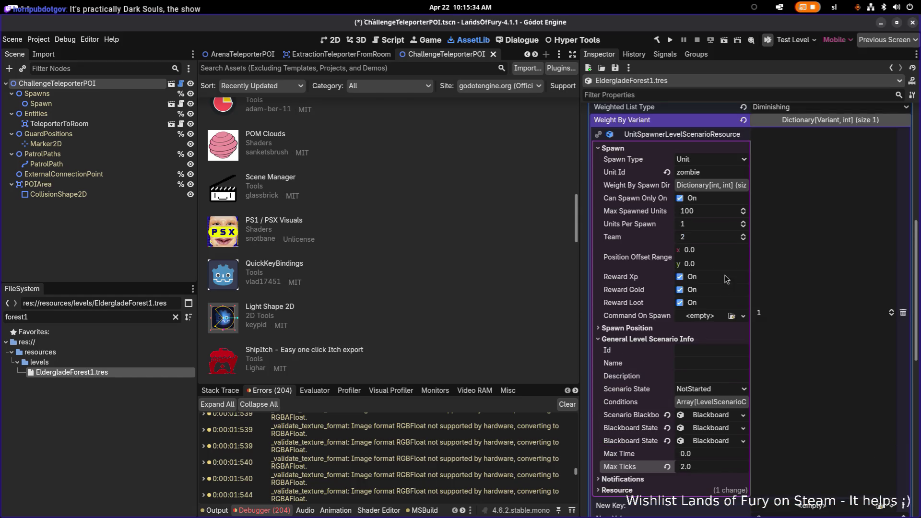
{"action": "left_click", "coordinate": [710, 215]}
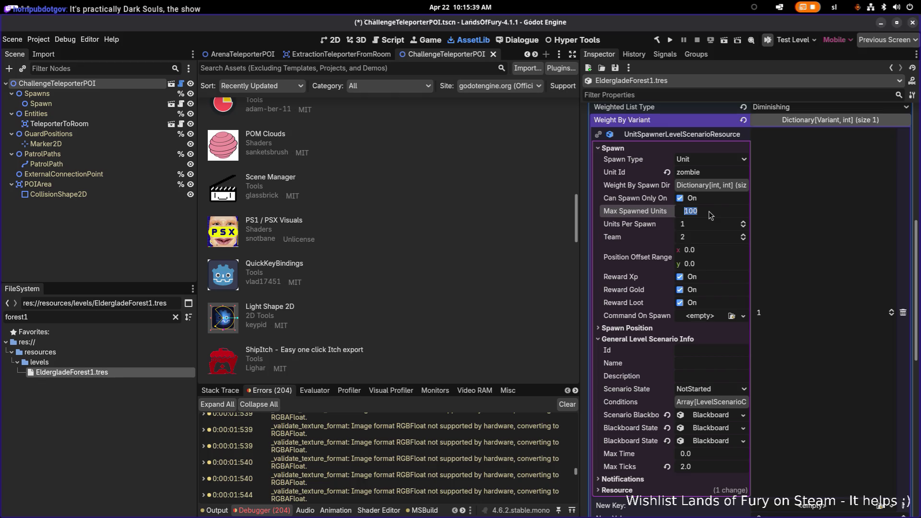
{"action": "type", "text": "2"}
{"action": "key", "text": "Return"}
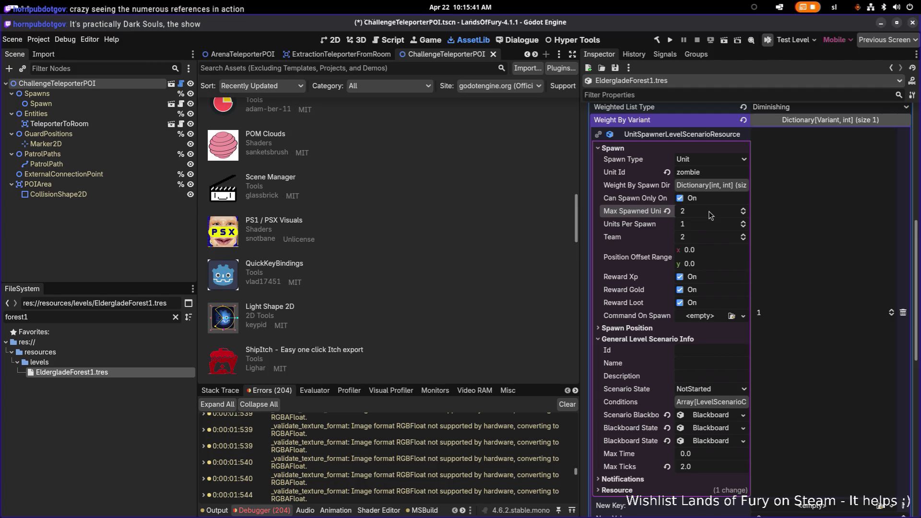
Save the resource and switch back to Visual Studio Code.
{"action": "key", "text": "ctrl+s"}
{"action": "key", "text": "alt+Tab"}
{"action": "key", "text": "alt+Tab"}
{"action": "key", "text": "alt+Tab"}
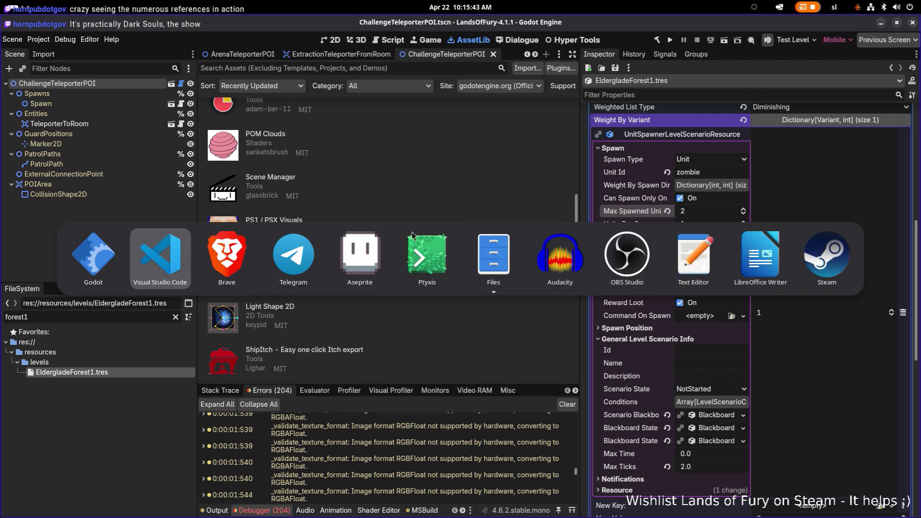
{"action": "key", "text": "alt+shift+Tab"}
{"action": "key", "text": "alt+shift+Tab"}
{"action": "key", "text": "alt+shift+Tab"}
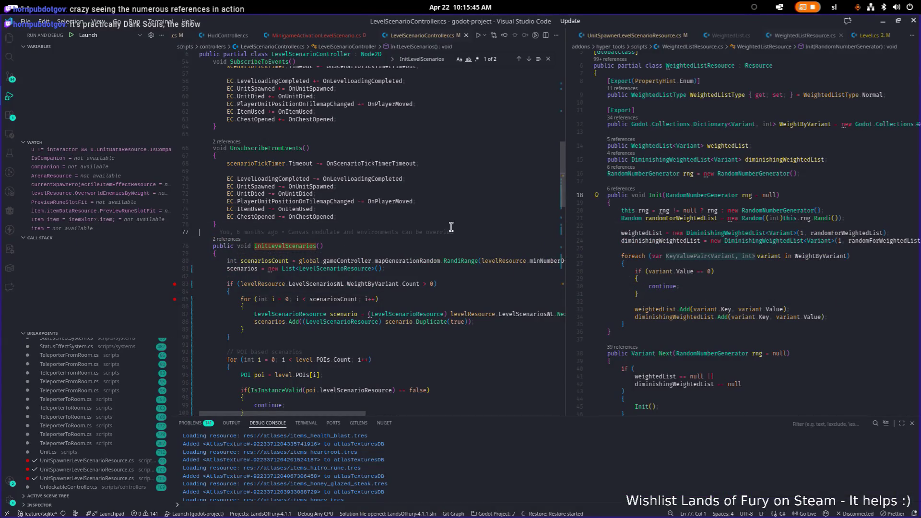
Open UnitSpawnerLevelScenarioResource.cs in the right-hand editor via quick file search.
{"action": "left_click", "coordinate": [648, 201]}
{"action": "key", "text": "ctrl+p"}
{"action": "type", "text": "levelscen"}
{"action": "key", "text": "Down"}
{"action": "key", "text": "Down"}
{"action": "key", "text": "Down"}
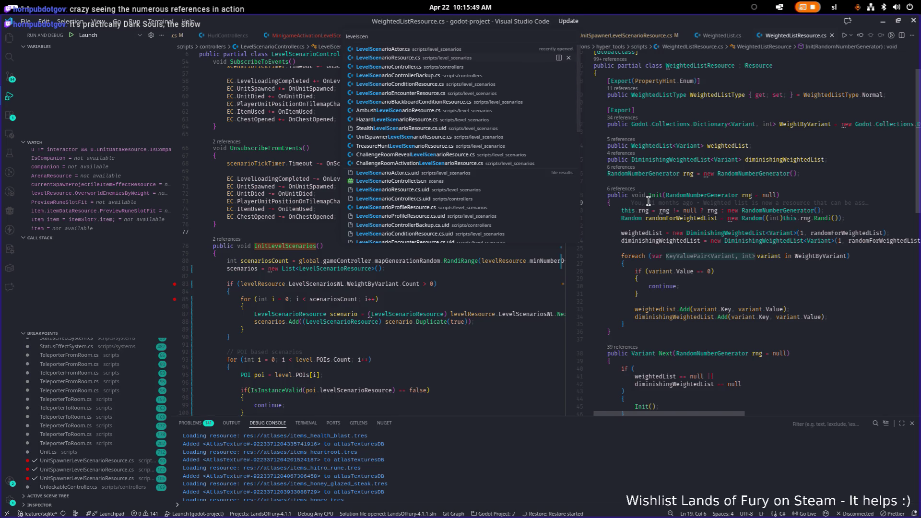
{"action": "key", "text": "Down"}
{"action": "key", "text": "ctrl+a"}
{"action": "type", "text": "spawn"}
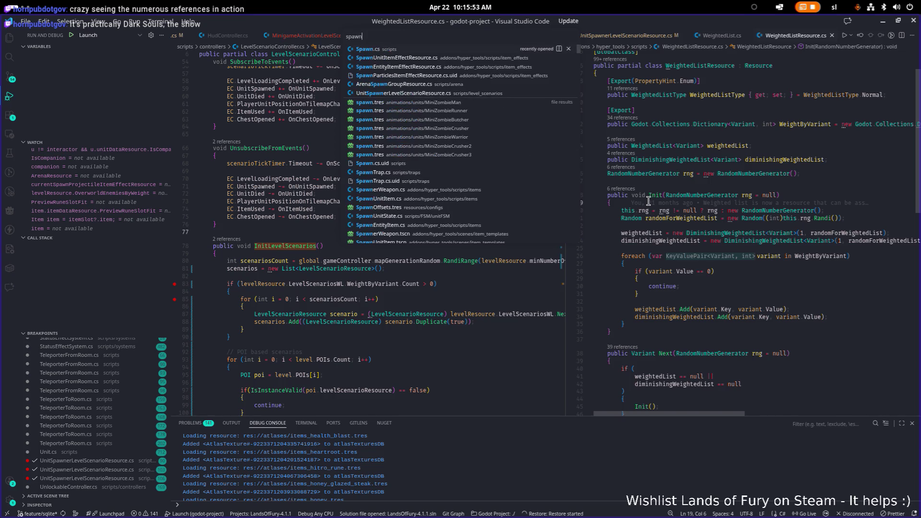
{"action": "key", "text": "Down"}
{"action": "key", "text": "Down"}
{"action": "key", "text": "Down"}
{"action": "key", "text": "Down"}
{"action": "key", "text": "Return"}
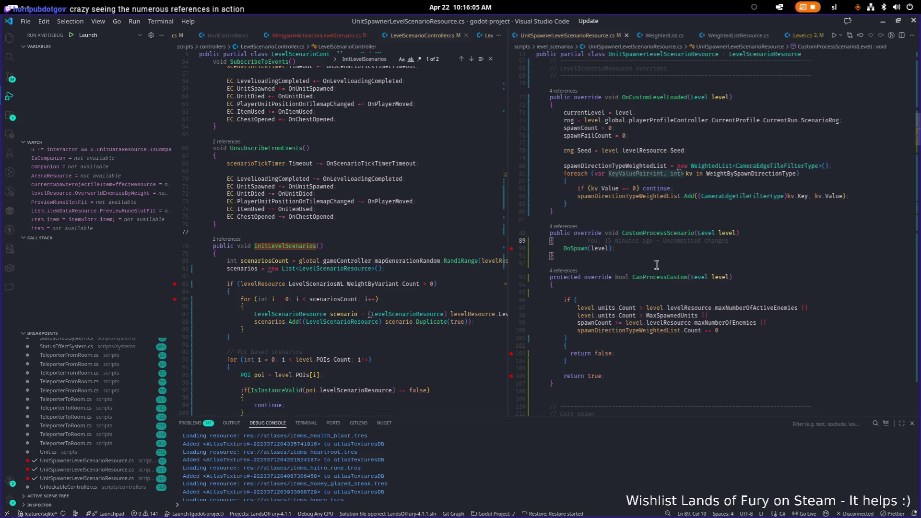
Build and launch the game under the debugger with F5.
{"action": "scroll", "coordinate": [653, 264], "scroll_direction": "up", "scroll_amount": 10}
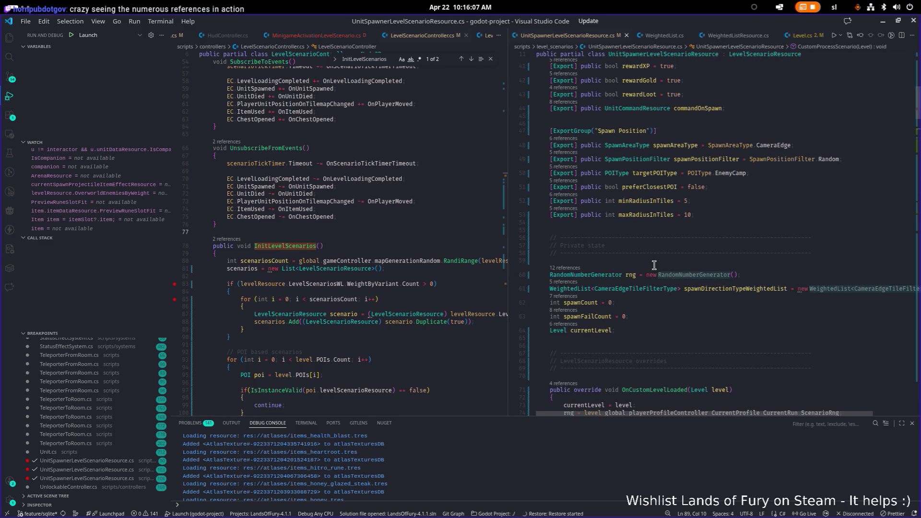
{"action": "scroll", "coordinate": [653, 298], "scroll_direction": "down", "scroll_amount": 1}
{"action": "left_click", "coordinate": [712, 334]}
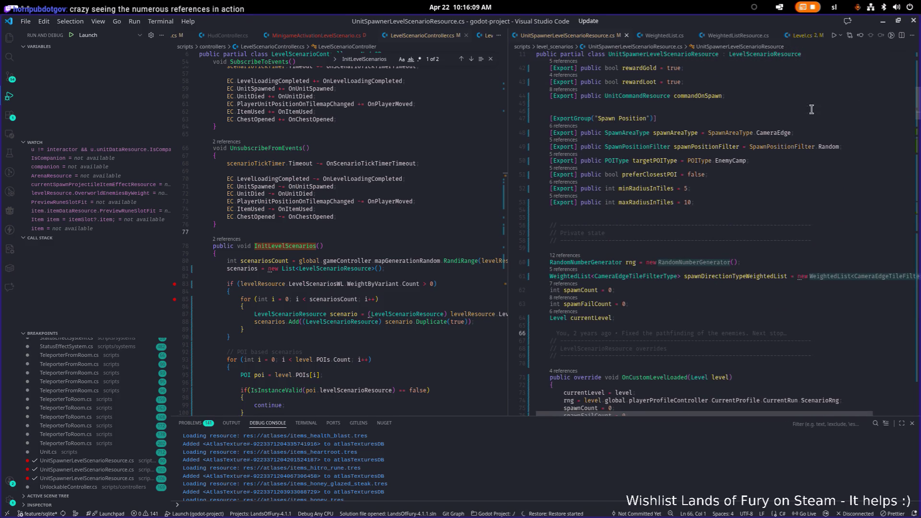
{"action": "left_click", "coordinate": [469, 232]}
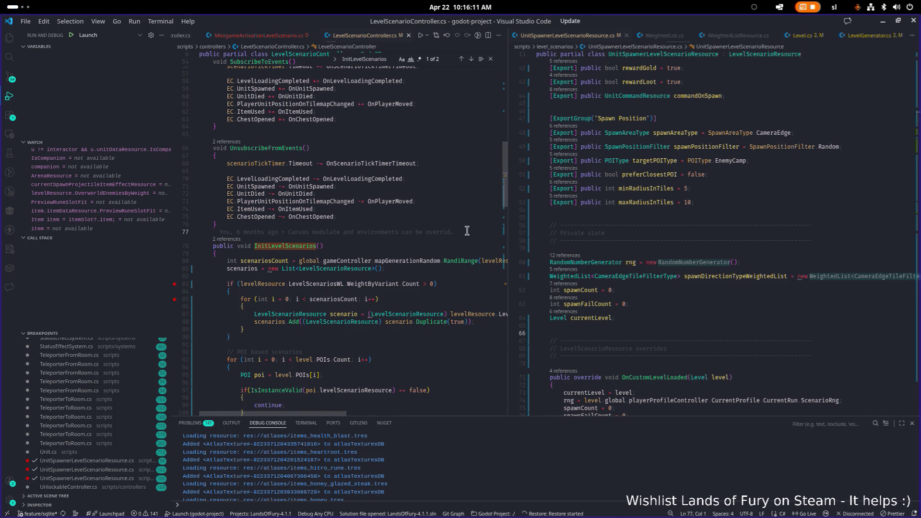
{"action": "key", "text": "F5"}
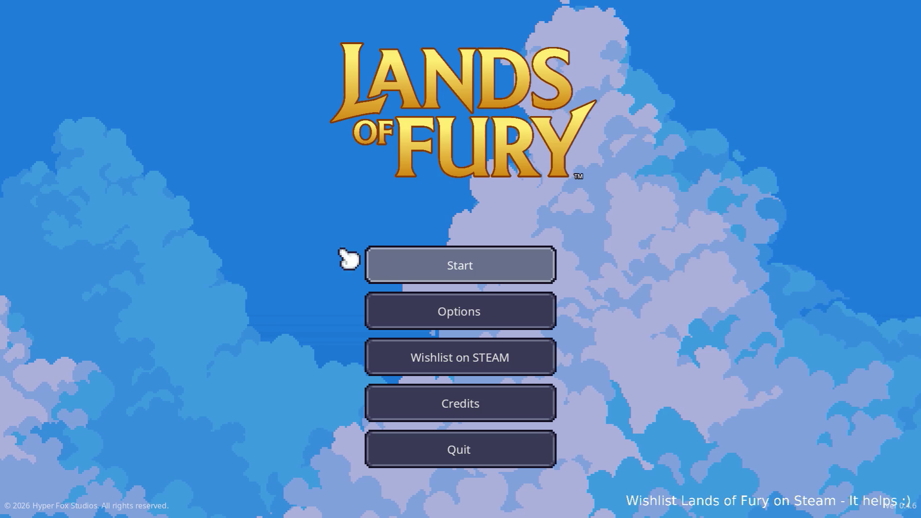
Start a run on the first profile, continue past the breakpoint, and walk into the vine exit.
{"action": "left_click", "coordinate": [405, 264]}
{"action": "left_click", "coordinate": [410, 263]}
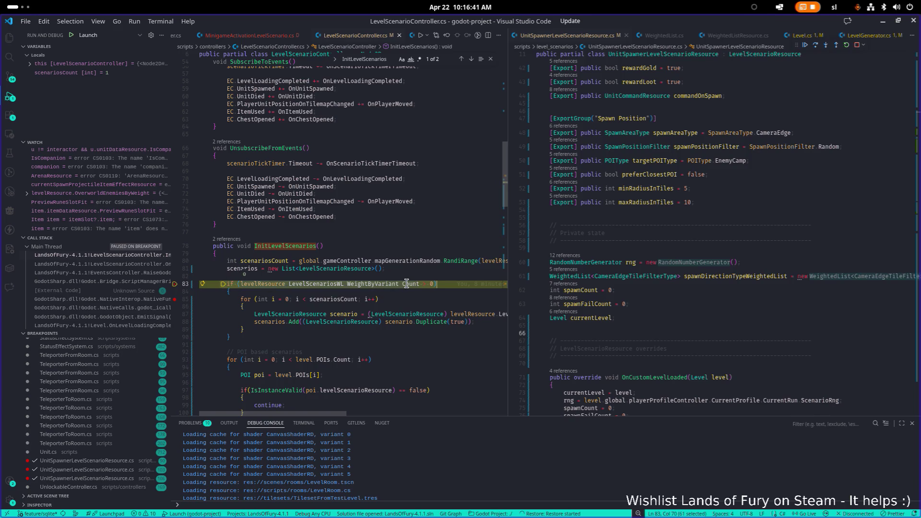
{"action": "key", "text": "F5"}
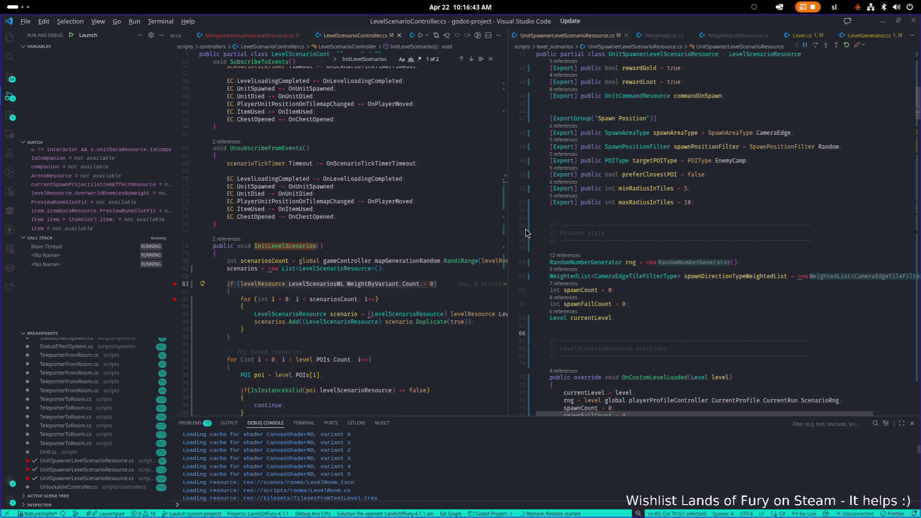
{"action": "key", "text": "alt+Tab"}
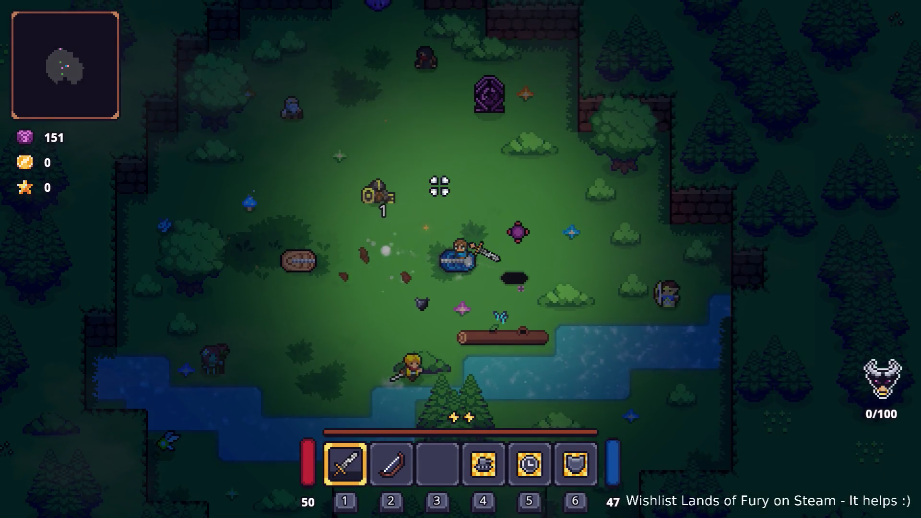
{"action": "key", "text": "w"}
{"action": "key", "text": "e"}
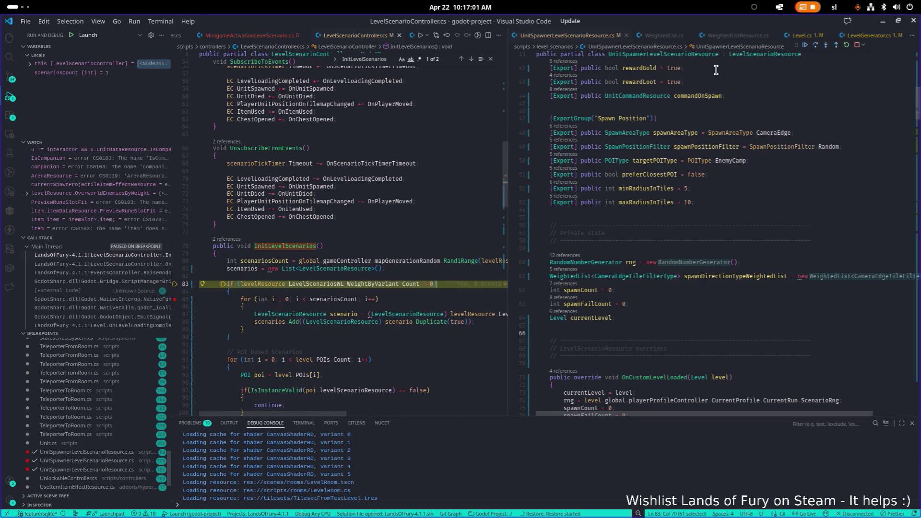
{"action": "left_click", "coordinate": [814, 45]}
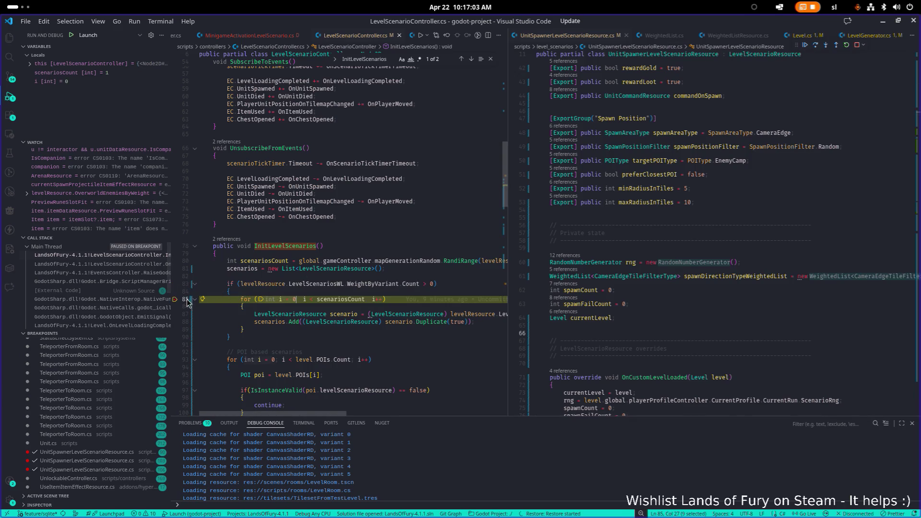
{"action": "left_click", "coordinate": [805, 45]}
{"action": "key", "text": "alt+Tab"}
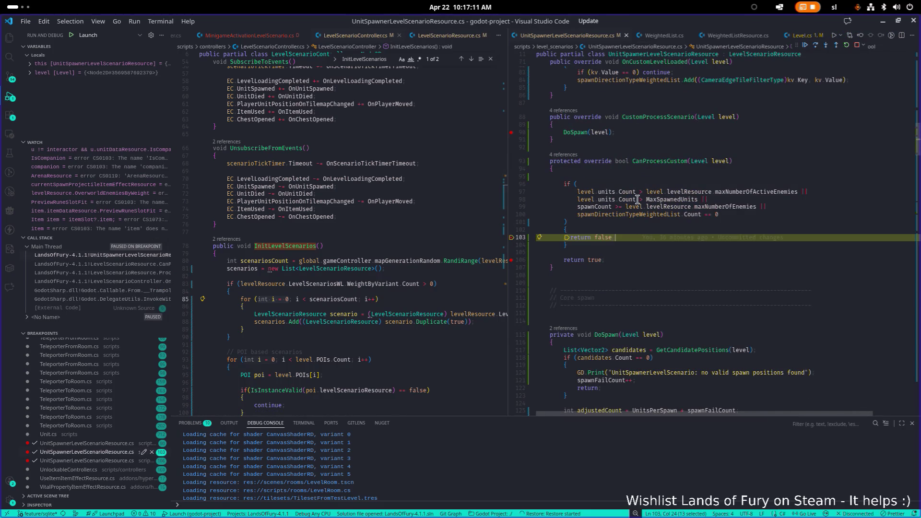
{"action": "mouse_move", "coordinate": [632, 201]}
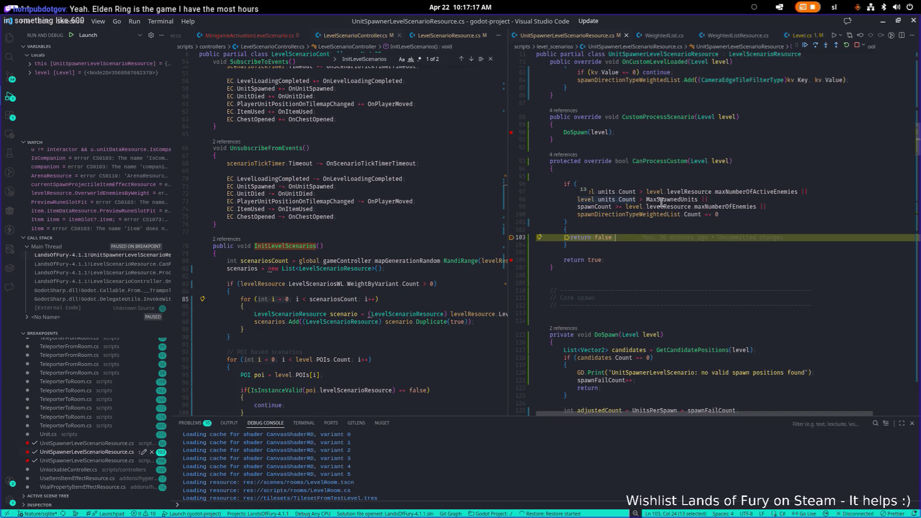
{"action": "mouse_move", "coordinate": [662, 202]}
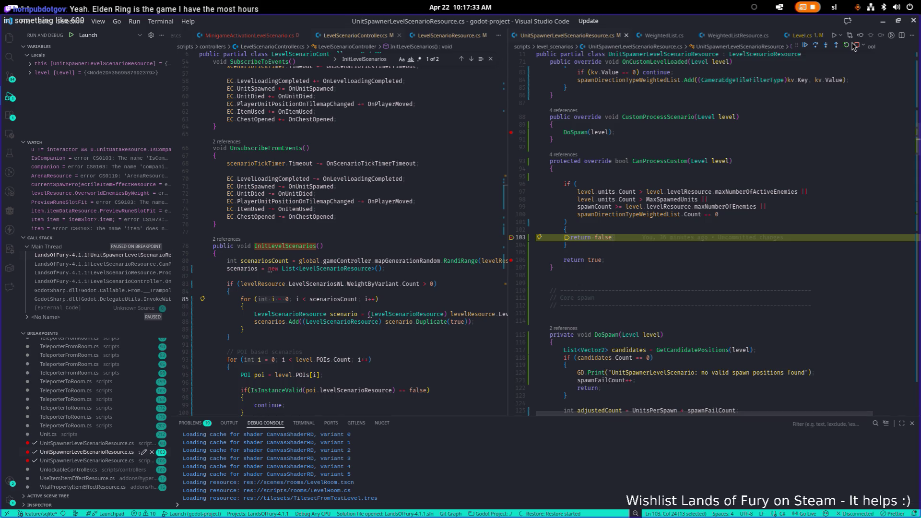
{"action": "mouse_move", "coordinate": [749, 192]}
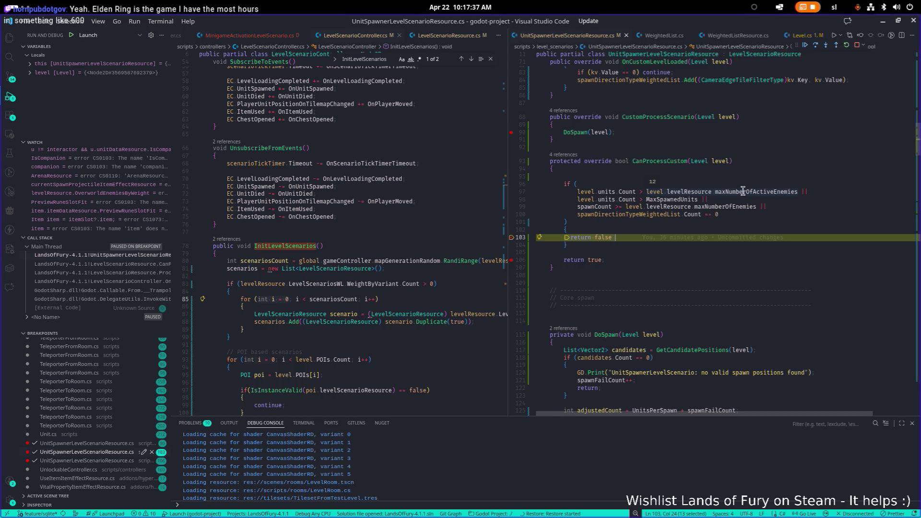
{"action": "mouse_move", "coordinate": [673, 200]}
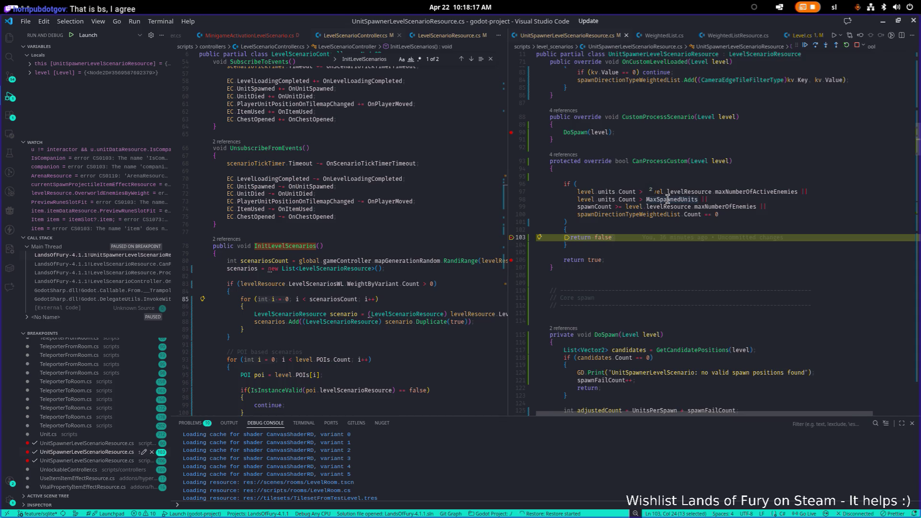
{"action": "key", "text": "alt+Tab"}
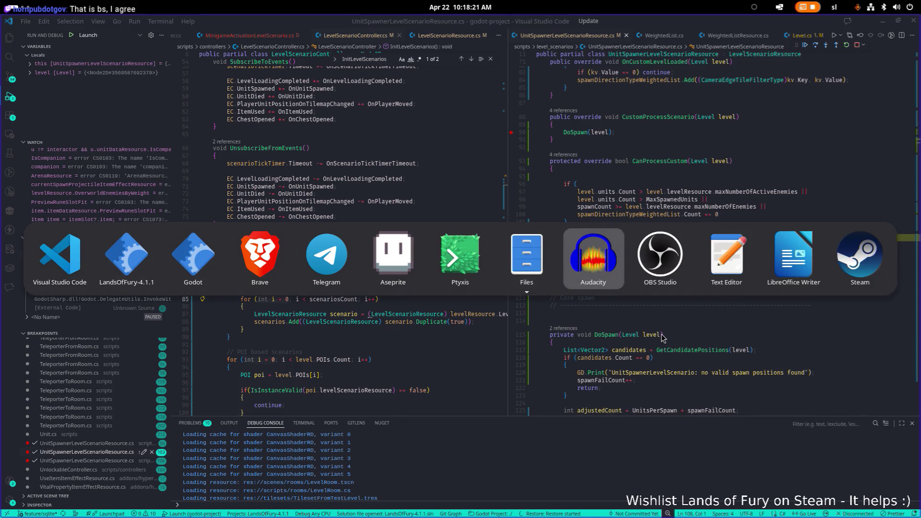
Resume the paused game from the VS Code debug toolbar past the breakpoint hits.
{"action": "left_click", "coordinate": [133, 247]}
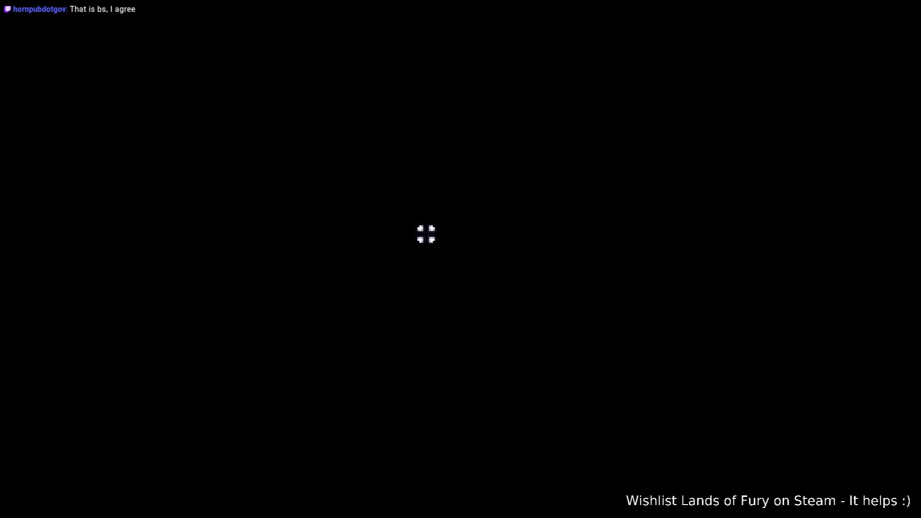
{"action": "key", "text": "alt+Tab"}
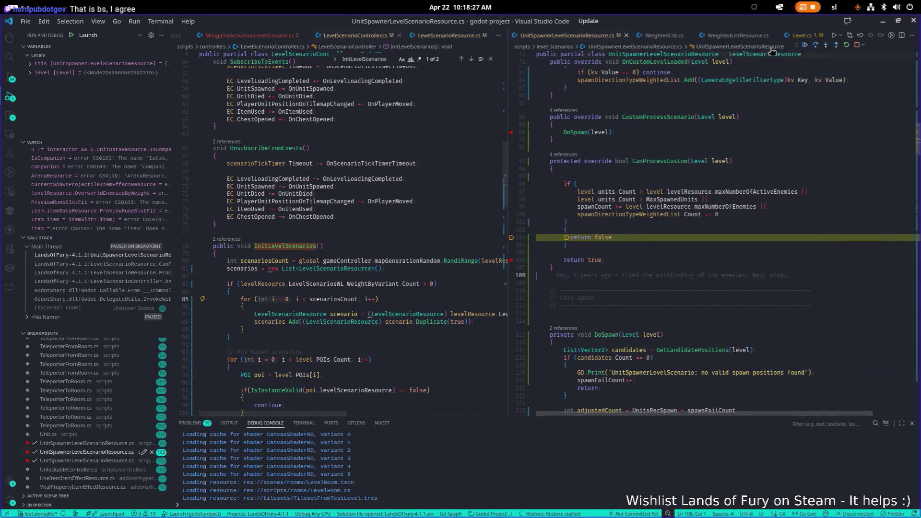
{"action": "left_click", "coordinate": [805, 45]}
{"action": "key", "text": "alt+Tab"}
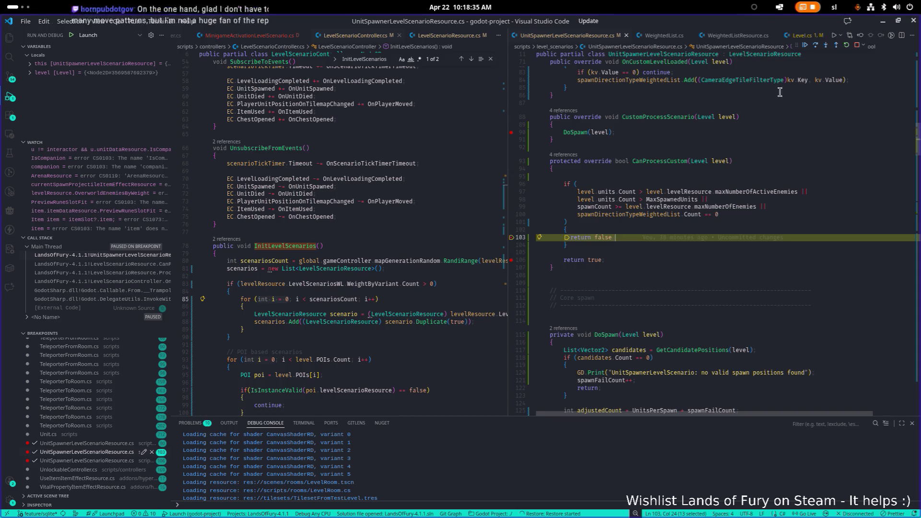
{"action": "left_click", "coordinate": [804, 46]}
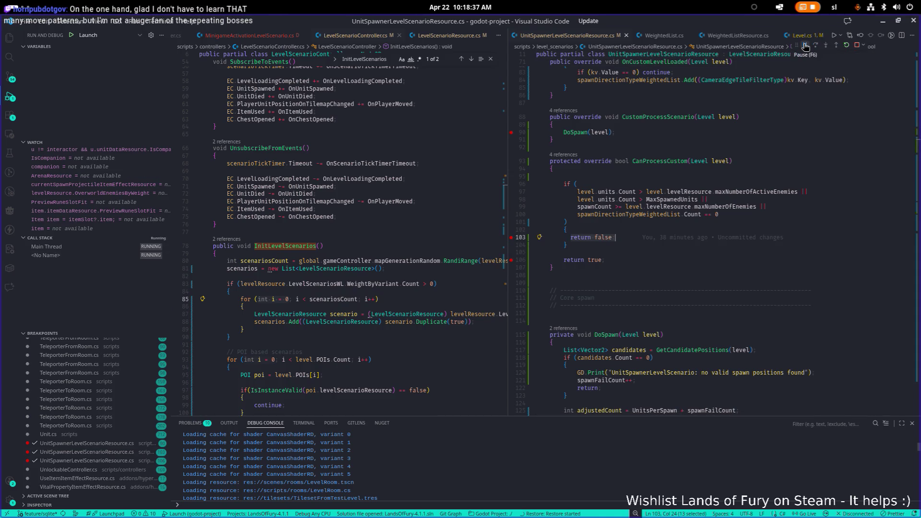
Remove the line-103 return false breakpoint and resume the game with F5.
{"action": "left_click", "coordinate": [511, 238]}
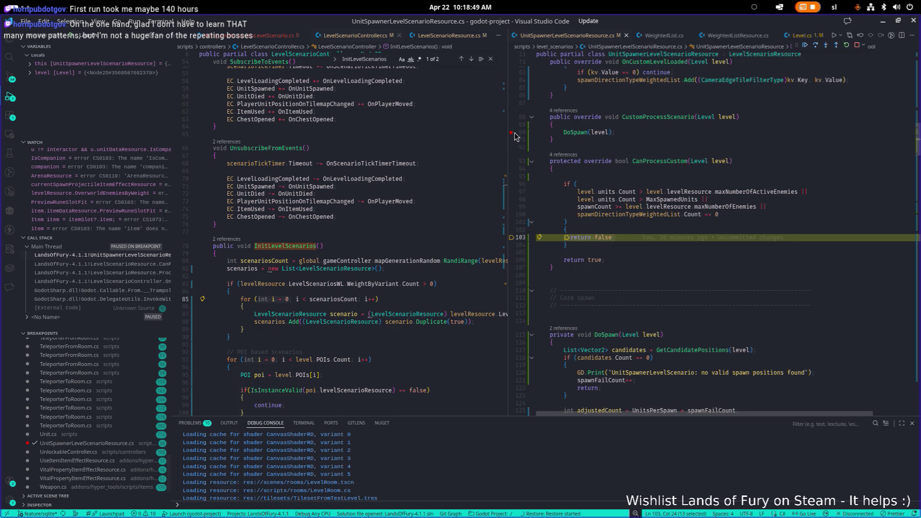
{"action": "key", "text": "F5"}
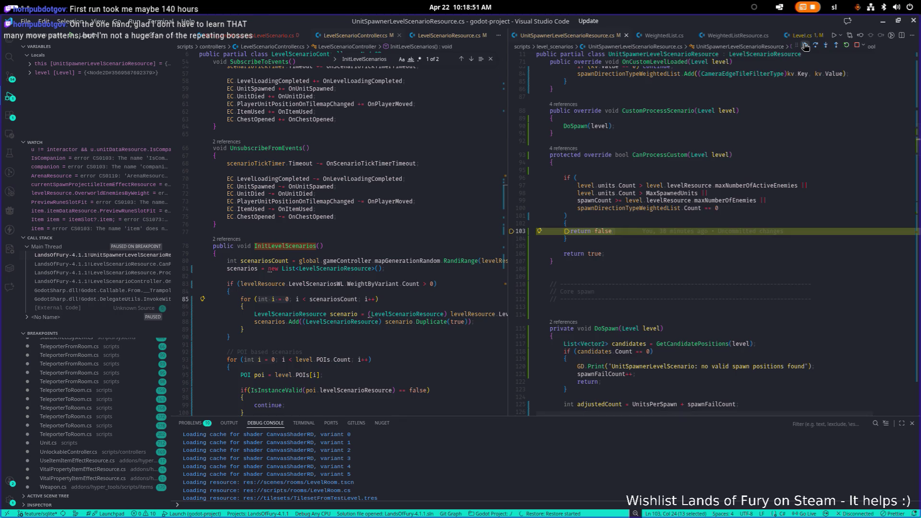
{"action": "key", "text": "alt+Tab"}
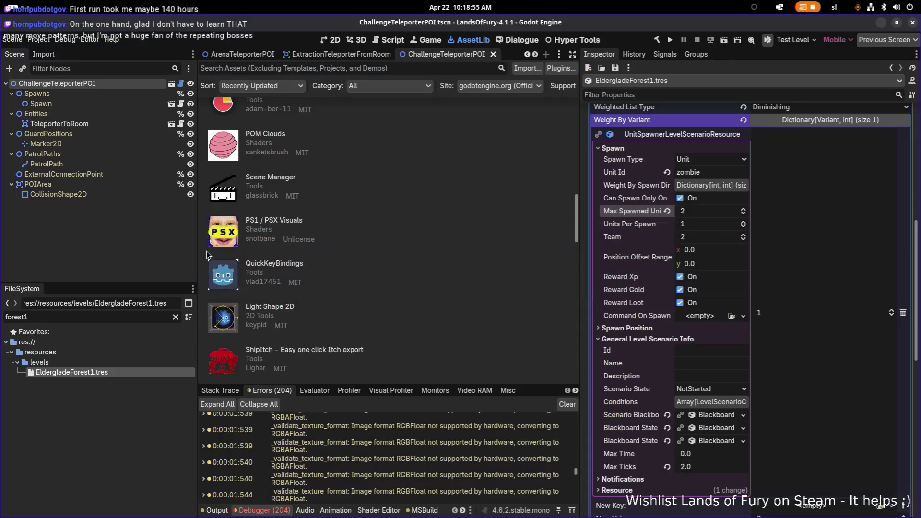
Bring the running game forward and fight the zombies up the path with sword swings.
{"action": "left_click", "coordinate": [191, 255]}
{"action": "key", "text": "alt+Tab"}
{"action": "left_click", "coordinate": [211, 255]}
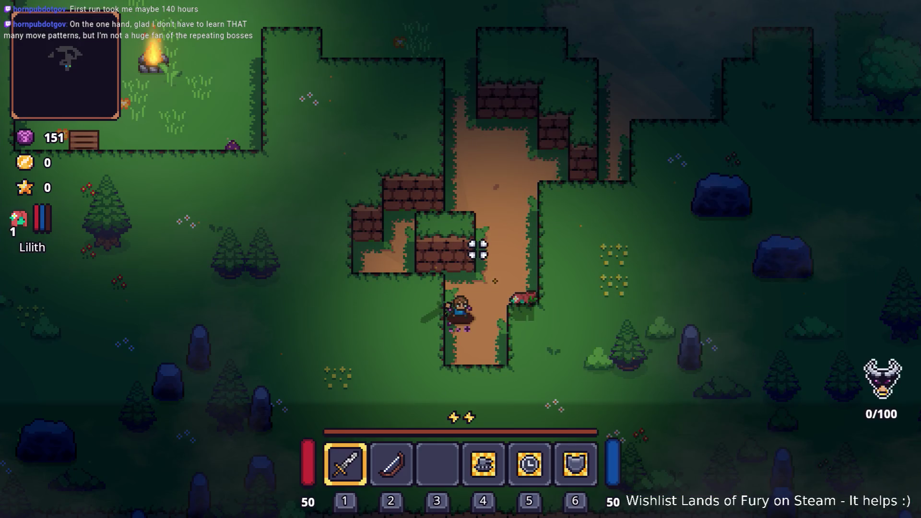
{"action": "key", "text": "w"}
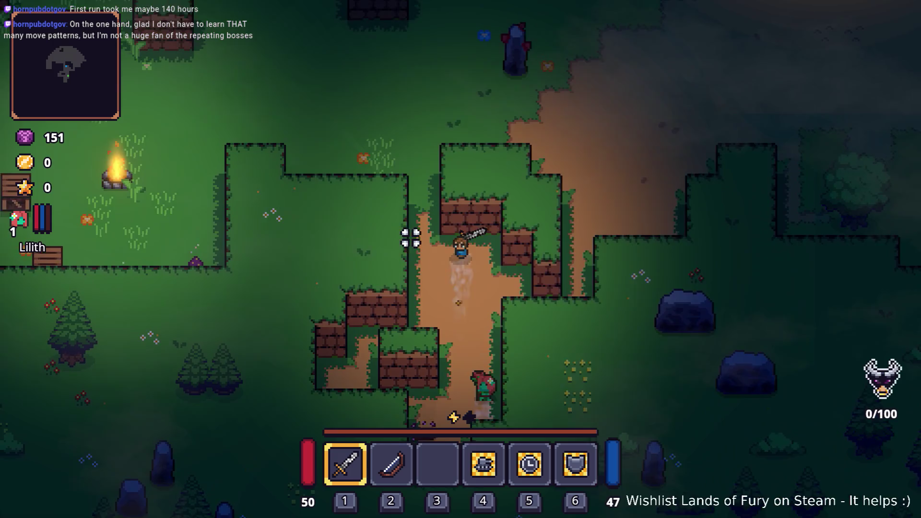
{"action": "key", "text": "space"}
{"action": "key", "text": "a"}
{"action": "left_click", "coordinate": [370, 238]}
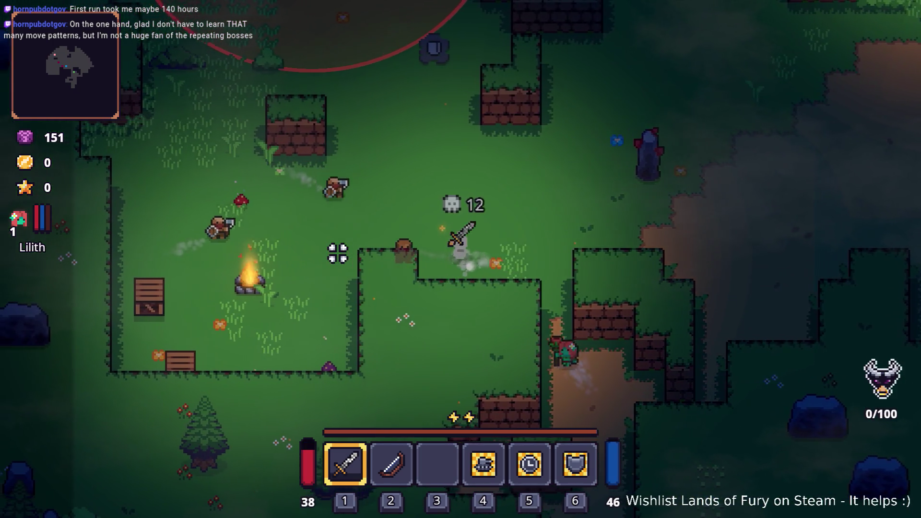
{"action": "left_click", "coordinate": [354, 232]}
{"action": "left_click", "coordinate": [448, 202]}
{"action": "left_click", "coordinate": [390, 216]}
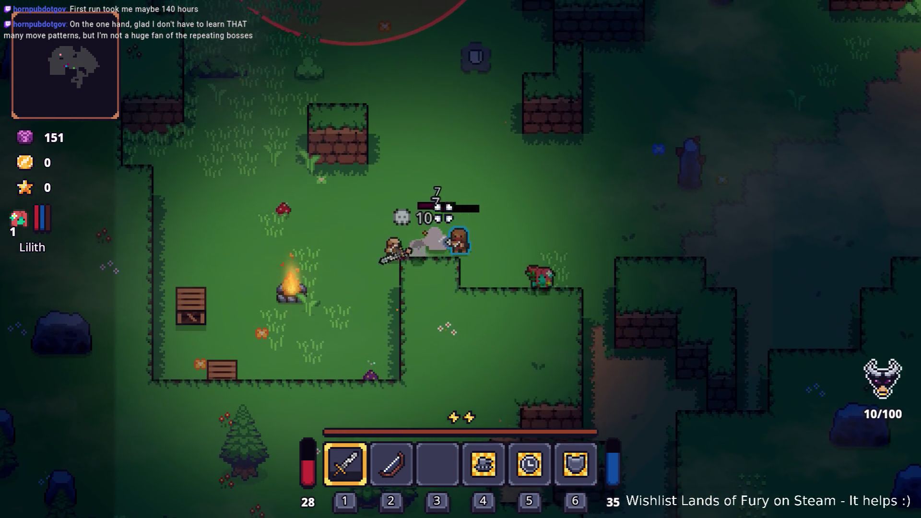
{"action": "left_click", "coordinate": [416, 228]}
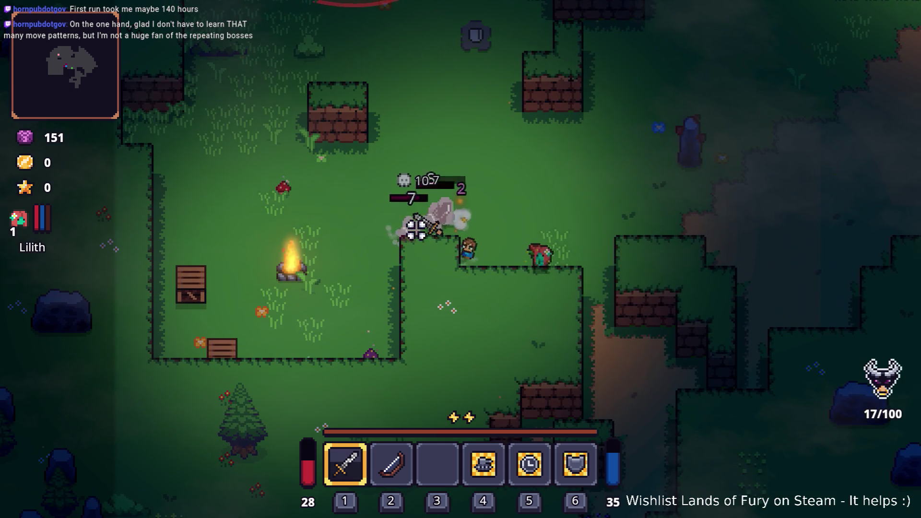
{"action": "left_click", "coordinate": [401, 212]}
{"action": "key", "text": "a"}
{"action": "left_click", "coordinate": [477, 200]}
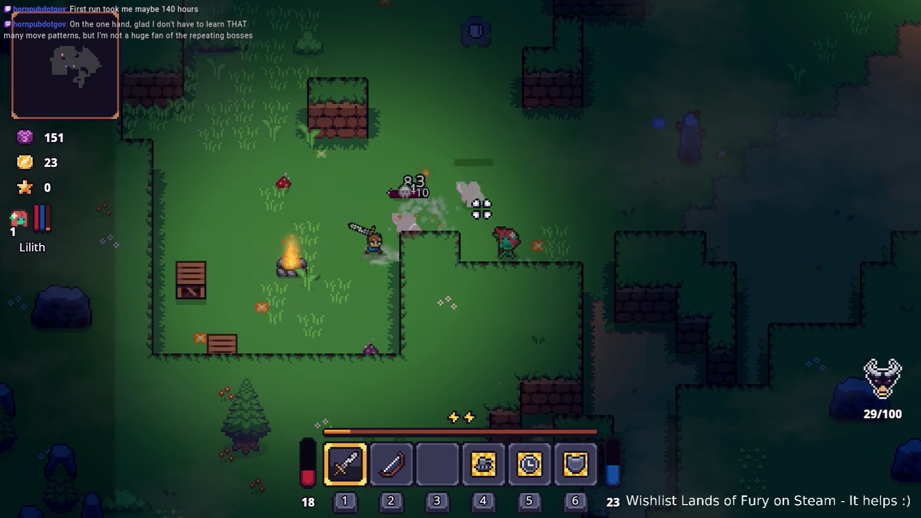
{"action": "left_click", "coordinate": [431, 232]}
{"action": "left_click", "coordinate": [431, 232]}
{"action": "key", "text": "w"}
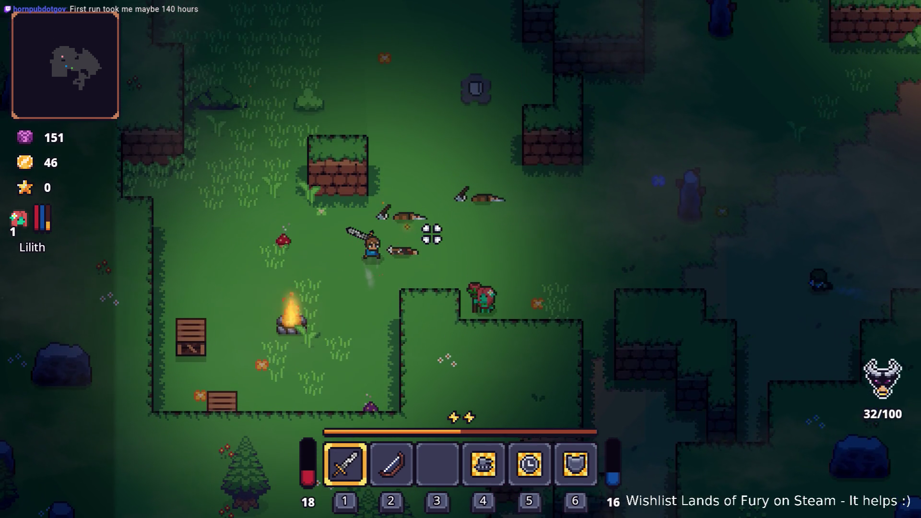
Roam the level over the dropped items, striking enemies along the way.
{"action": "key", "text": "s"}
{"action": "key", "text": "a"}
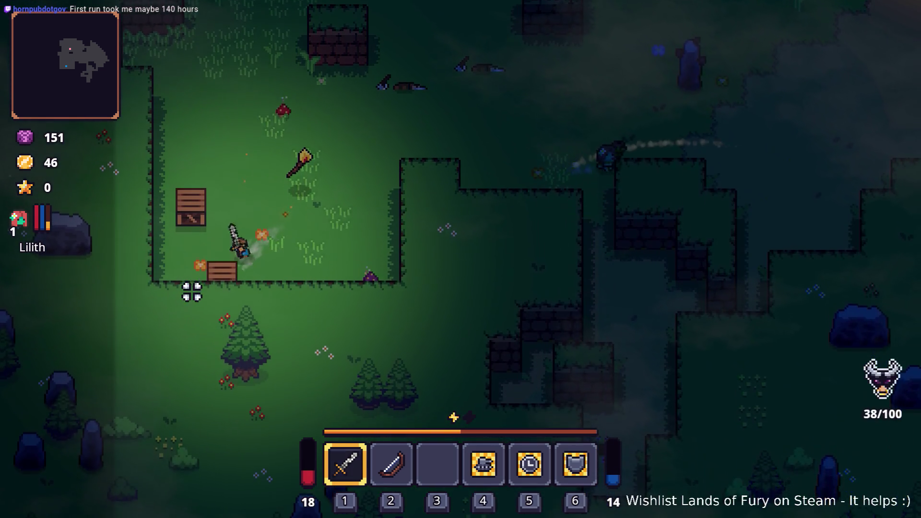
{"action": "key", "text": "w"}
{"action": "left_click", "coordinate": [202, 166]}
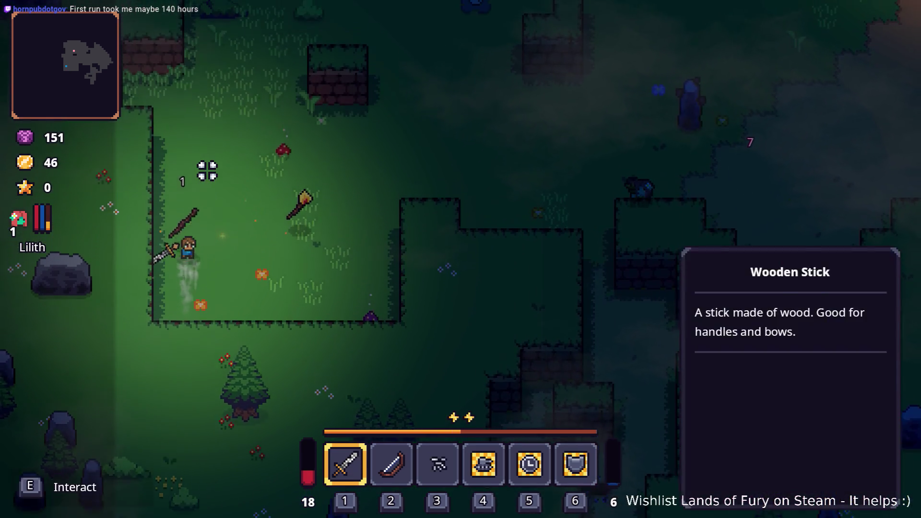
{"action": "key", "text": "d"}
{"action": "left_click", "coordinate": [355, 195]}
{"action": "key", "text": "w"}
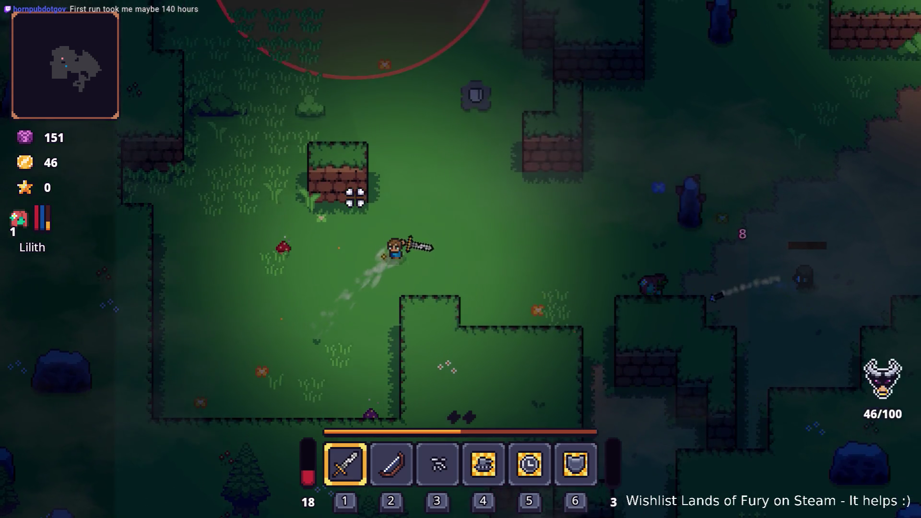
{"action": "key", "text": "d"}
{"action": "key", "text": "d"}
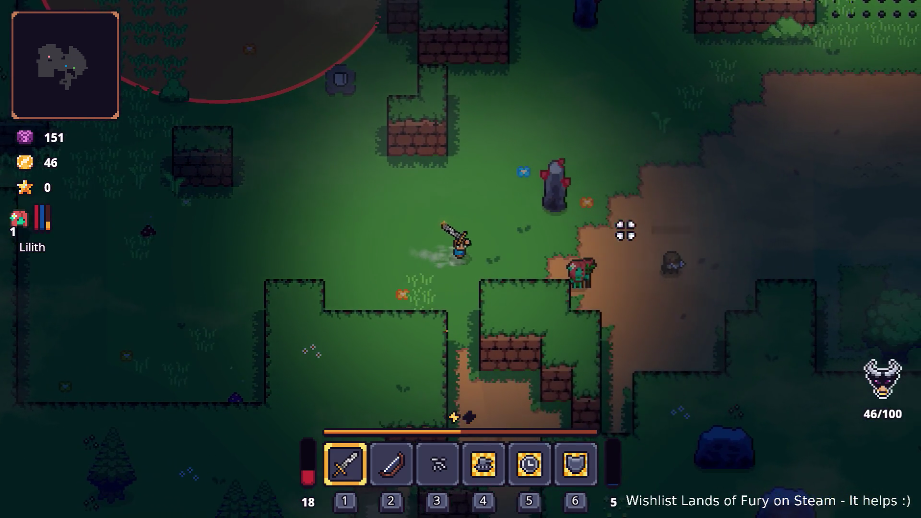
{"action": "key", "text": "d"}
{"action": "key", "text": "w"}
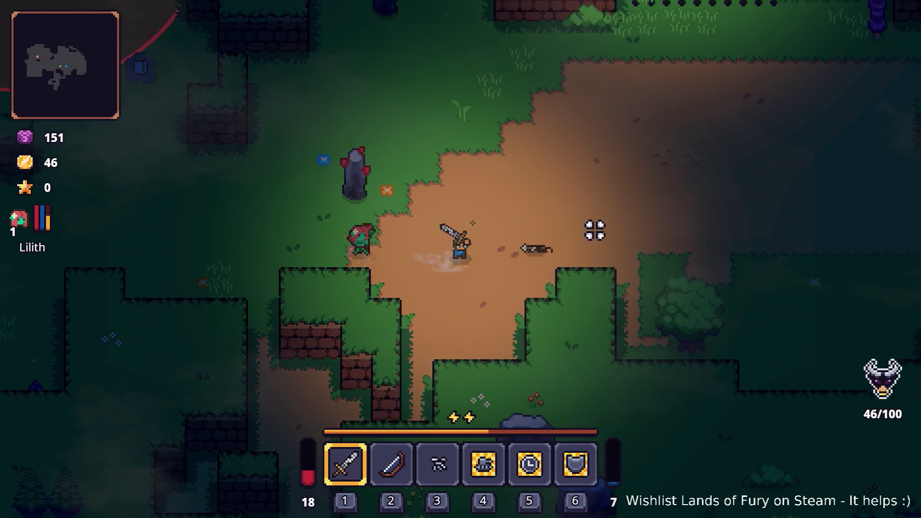
{"action": "key", "text": "w"}
{"action": "key", "text": "d"}
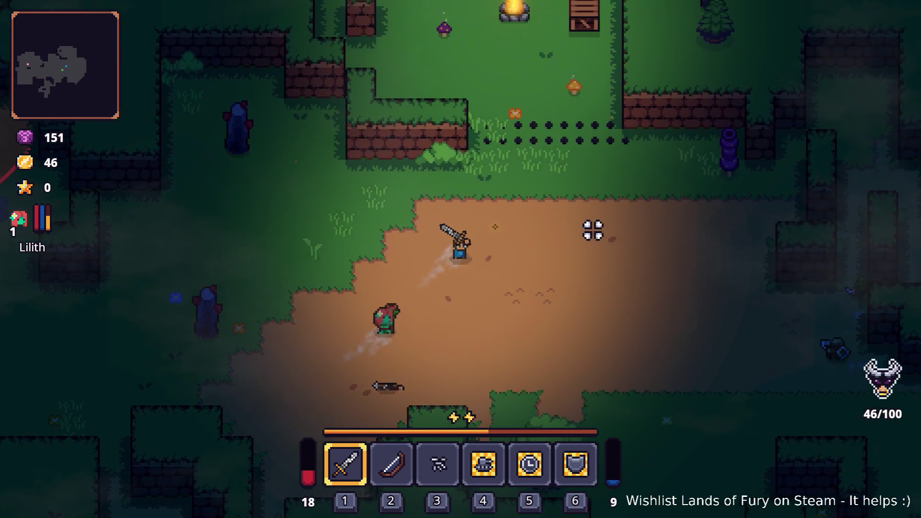
{"action": "key", "text": "w"}
{"action": "key", "text": "d"}
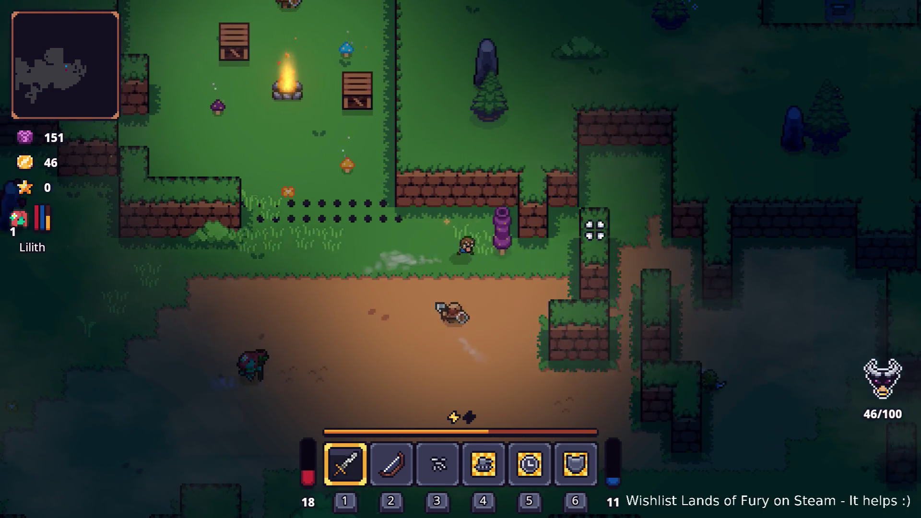
Attack the last enemy until the character dies, then quit from Game over to the main menu.
{"action": "key", "text": "a"}
{"action": "key", "text": "s"}
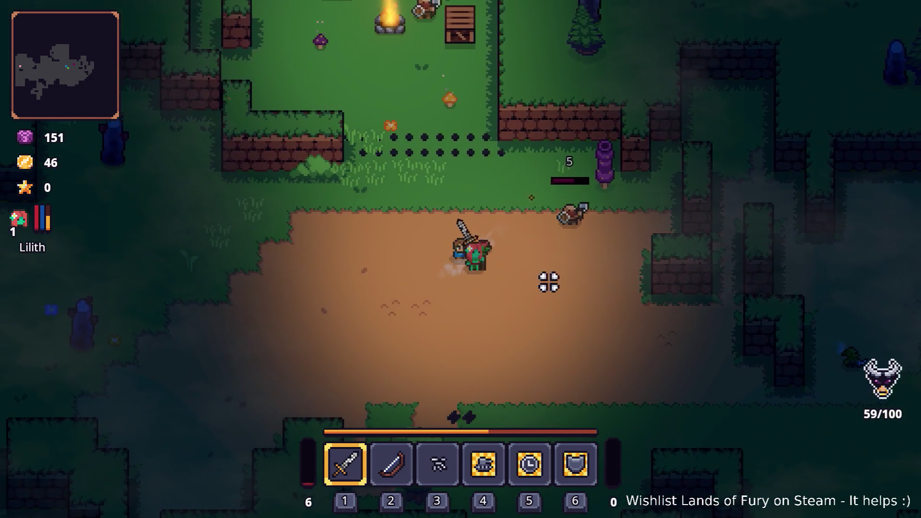
{"action": "left_click", "coordinate": [520, 246]}
{"action": "key", "text": "w"}
{"action": "key", "text": "a"}
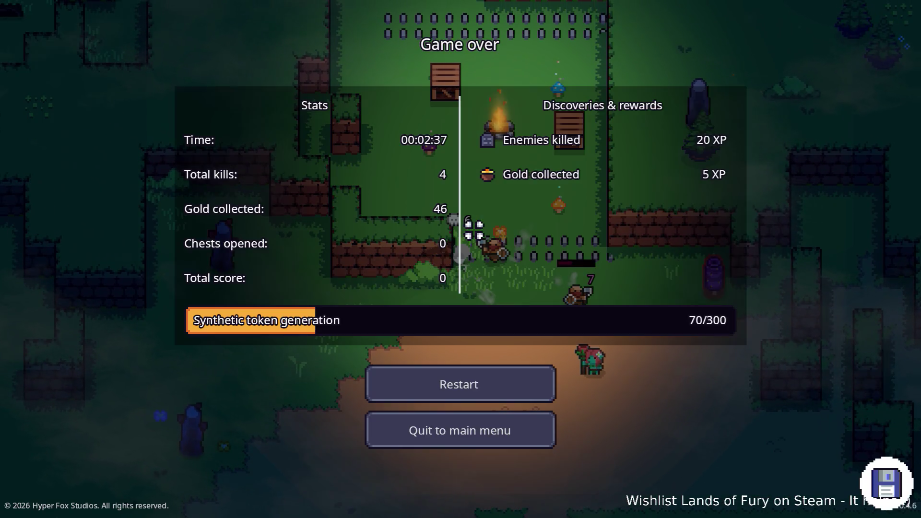
{"action": "left_click", "coordinate": [454, 424]}
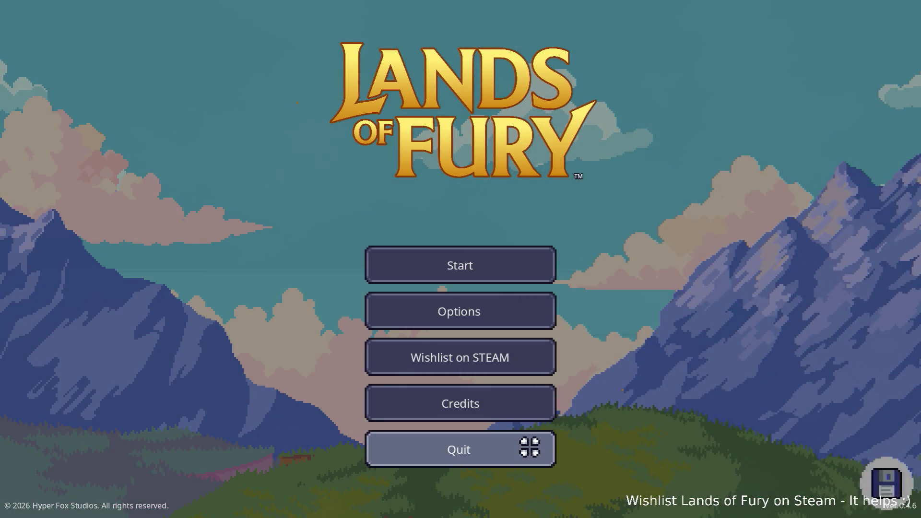
{"action": "left_click", "coordinate": [530, 447]}
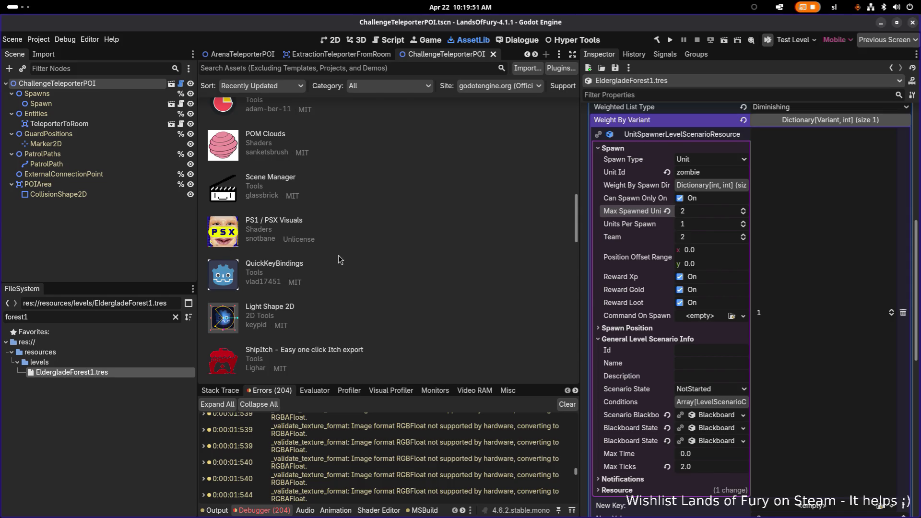
Switch back to VS Code, focus UnitSpawnerLevelScenarioResource.cs and bring up Quick Open.
{"action": "key", "text": "alt+Tab"}
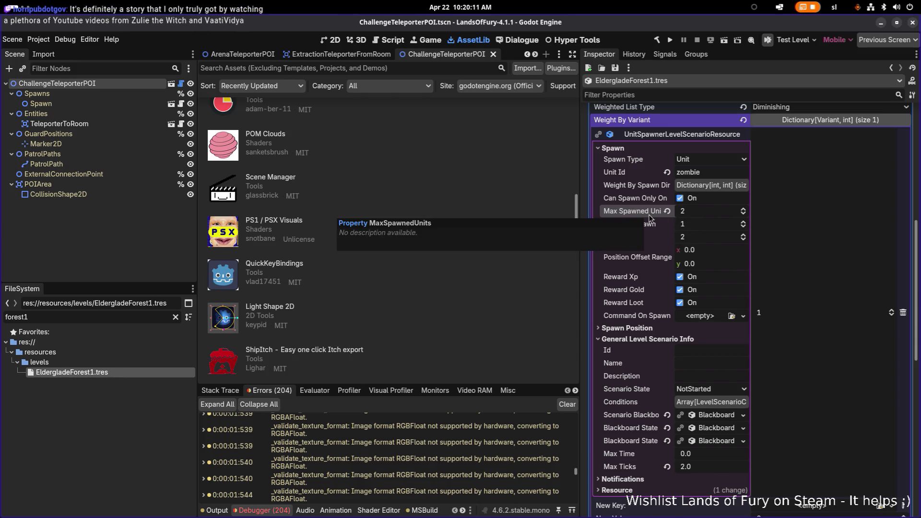
{"action": "key", "text": "alt+Tab"}
{"action": "key", "text": "Tab"}
{"action": "key", "text": "Tab"}
{"action": "key", "text": "shift+Tab"}
{"action": "key", "text": "shift+Tab"}
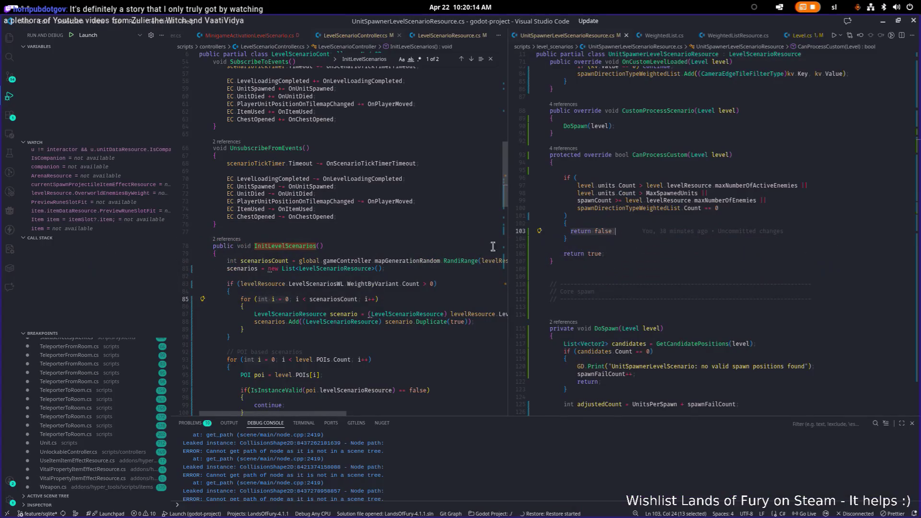
{"action": "left_click", "coordinate": [674, 223]}
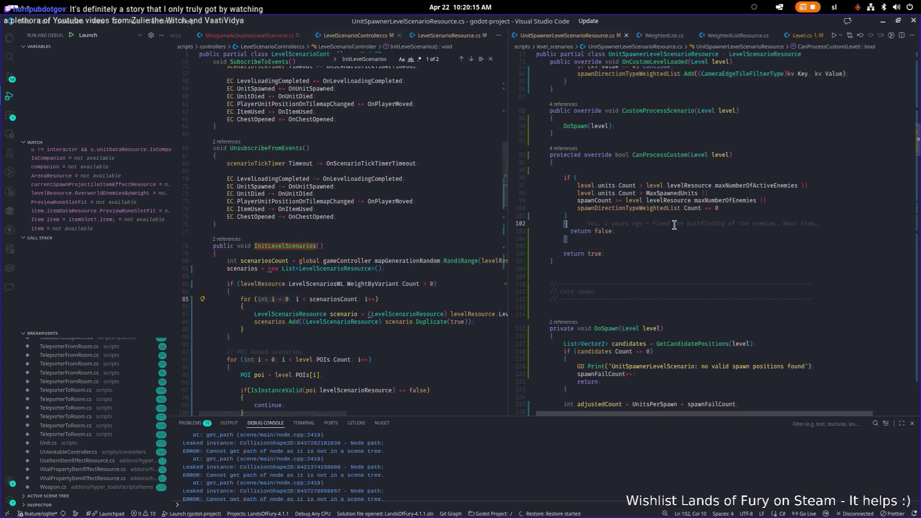
{"action": "key", "text": "ctrl+p"}
Search project files for 'maxspawn', then dismiss Quick Open.
{"action": "type", "text": "maxspawn"}
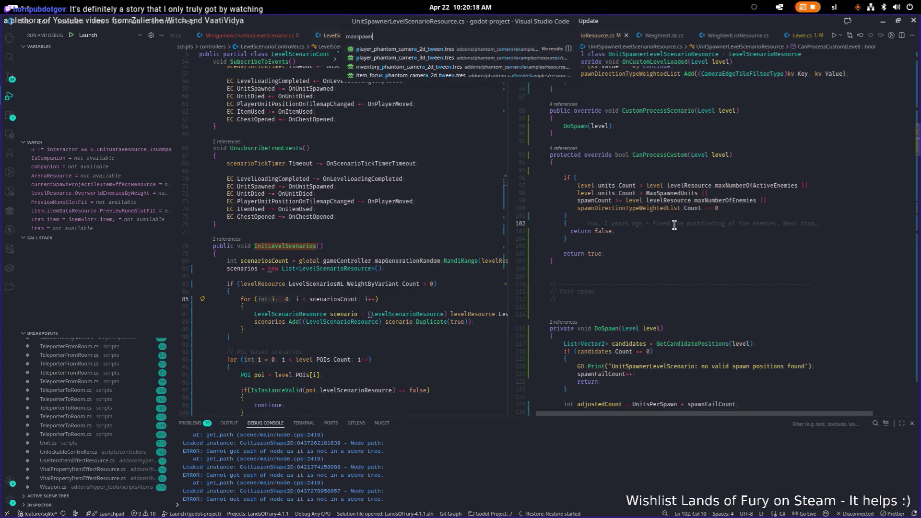
{"action": "key", "text": "Escape"}
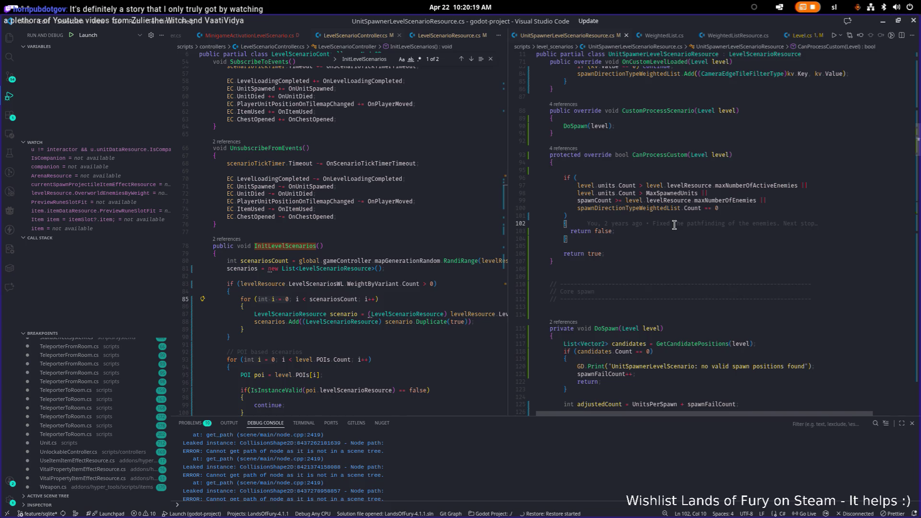
{"action": "key", "text": "ctrl+p"}
{"action": "key", "text": "Escape"}
{"action": "scroll", "coordinate": [672, 225], "scroll_direction": "up", "scroll_amount": 10}
Search the file for MaxSpawnedUnits and jump to match 2 of 3 in CanProcessCustom.
{"action": "left_click", "coordinate": [670, 279]}
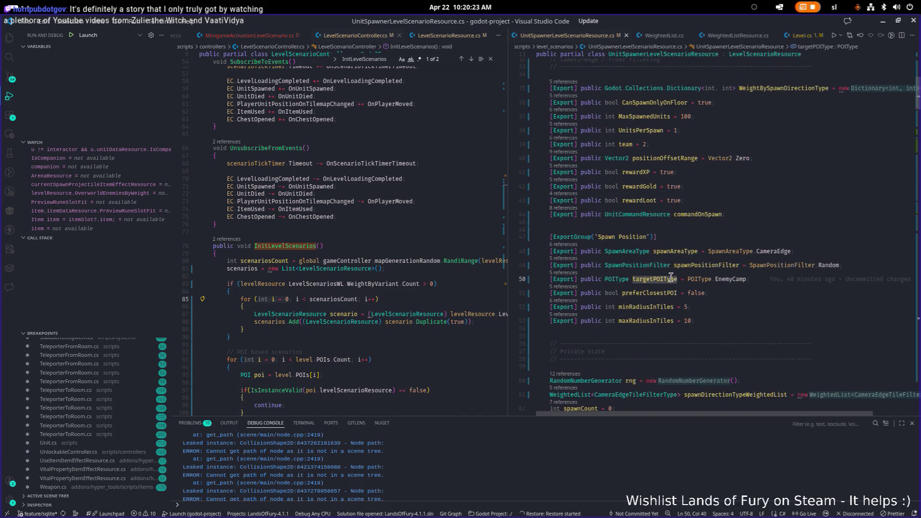
{"action": "key", "text": "ctrl+f"}
{"action": "key", "text": "Escape"}
{"action": "double_click", "coordinate": [644, 116]}
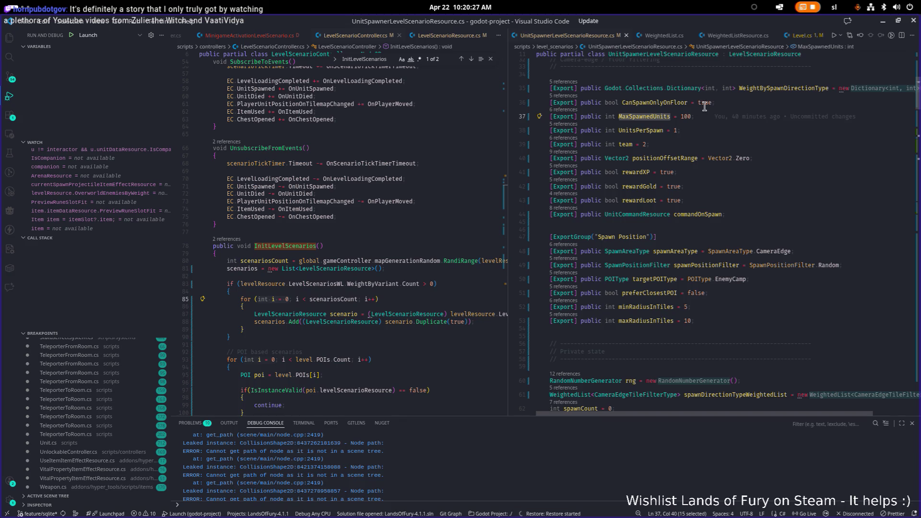
{"action": "key", "text": "ctrl+f"}
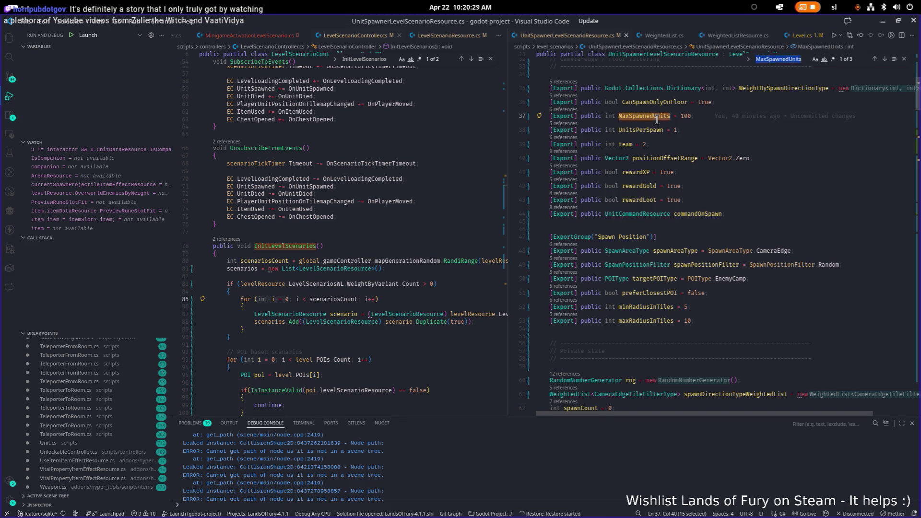
{"action": "key", "text": "Return"}
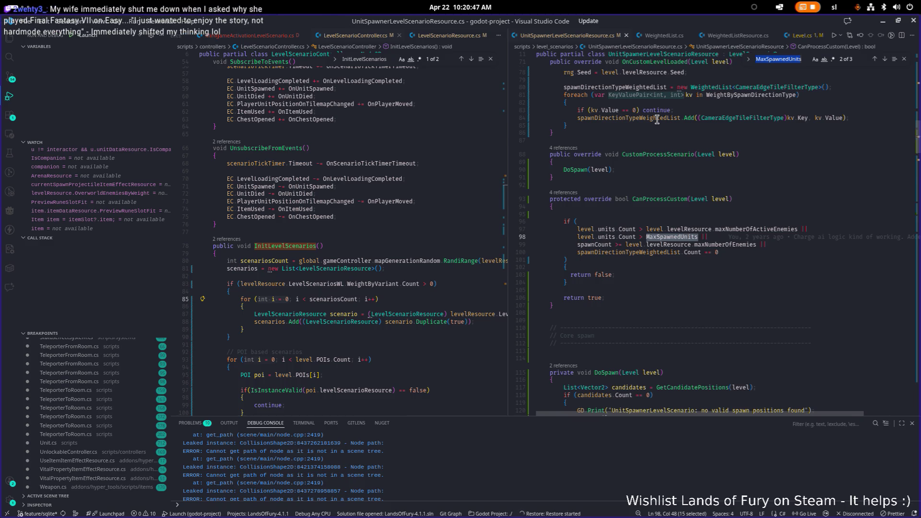
Jump to the third MaxSpawnedUnits match, the spawn-limit break on line 131 in DoSpawn.
{"action": "key", "text": "Return"}
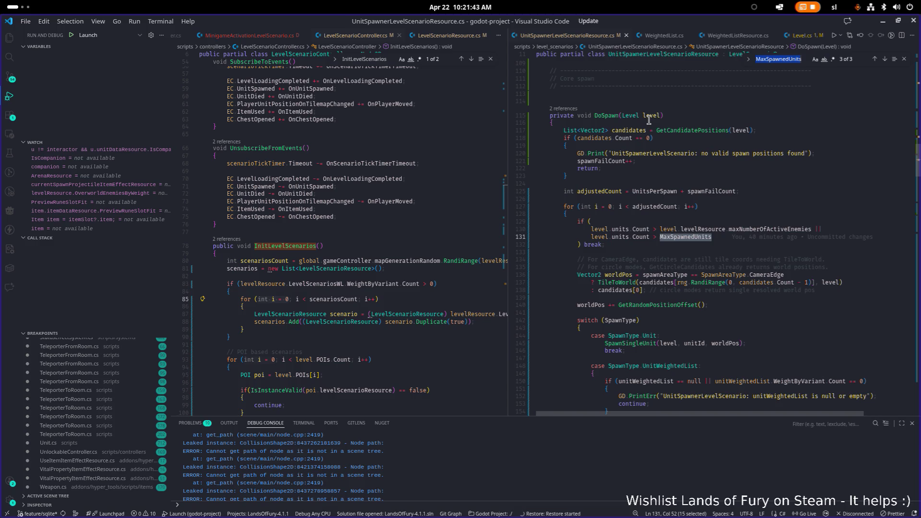
{"action": "mouse_move", "coordinate": [648, 120]}
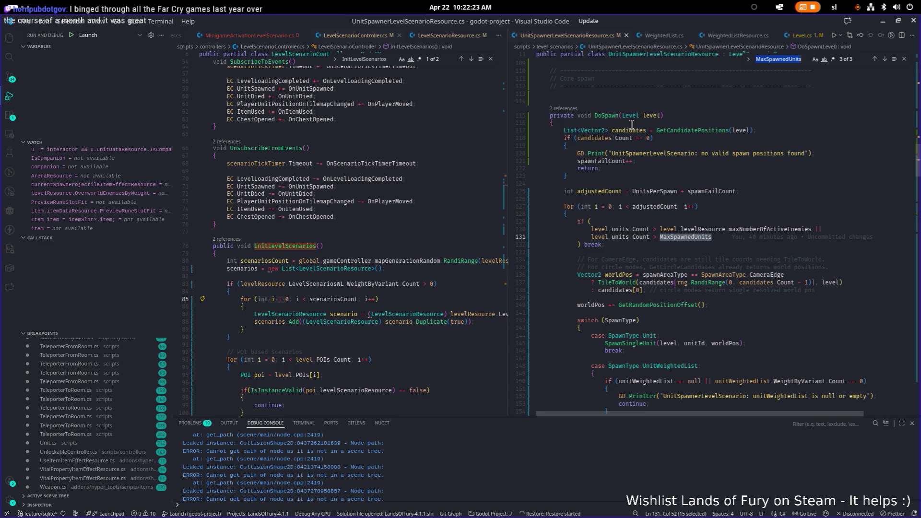
{"action": "mouse_move", "coordinate": [691, 237]}
{"action": "scroll", "coordinate": [705, 269], "scroll_direction": "up", "scroll_amount": 1}
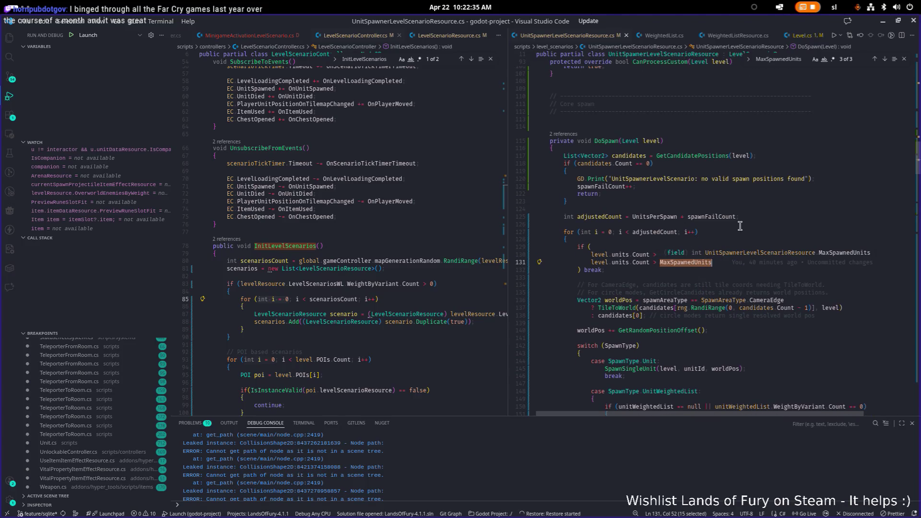
{"action": "mouse_move", "coordinate": [763, 299]}
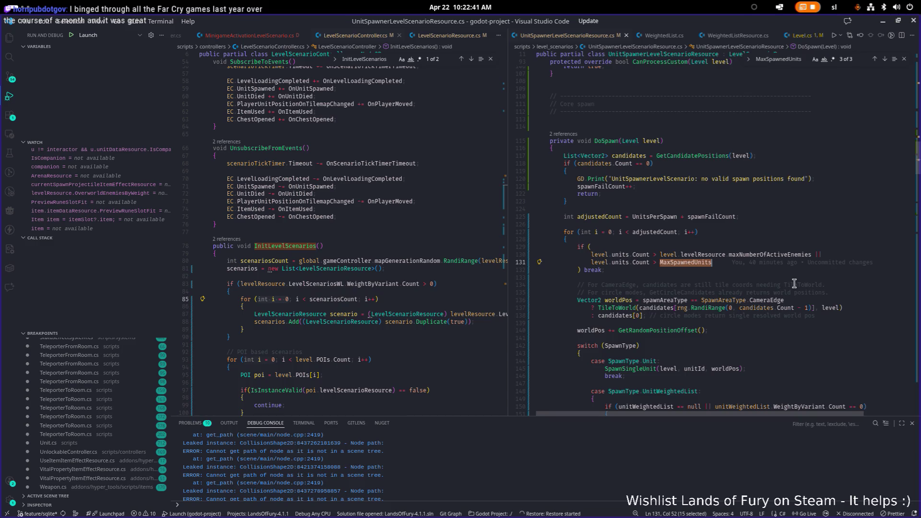
{"action": "double_click", "coordinate": [657, 231]}
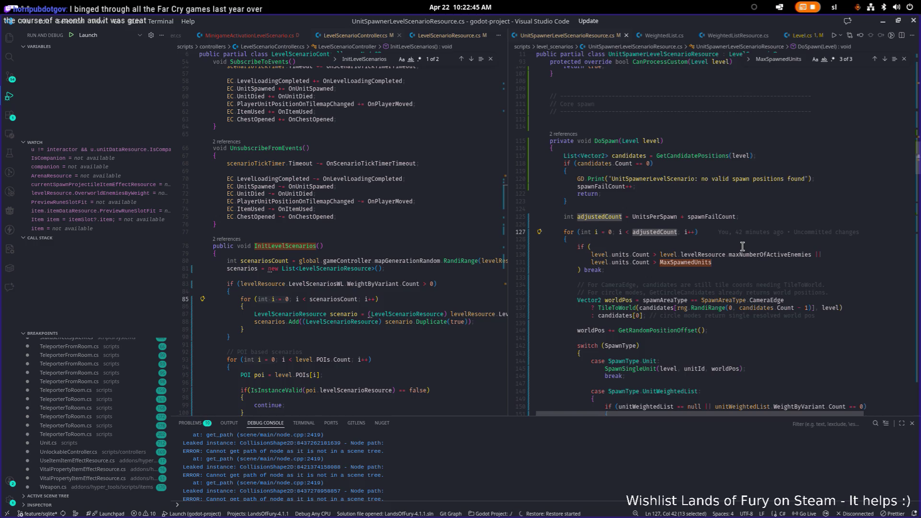
{"action": "double_click", "coordinate": [712, 216]}
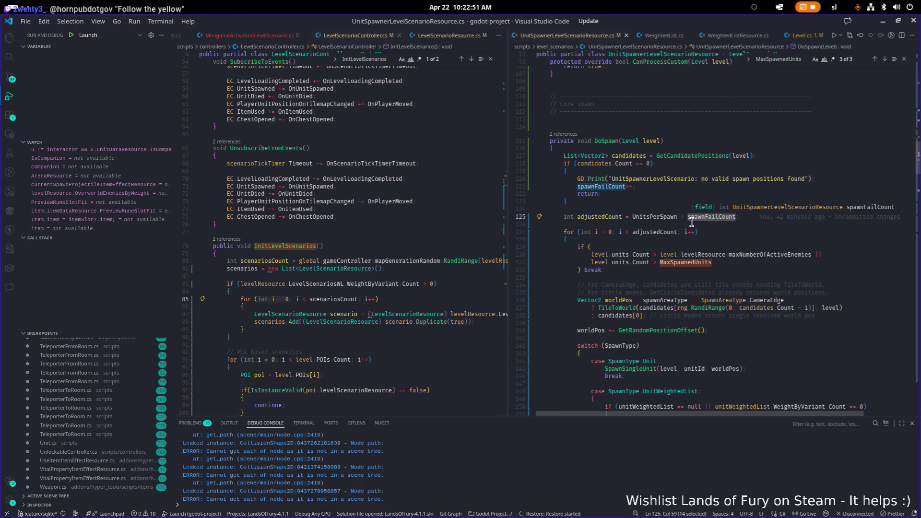
{"action": "scroll", "coordinate": [662, 235], "scroll_direction": "up", "scroll_amount": 4}
{"action": "scroll", "coordinate": [661, 235], "scroll_direction": "up", "scroll_amount": 4}
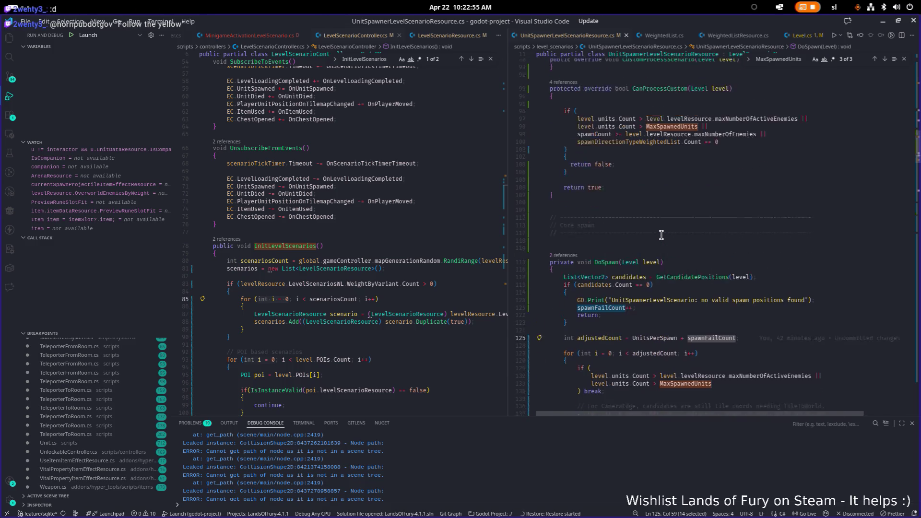
{"action": "scroll", "coordinate": [661, 235], "scroll_direction": "down", "scroll_amount": 3}
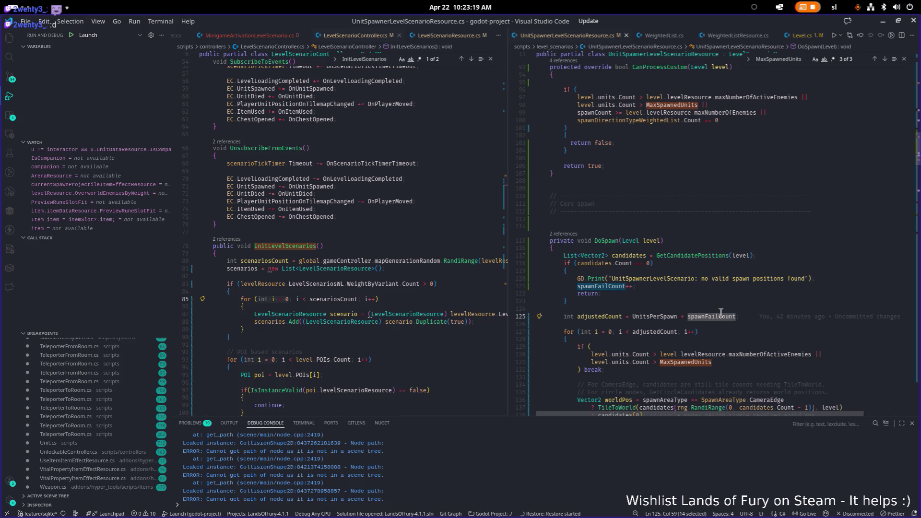
{"action": "left_click", "coordinate": [747, 196]}
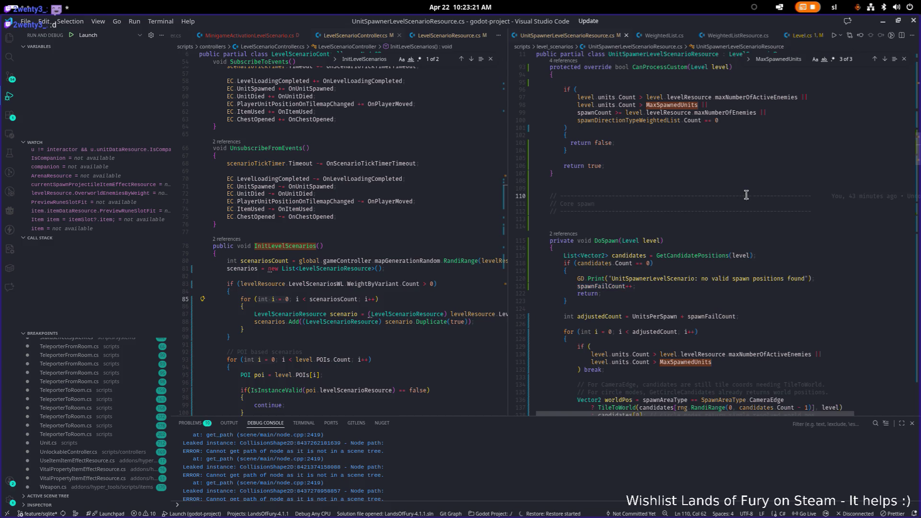
In Godot, set the spawner's Max Spawned Units to 100, save the scene and relaunch the game.
{"action": "left_click", "coordinate": [737, 149]}
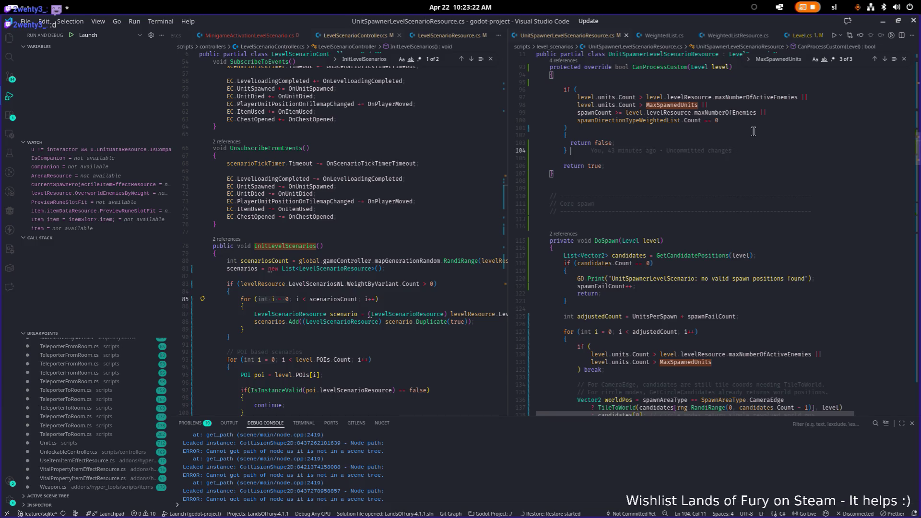
{"action": "left_click", "coordinate": [884, 22]}
{"action": "left_click", "coordinate": [699, 213]}
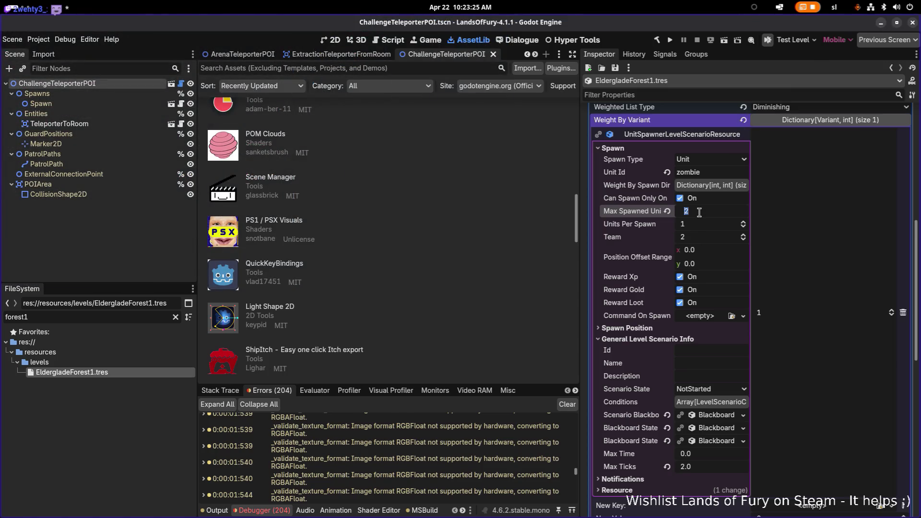
{"action": "type", "text": "100"}
{"action": "key", "text": "Return"}
{"action": "key", "text": "ctrl+s"}
{"action": "scroll", "coordinate": [723, 319], "scroll_direction": "down", "scroll_amount": 5}
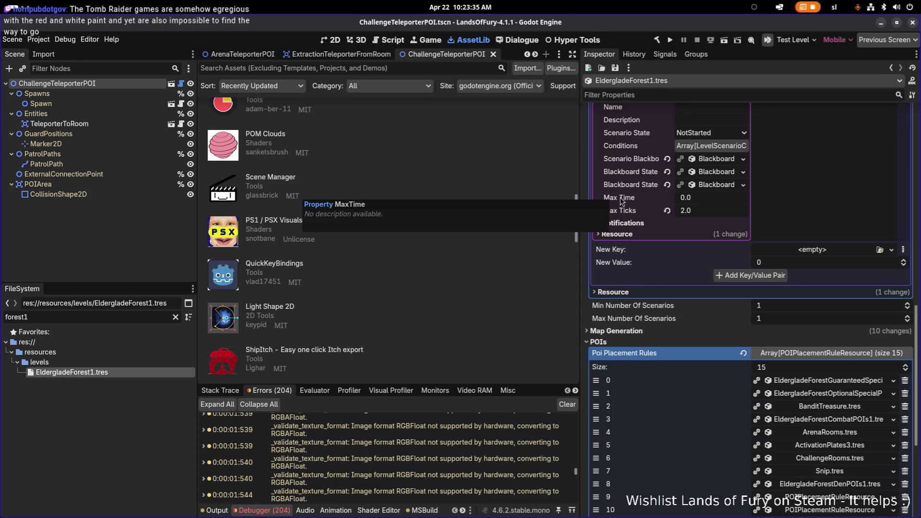
{"action": "left_click", "coordinate": [670, 40]}
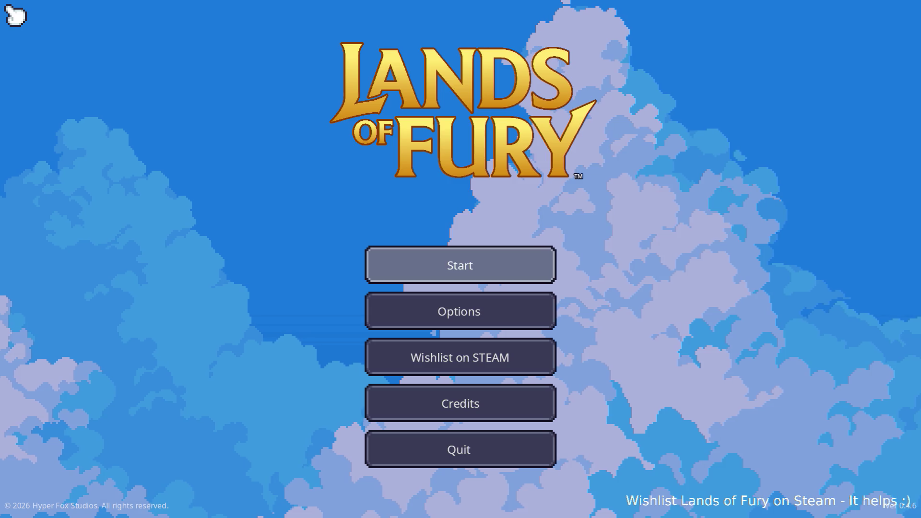
Start a new game, enter the level through the purple pillar and head north toward the enemies.
{"action": "key", "text": "Return"}
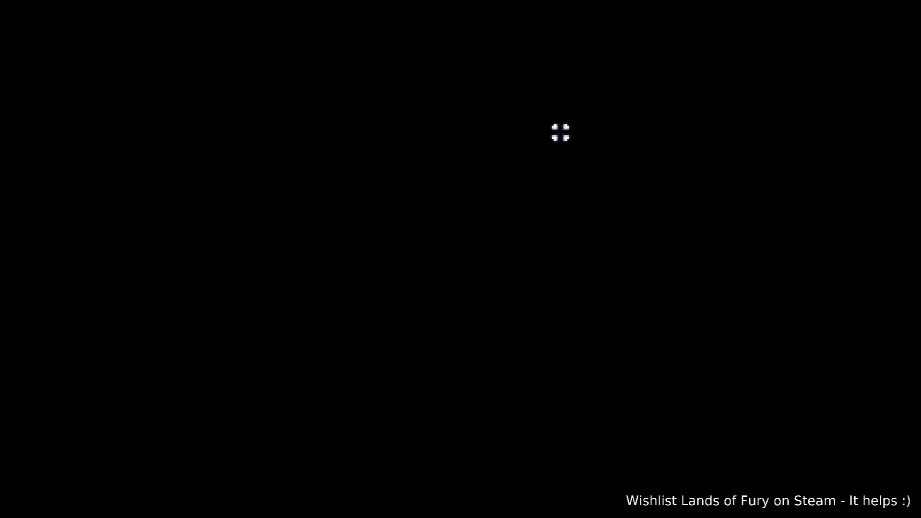
{"action": "key", "text": "w"}
{"action": "key", "text": "a"}
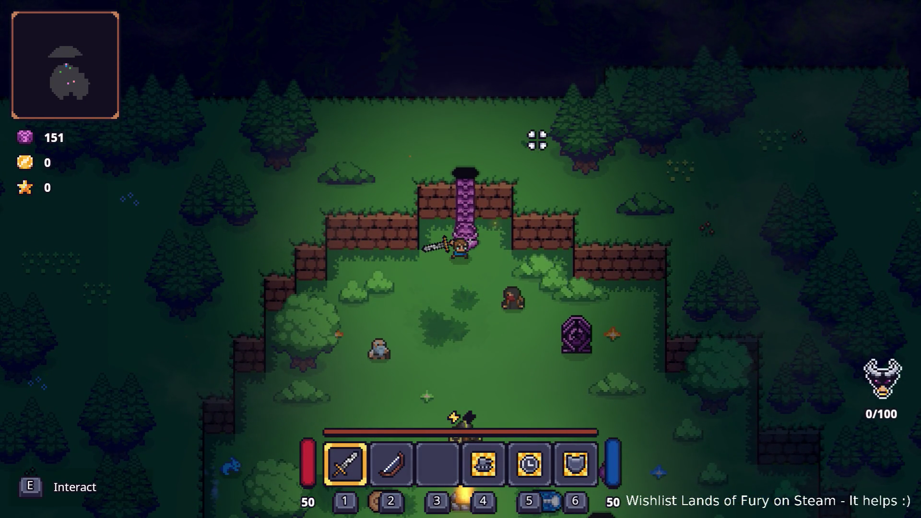
{"action": "key", "text": "e"}
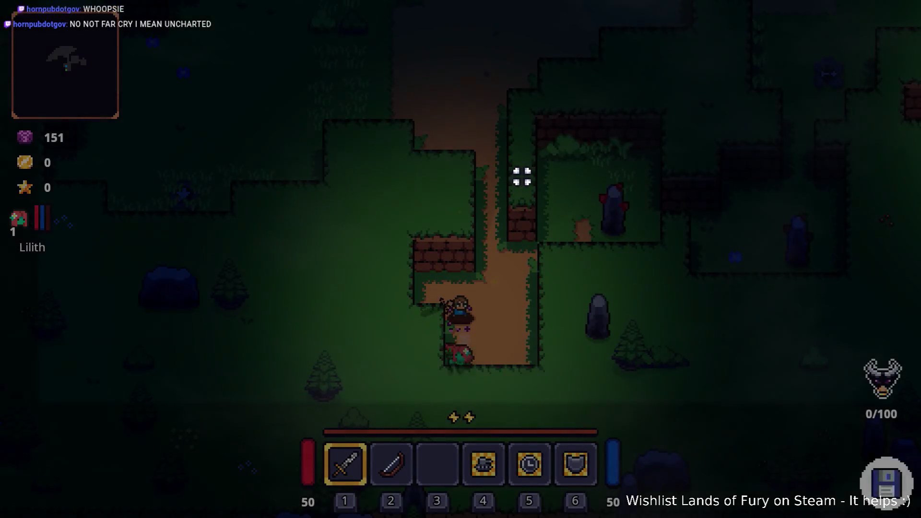
{"action": "key", "text": "w"}
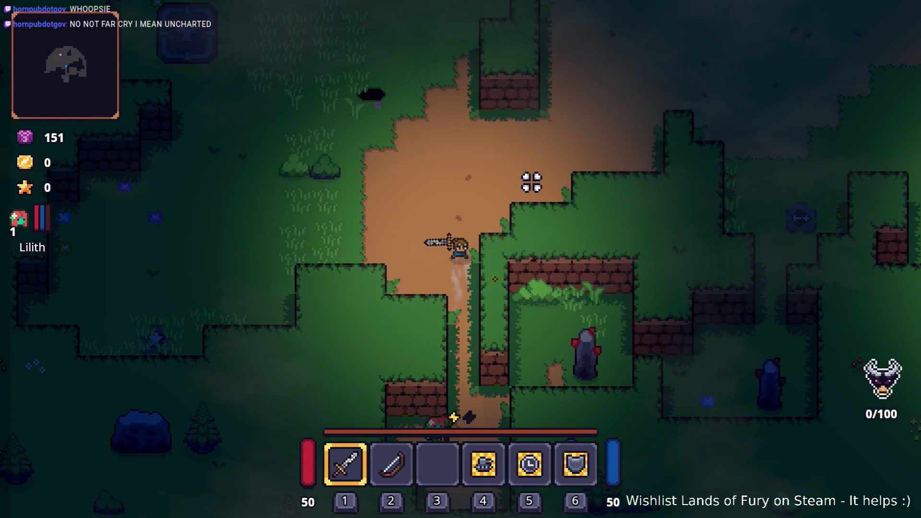
{"action": "key", "text": "w"}
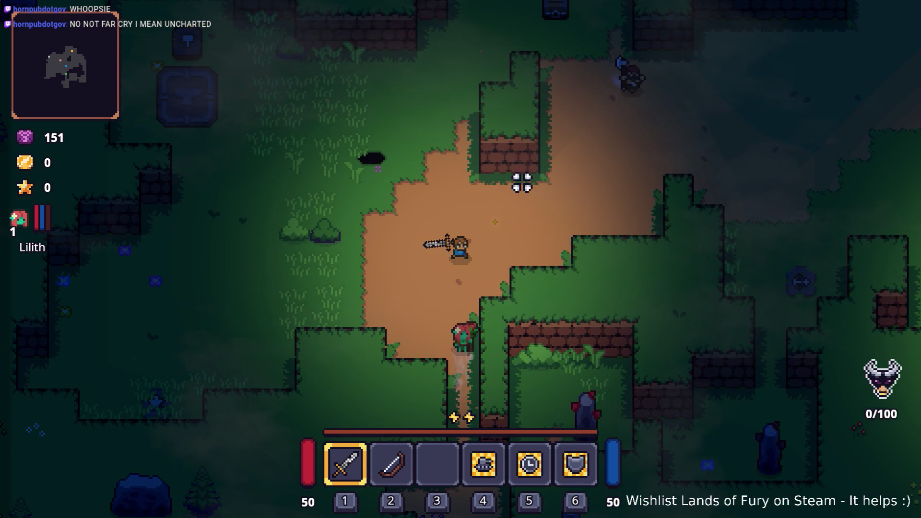
{"action": "key", "text": "w"}
{"action": "key", "text": "d"}
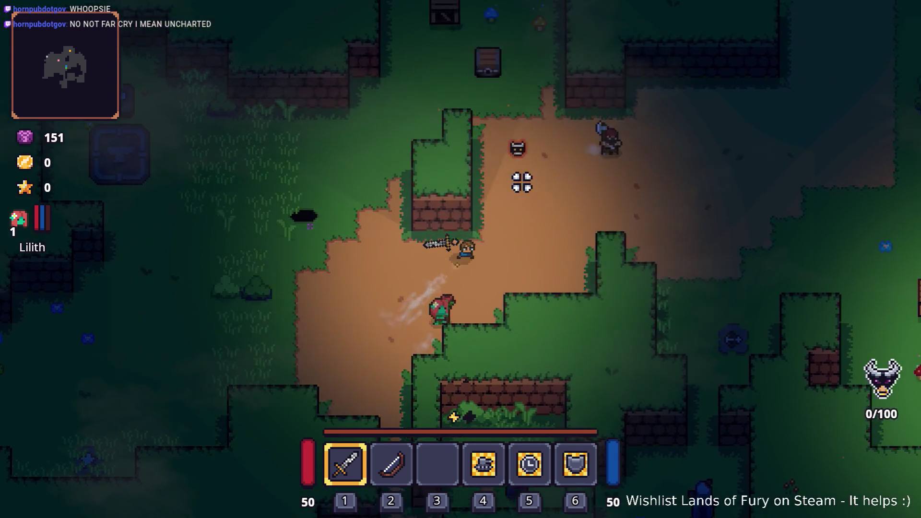
Fight the spawned enemies, then pause and quit the game to the desktop.
{"action": "left_click", "coordinate": [520, 176]}
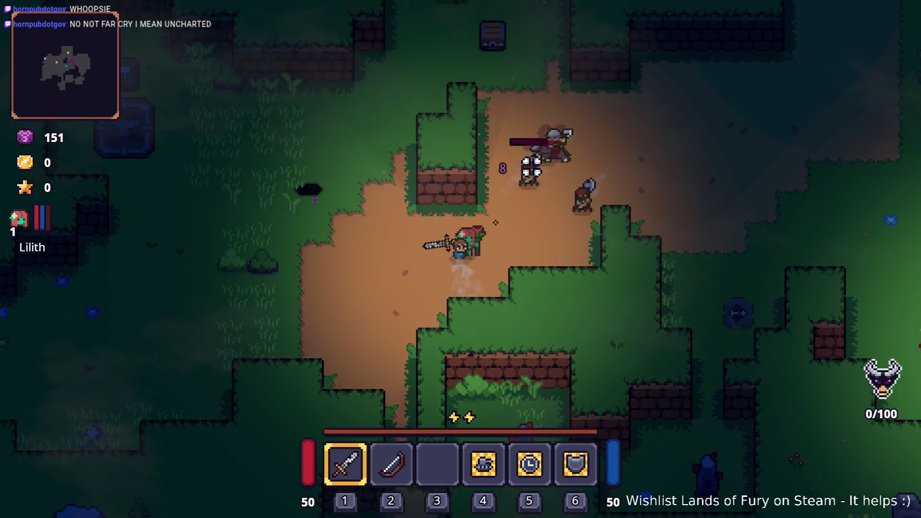
{"action": "left_click", "coordinate": [470, 201]}
{"action": "key", "text": "d"}
{"action": "left_click", "coordinate": [419, 279]}
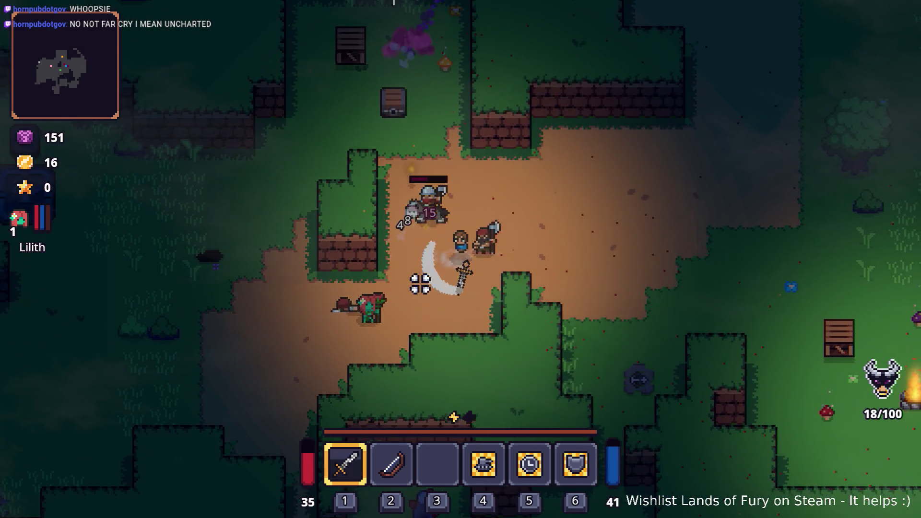
{"action": "left_click", "coordinate": [479, 195]}
{"action": "left_click", "coordinate": [551, 211]}
{"action": "left_click", "coordinate": [544, 241]}
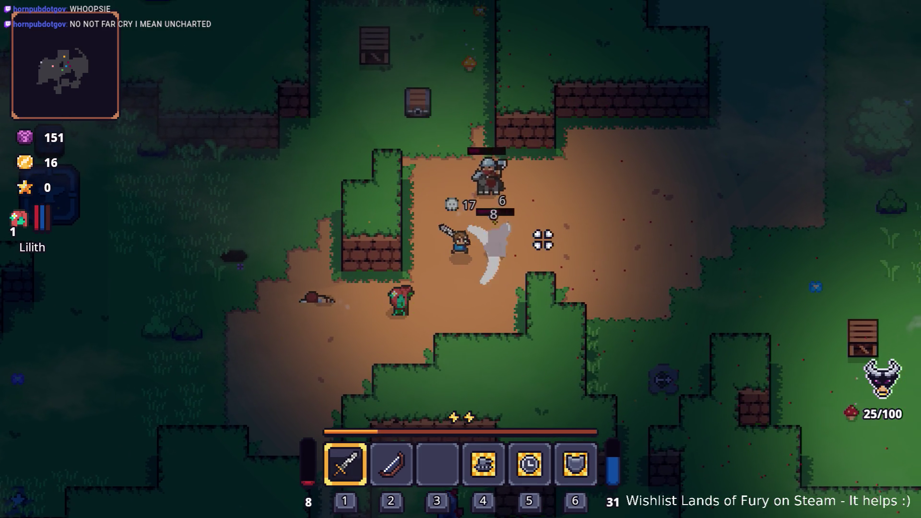
{"action": "key", "text": "Escape"}
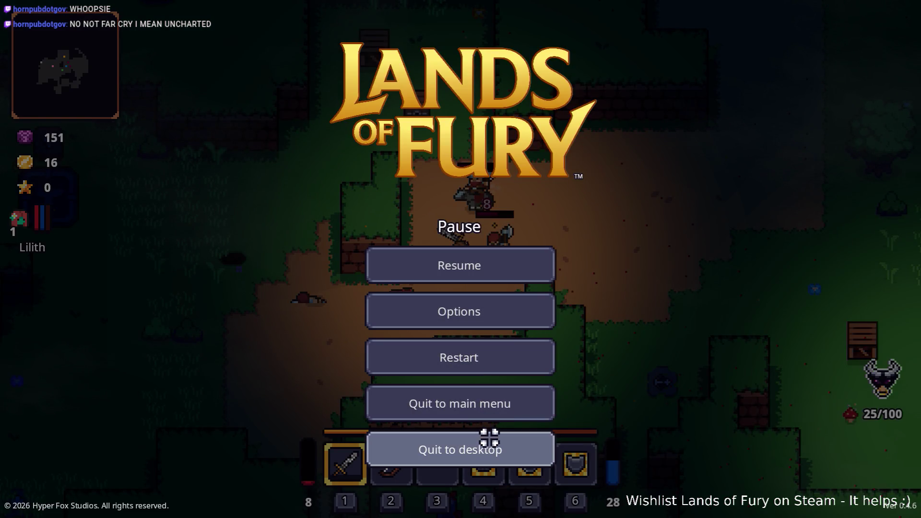
{"action": "left_click", "coordinate": [489, 438]}
{"action": "key", "text": "alt+Tab"}
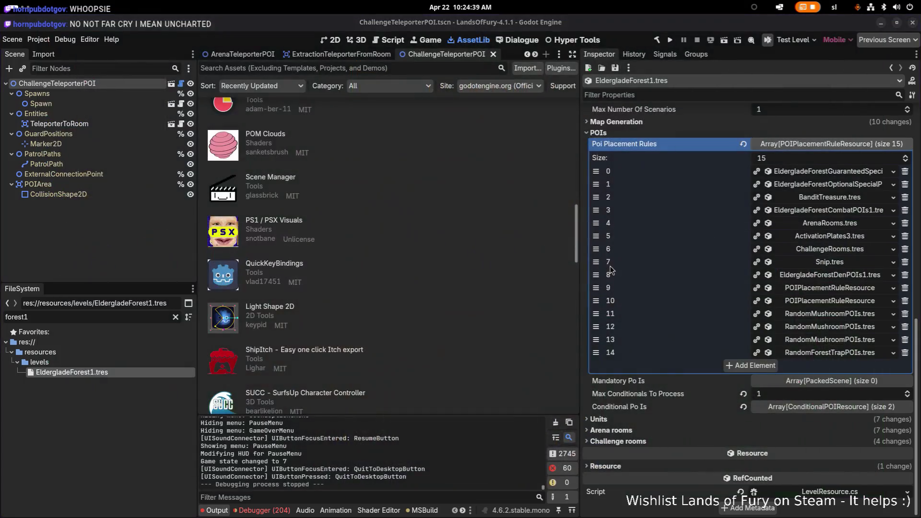
Set a breakpoint on the line 97 spawn-limit check in CanProcessCustom and start debugging with F5.
{"action": "key", "text": "super"}
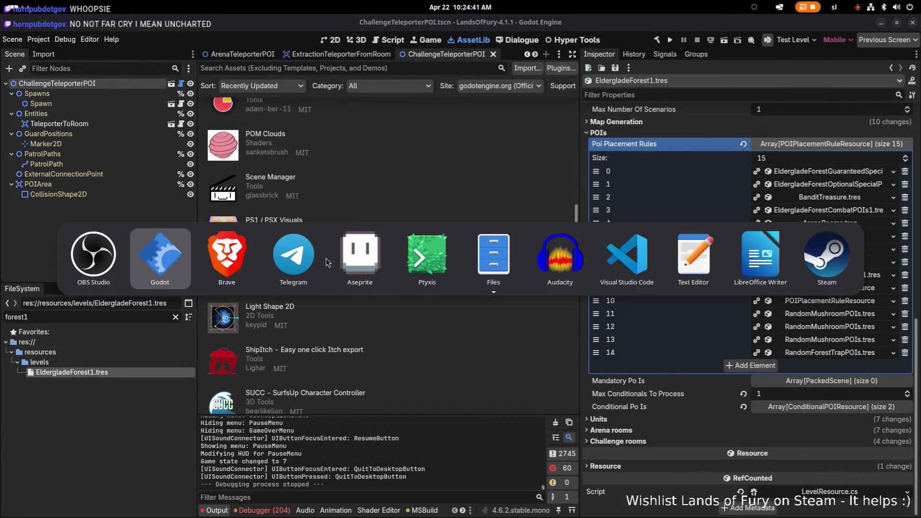
{"action": "left_click", "coordinate": [632, 255]}
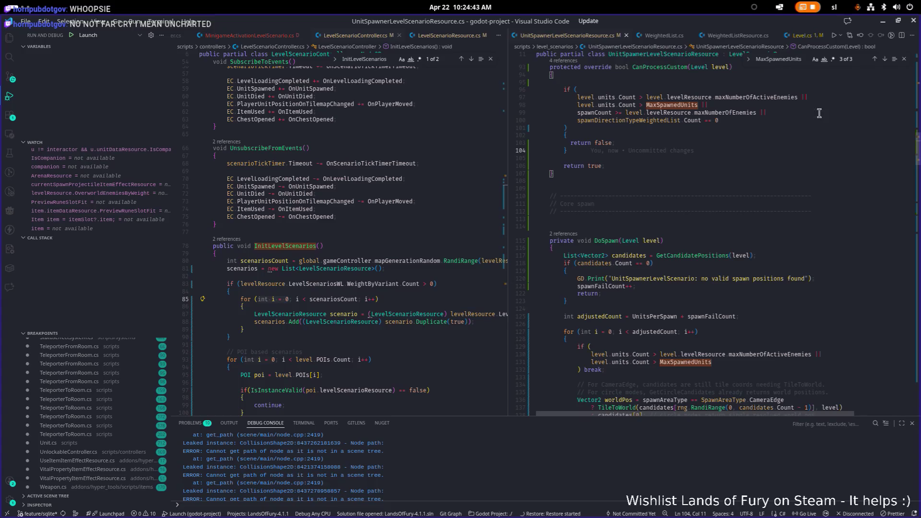
{"action": "scroll", "coordinate": [571, 254], "scroll_direction": "up", "scroll_amount": 2}
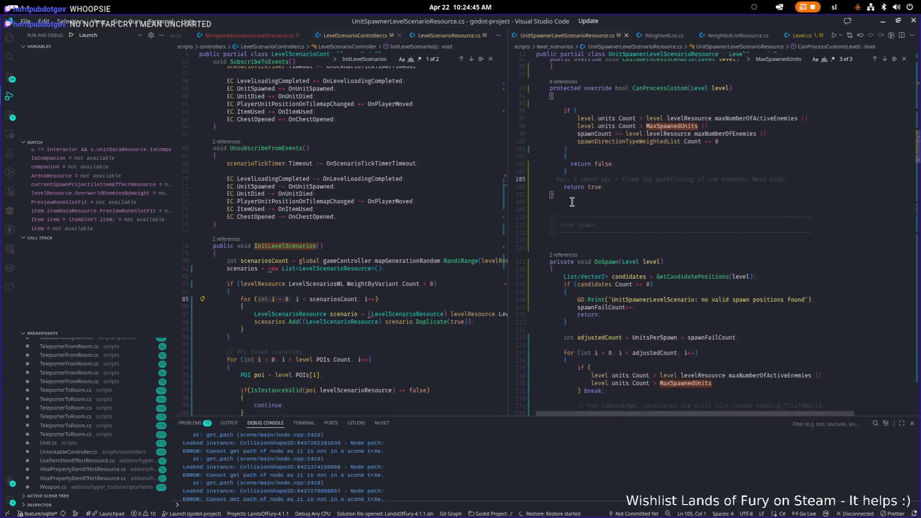
{"action": "left_click", "coordinate": [511, 135]}
{"action": "left_click", "coordinate": [706, 204]}
{"action": "scroll", "coordinate": [707, 203], "scroll_direction": "down", "scroll_amount": 1}
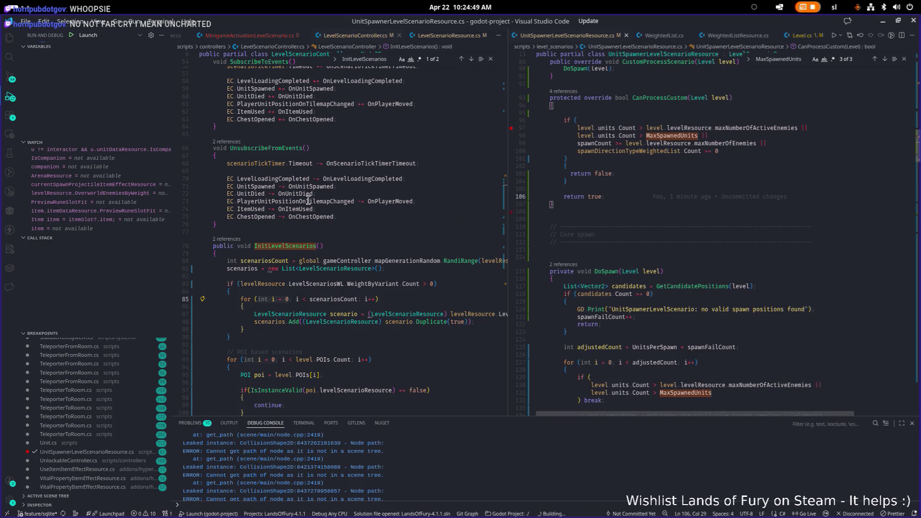
{"action": "key", "text": "F5"}
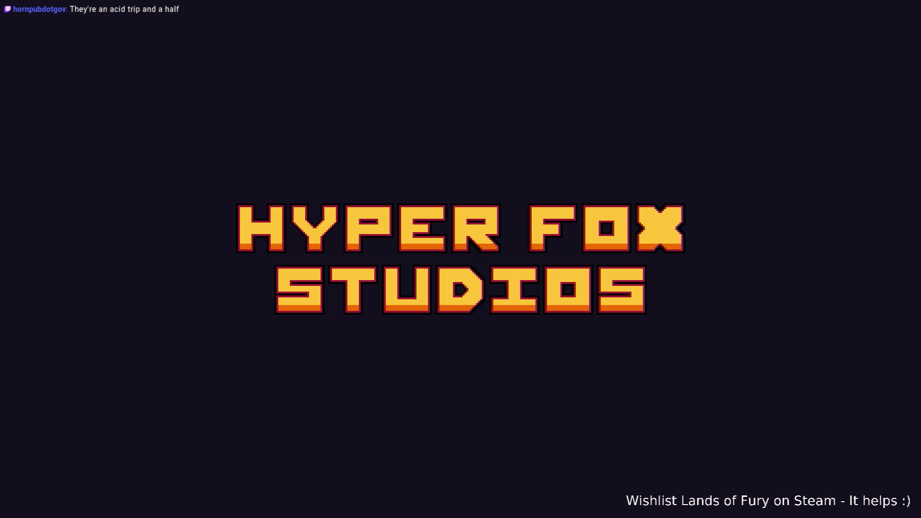
Get past the splash into the first save profile and enter the purple portal to load the level.
{"action": "key", "text": "Return"}
{"action": "key", "text": "Return"}
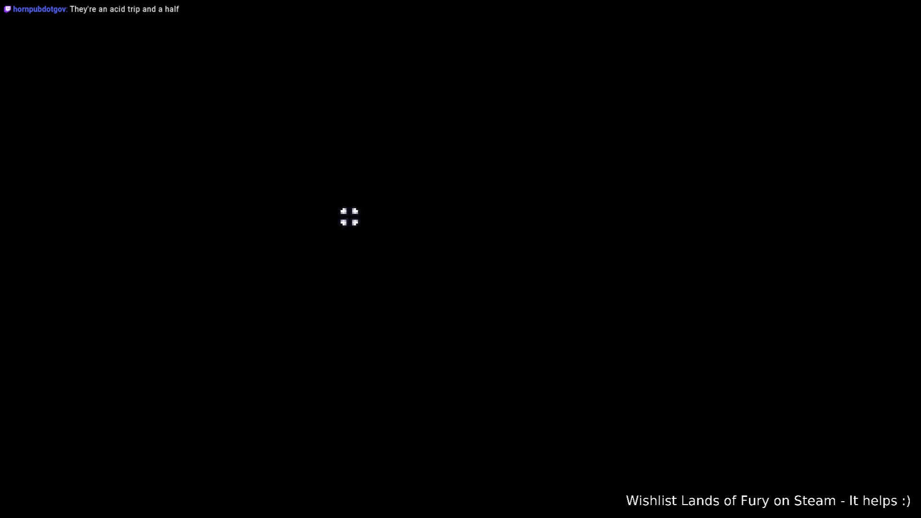
{"action": "key", "text": "w"}
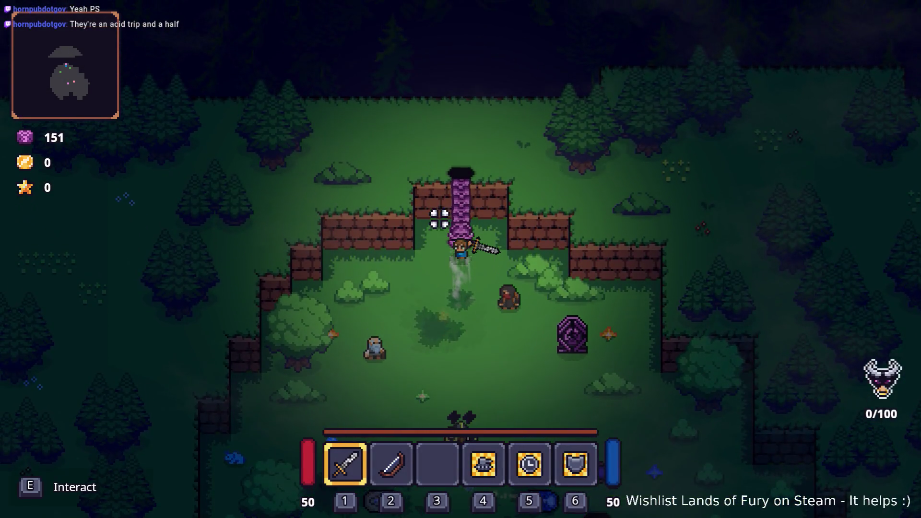
{"action": "key", "text": "e"}
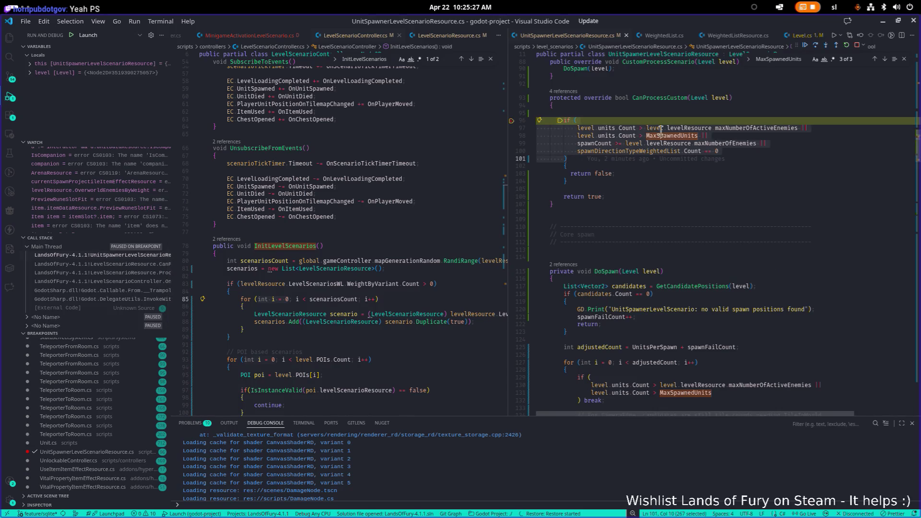
Inspect the paused variable values at the line 97 spawn-limit check.
{"action": "mouse_move", "coordinate": [634, 128]}
{"action": "mouse_move", "coordinate": [761, 129]}
{"action": "scroll", "coordinate": [736, 160], "scroll_direction": "up", "scroll_amount": 2}
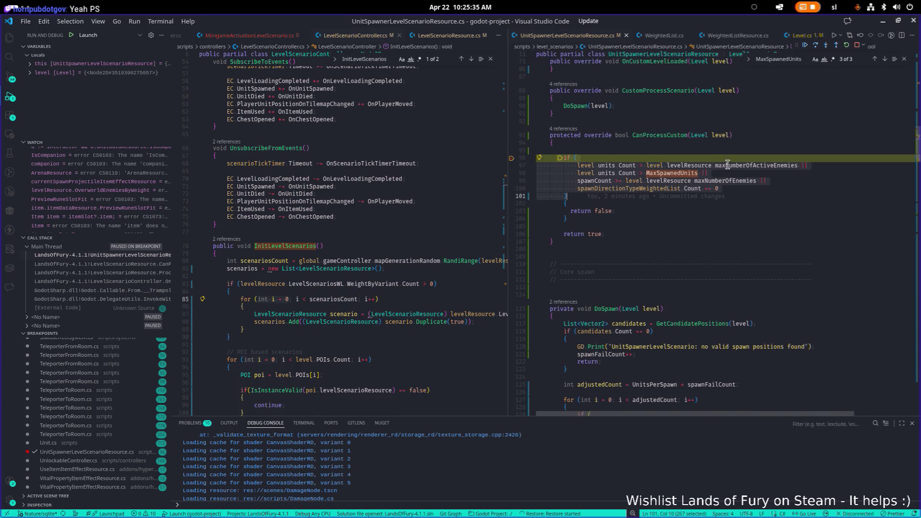
Search all files for maxNumberOfActiveEnemies, revealing Elderglade Forest's cap of 12.
{"action": "mouse_move", "coordinate": [727, 165]}
{"action": "double_click", "coordinate": [727, 165]}
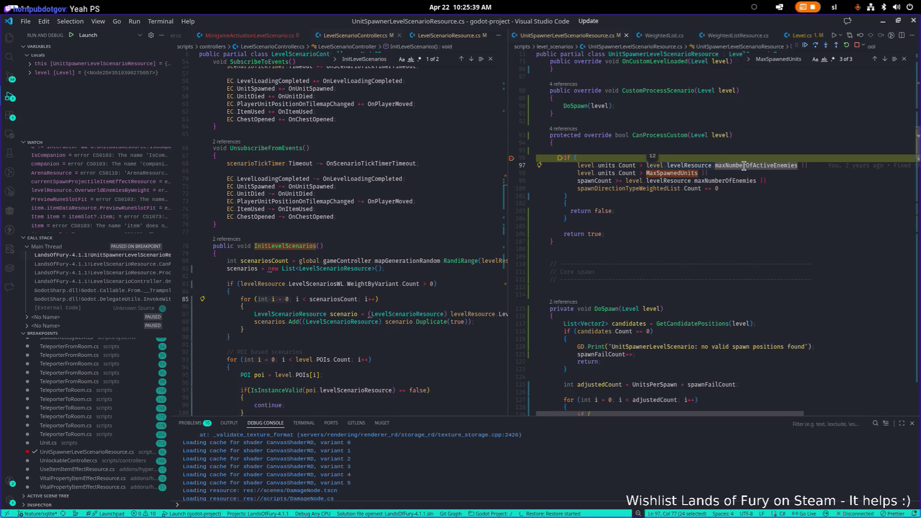
{"action": "key", "text": "ctrl+shift+f"}
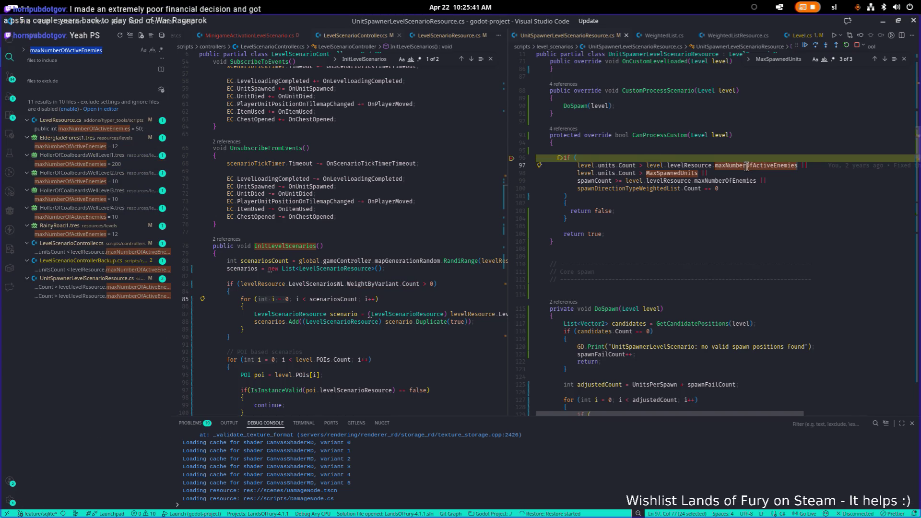
{"action": "double_click", "coordinate": [782, 165]}
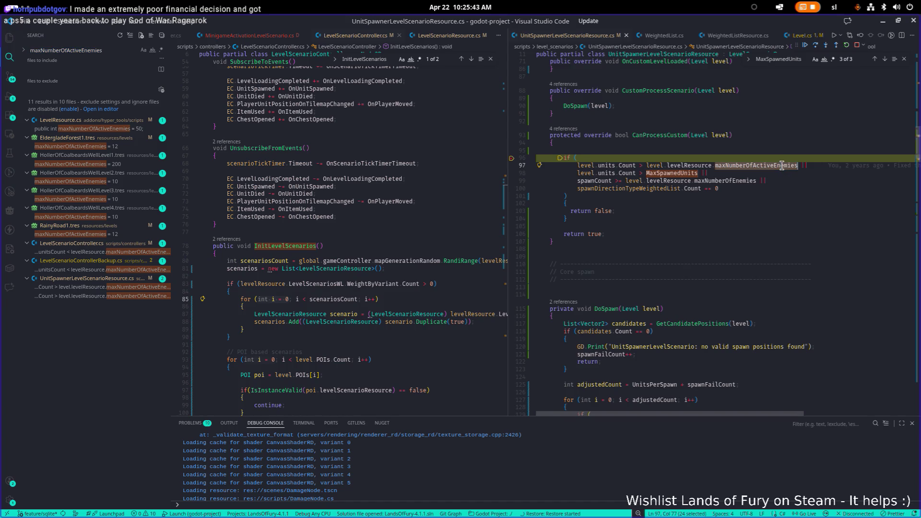
{"action": "mouse_move", "coordinate": [777, 166]}
{"action": "left_click", "coordinate": [428, 196]}
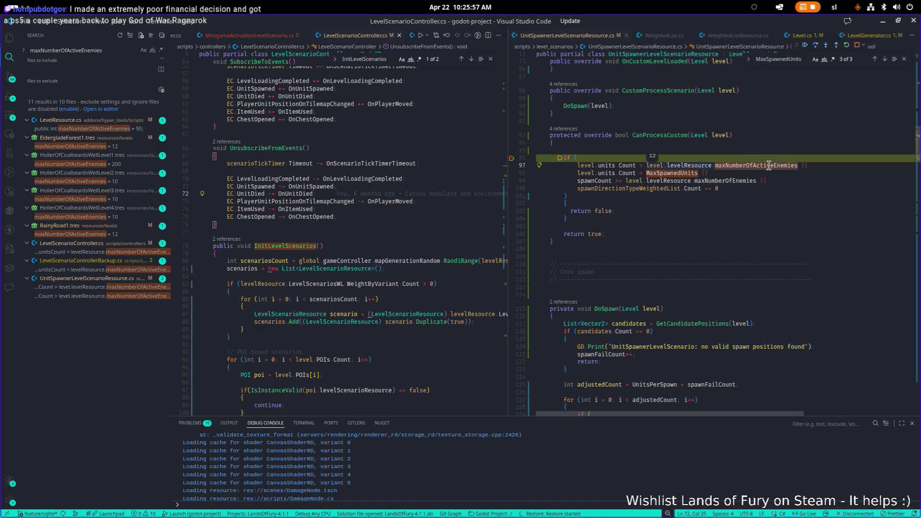
{"action": "key", "text": "alt+Tab"}
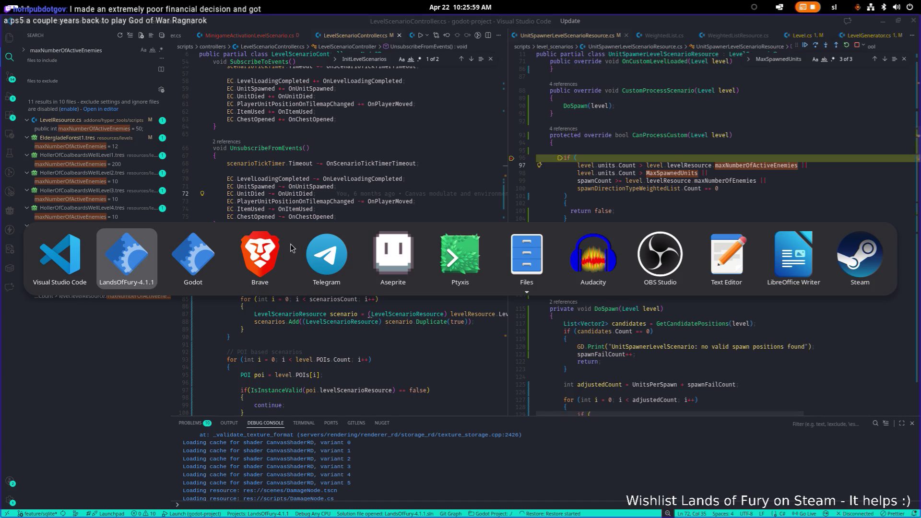
In Godot, set EldergladeForest1's Max Number Of Active Enemies under Units to 50 and save.
{"action": "key", "text": "alt+shift+Tab"}
{"action": "key", "text": "alt+shift+Tab"}
{"action": "key", "text": "alt+shift+Tab"}
{"action": "key", "text": "alt+Tab"}
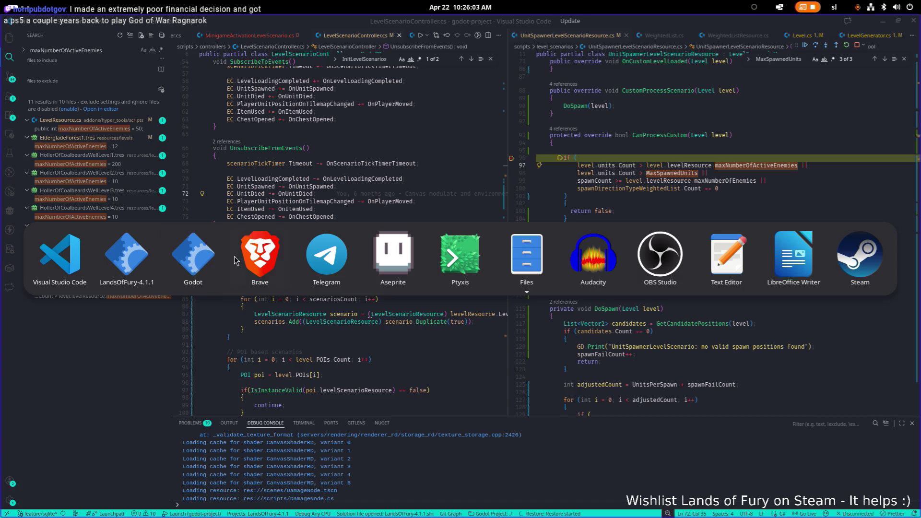
{"action": "left_click", "coordinate": [190, 264]}
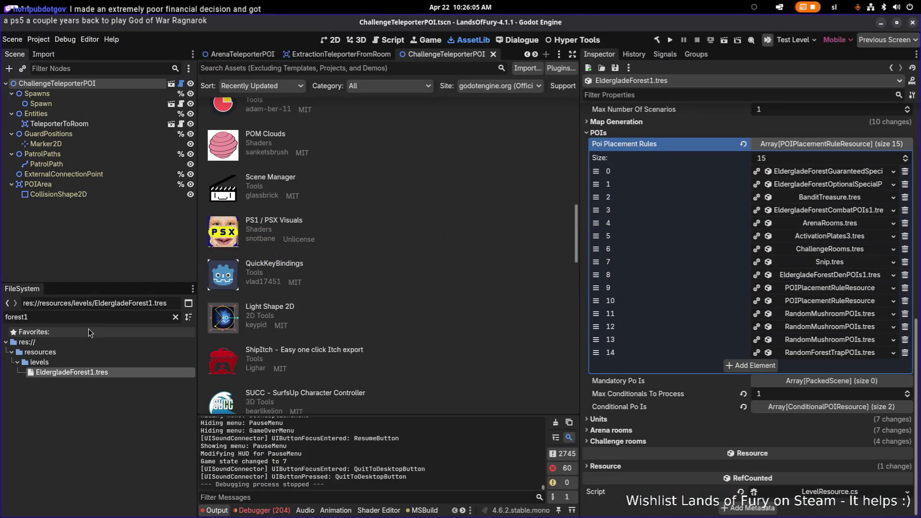
{"action": "left_click", "coordinate": [625, 422]}
{"action": "scroll", "coordinate": [780, 335], "scroll_direction": "down", "scroll_amount": 5}
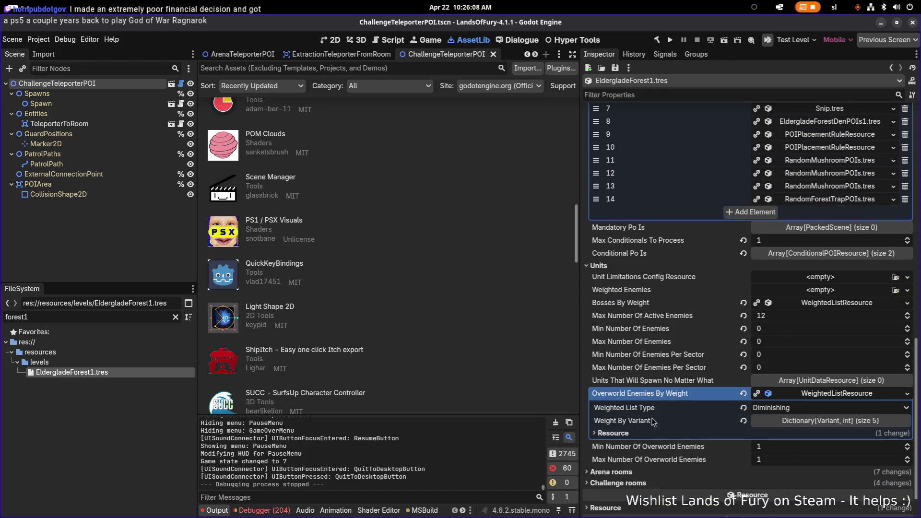
{"action": "left_click", "coordinate": [780, 317]}
{"action": "type", "text": "50"}
{"action": "key", "text": "ctrl+s"}
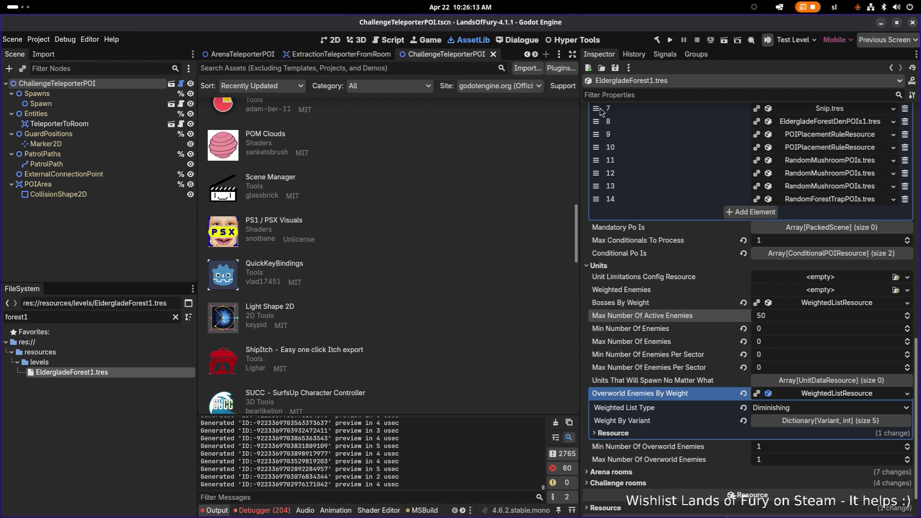
{"action": "key", "text": "super"}
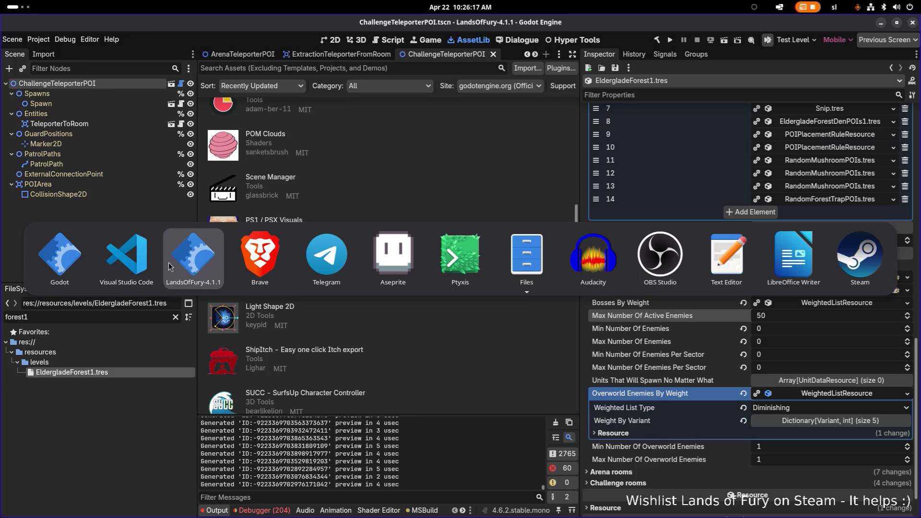
Stop the paused debug session and relaunch Lands of Fury under the debugger with the 50-enemy cap.
{"action": "left_click", "coordinate": [126, 254]}
{"action": "key", "text": "shift+F5"}
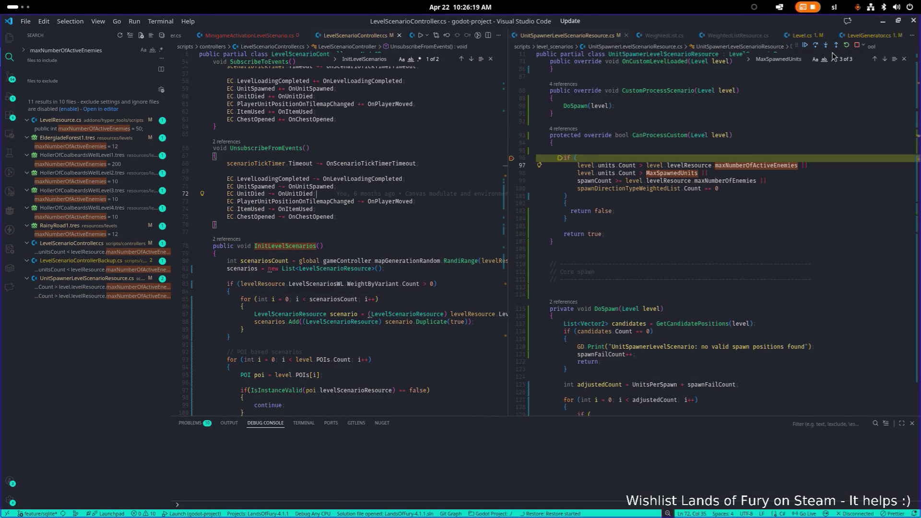
{"action": "scroll", "coordinate": [566, 136], "scroll_direction": "down", "scroll_amount": 1}
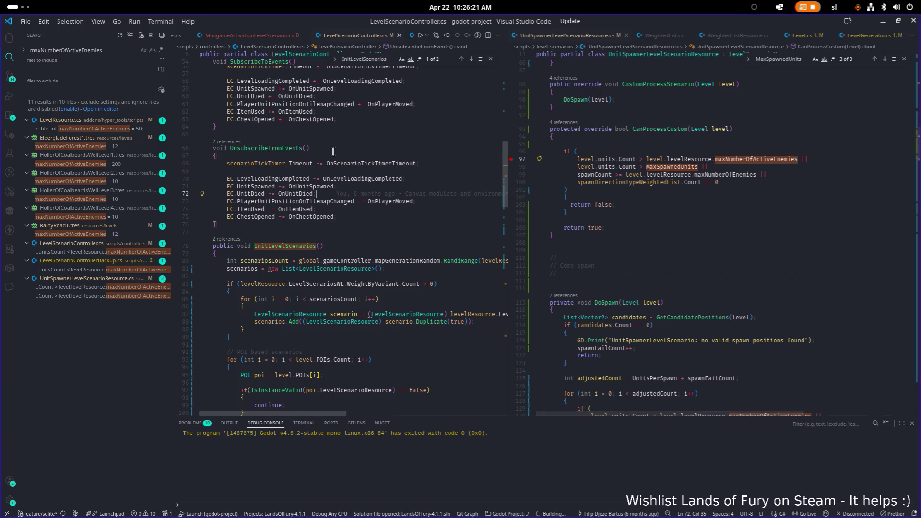
{"action": "key", "text": "F5"}
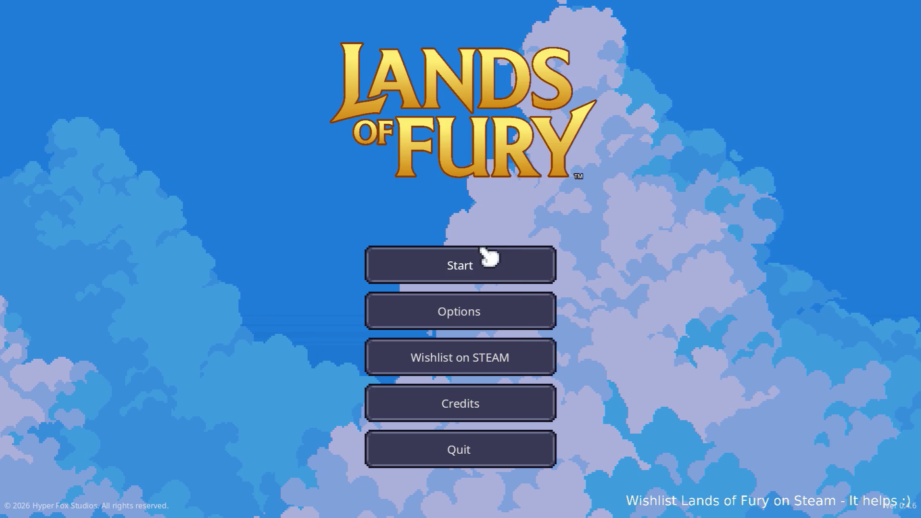
Start the game on the first save profile and enter the purple portal to hit the spawner breakpoint.
{"action": "left_click", "coordinate": [487, 255]}
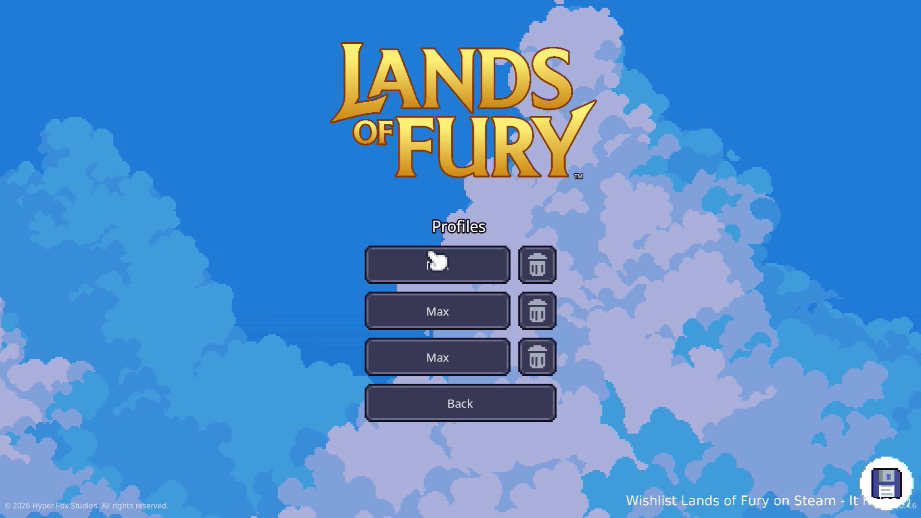
{"action": "left_click", "coordinate": [431, 263]}
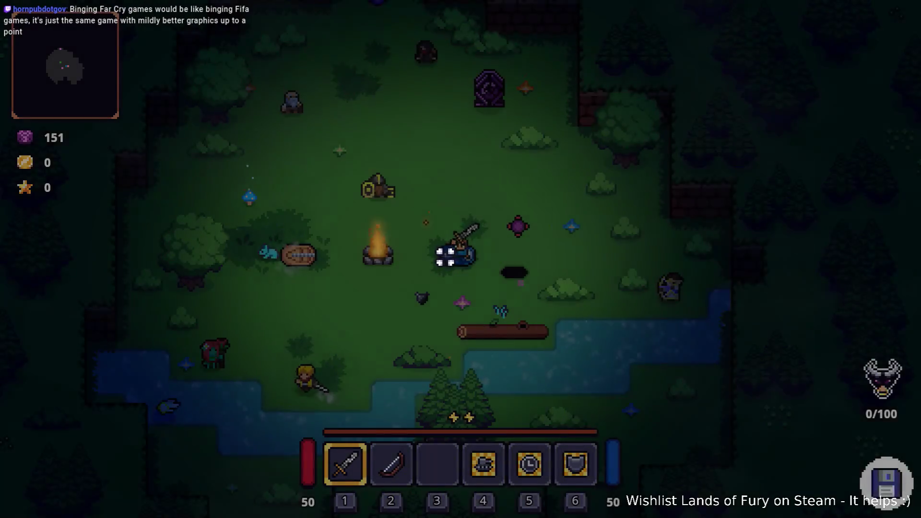
{"action": "key", "text": "w"}
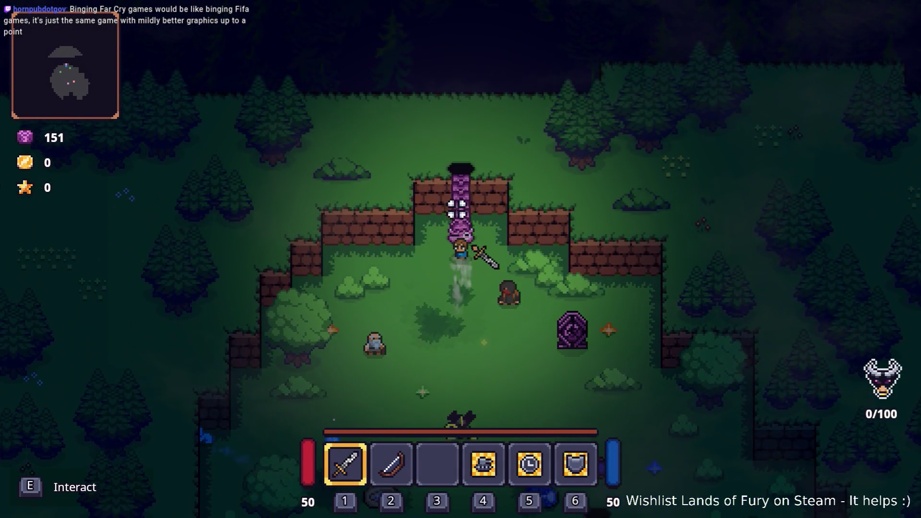
{"action": "key", "text": "e"}
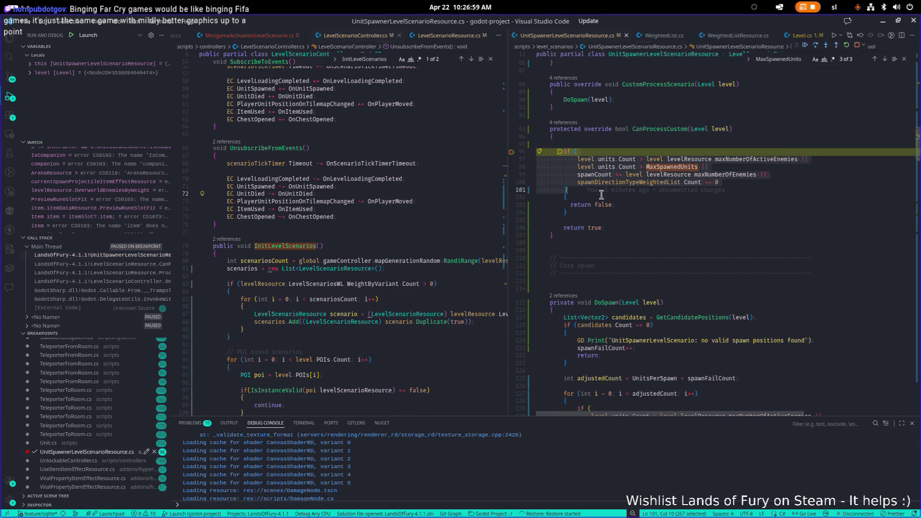
Set breakpoints on lines 103 (return false) and 106 (return true) and resume execution.
{"action": "left_click", "coordinate": [511, 204]}
{"action": "left_click", "coordinate": [511, 228]}
{"action": "left_click", "coordinate": [804, 46]}
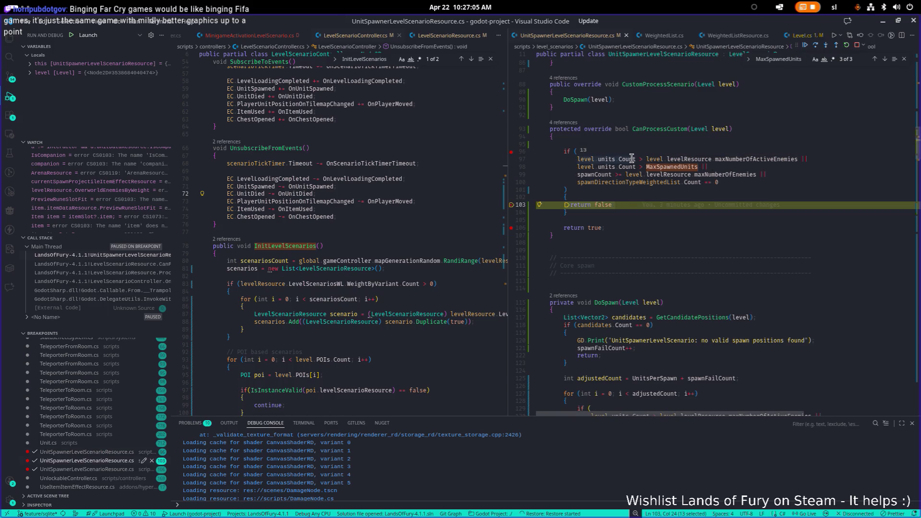
Inspect the enemy-limit variables, settling on maxNumberOfActiveEnemies defaulting to 50.
{"action": "mouse_move", "coordinate": [787, 159]}
{"action": "mouse_move", "coordinate": [628, 166]}
{"action": "mouse_move", "coordinate": [666, 168]}
{"action": "mouse_move", "coordinate": [600, 174]}
{"action": "mouse_move", "coordinate": [709, 173]}
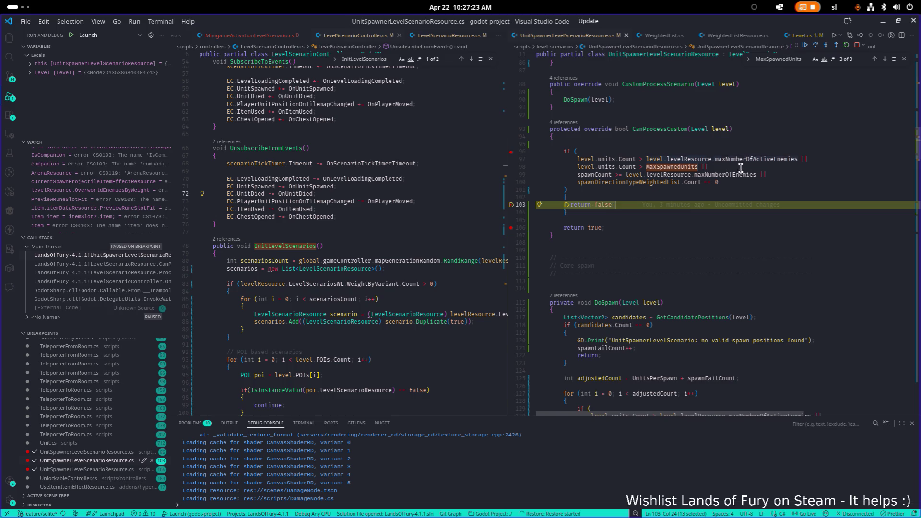
{"action": "left_click", "coordinate": [735, 176]}
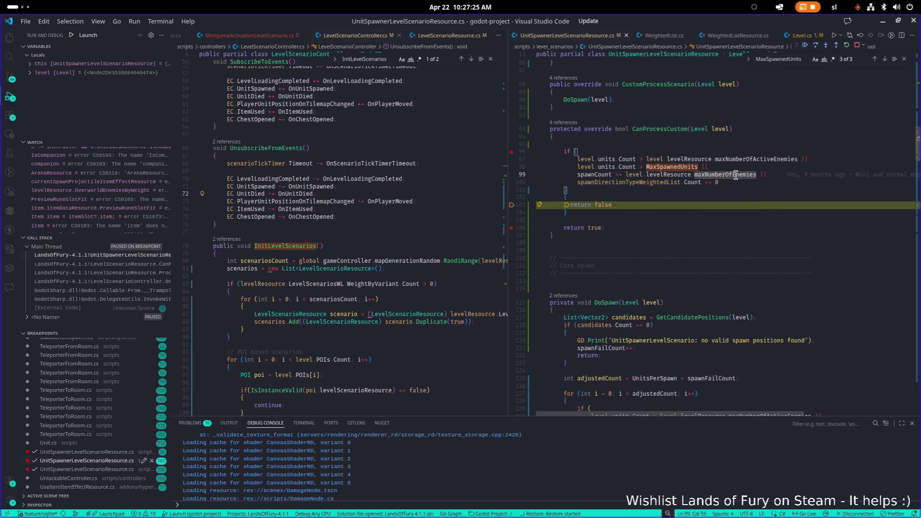
{"action": "key", "text": "Up"}
{"action": "key", "text": "Up"}
{"action": "key", "text": "Up"}
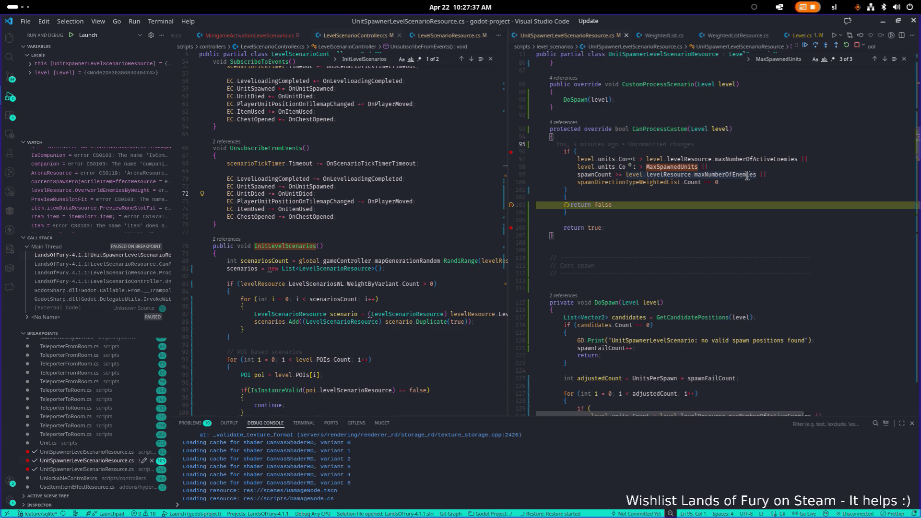
{"action": "left_click", "coordinate": [763, 159]}
Look up the maxNumberOfActiveEnemies definition and the enemy-count field references in LevelGenerator.cs.
{"action": "key", "text": "F12"}
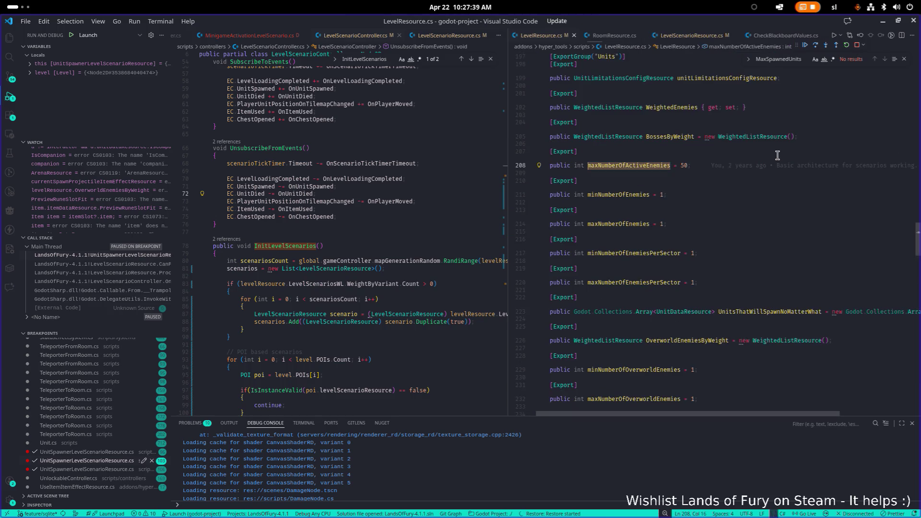
{"action": "double_click", "coordinate": [652, 165]}
{"action": "key", "text": "ctrl+f"}
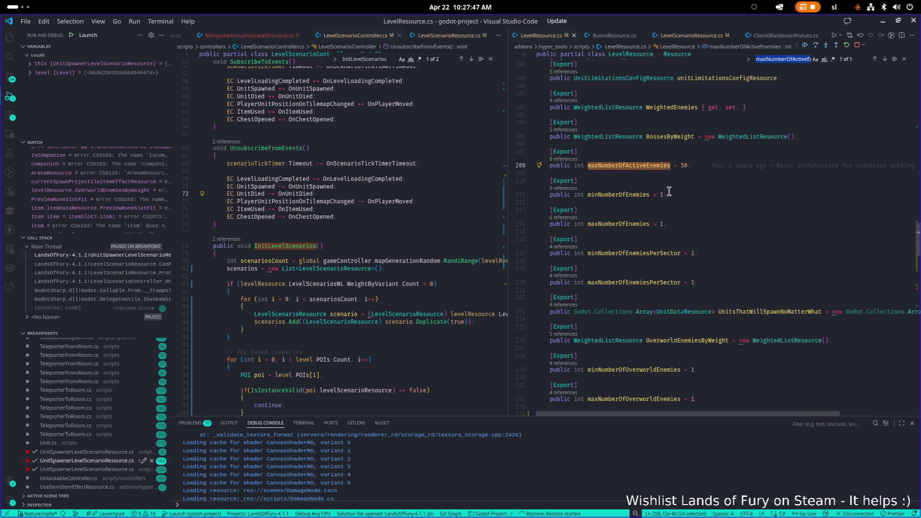
{"action": "double_click", "coordinate": [629, 224]}
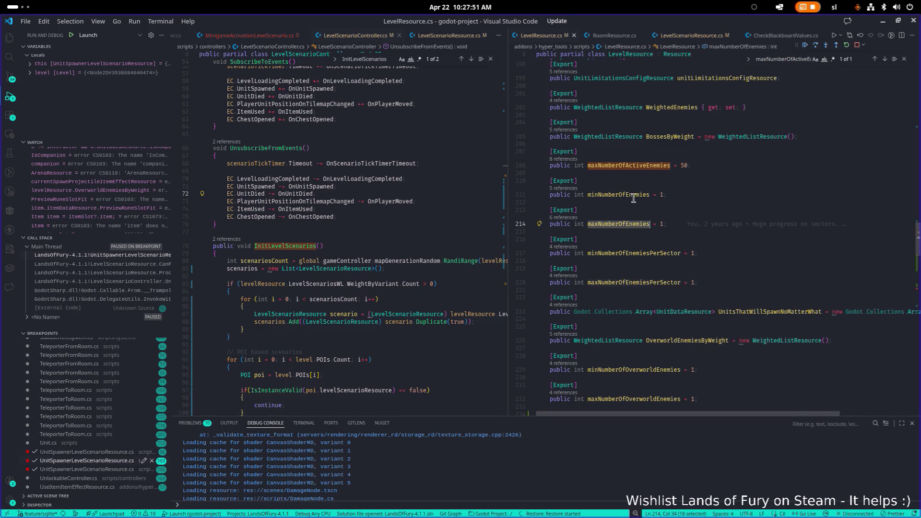
{"action": "left_click", "coordinate": [565, 218]}
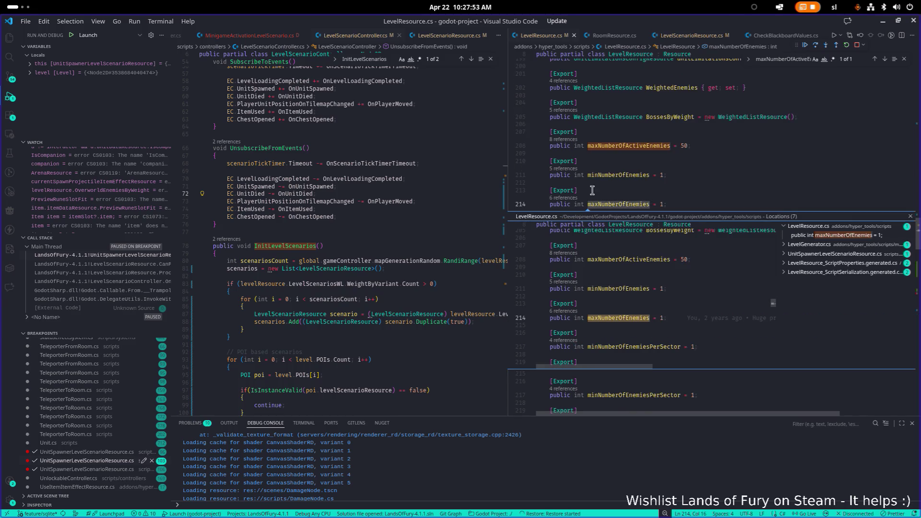
{"action": "key", "text": "Escape"}
{"action": "left_click", "coordinate": [565, 169]}
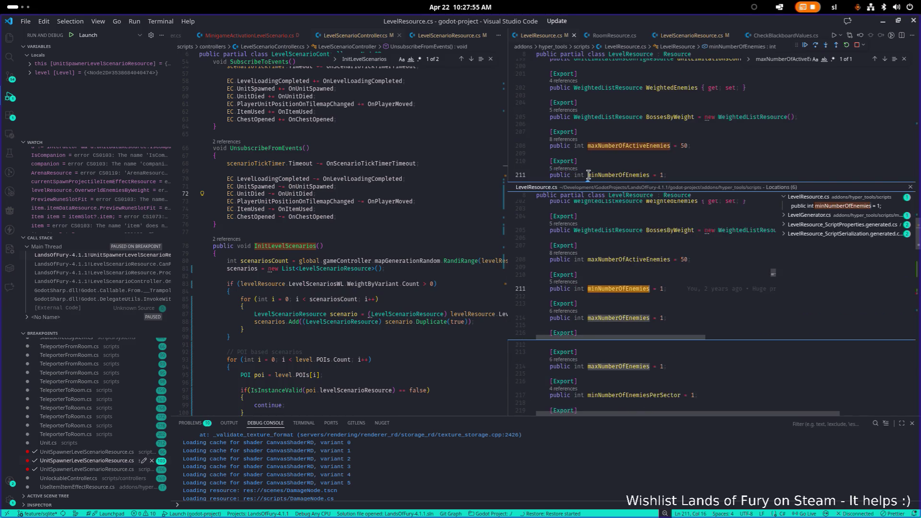
{"action": "left_click", "coordinate": [843, 214]}
{"action": "left_click", "coordinate": [830, 224]}
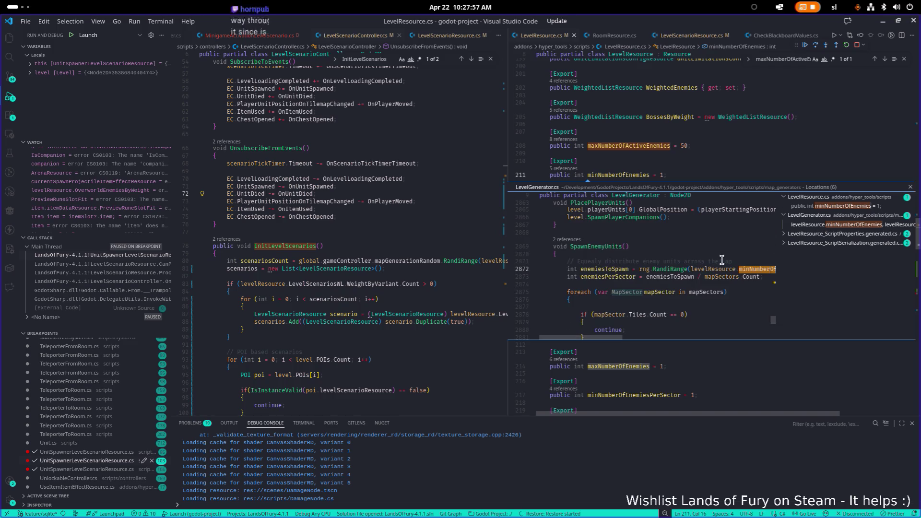
{"action": "key", "text": "Escape"}
Open UnitSpawnerLevelScenarioResource.cs at its maxNumberOfEnemies usage from the references list.
{"action": "left_click", "coordinate": [633, 204]}
{"action": "left_click", "coordinate": [568, 198]}
{"action": "left_click", "coordinate": [815, 243]}
{"action": "left_click", "coordinate": [819, 263]}
{"action": "left_click", "coordinate": [820, 272]}
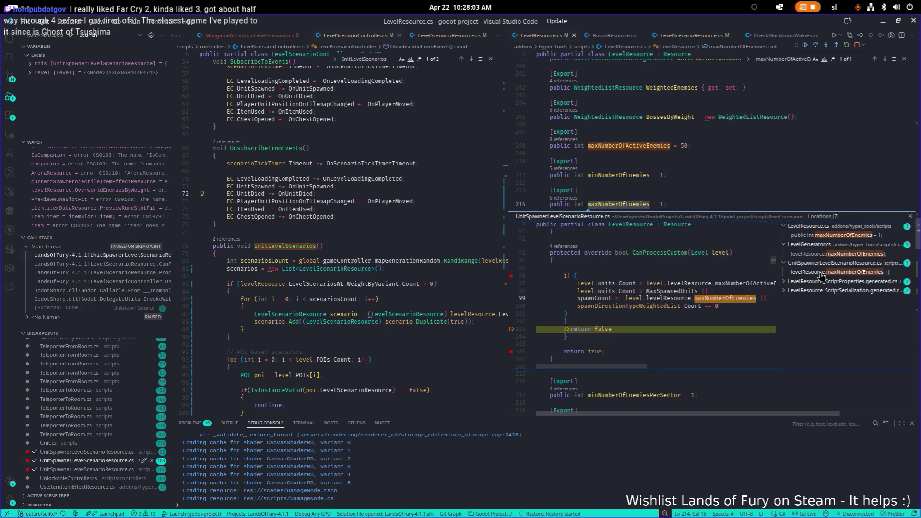
{"action": "double_click", "coordinate": [685, 297]}
Delete the spawnCount versus maxNumberOfEnemies condition on line 99 and stop debugging.
{"action": "left_click", "coordinate": [797, 237]}
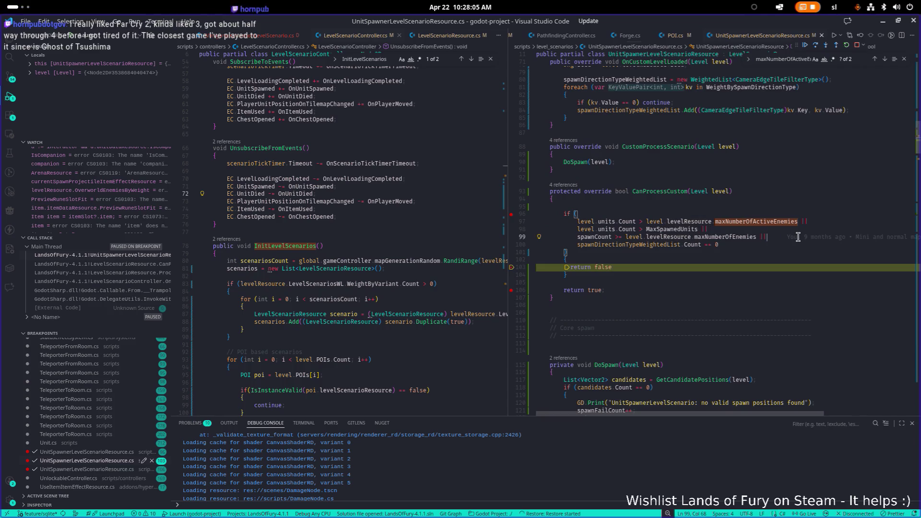
{"action": "key", "text": "shift+Up"}
{"action": "key", "text": "BackSpace"}
{"action": "left_click", "coordinate": [857, 45]}
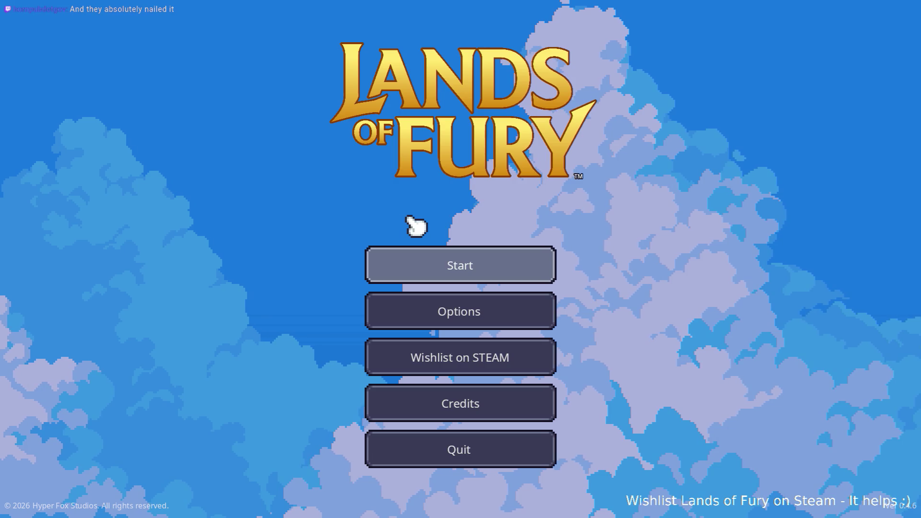
Start a run and use the purple pillar to begin loading the next level.
{"action": "left_click", "coordinate": [452, 286]}
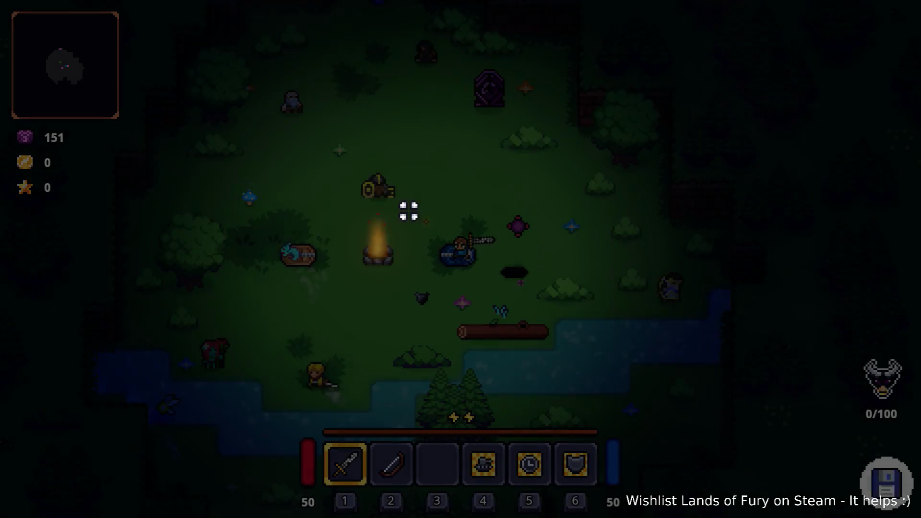
{"action": "key", "text": "w"}
{"action": "key", "text": "a"}
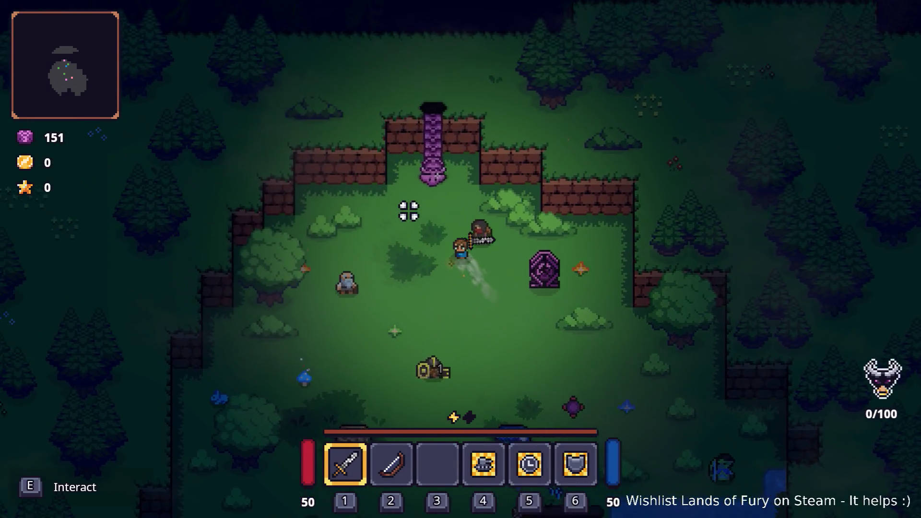
{"action": "key", "text": "e"}
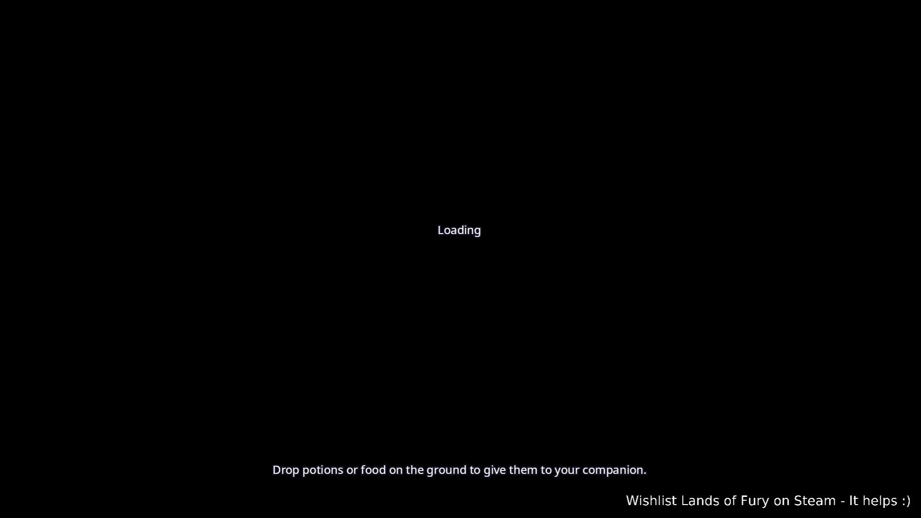
Play the new level with zombies spawning, then quit the game with F8 and return to Visual Studio Code.
{"action": "key", "text": "alt+Tab"}
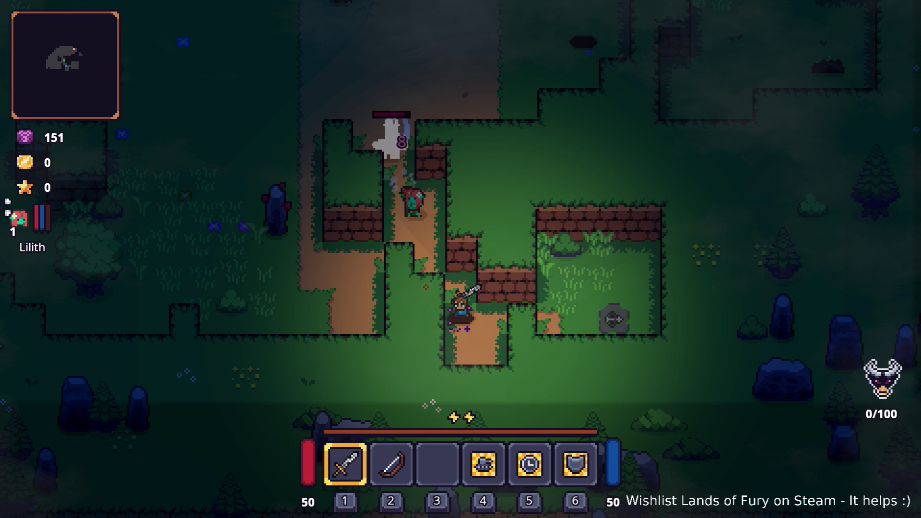
{"action": "key", "text": "F8"}
{"action": "key", "text": "alt+Tab"}
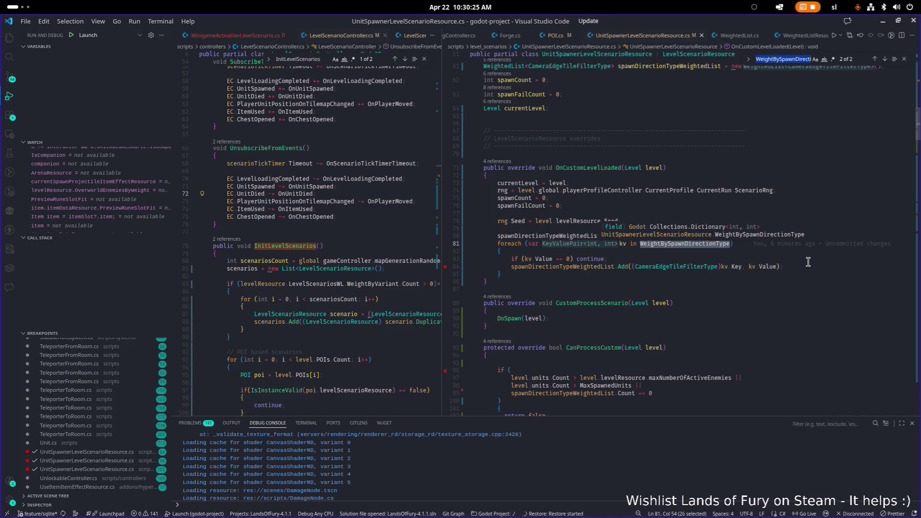
Find spawnDirectionTypeWeightedList and delete the foreach block at line 80 that fills it.
{"action": "left_click", "coordinate": [686, 246]}
{"action": "double_click", "coordinate": [575, 267]}
{"action": "key", "text": "ctrl+f"}
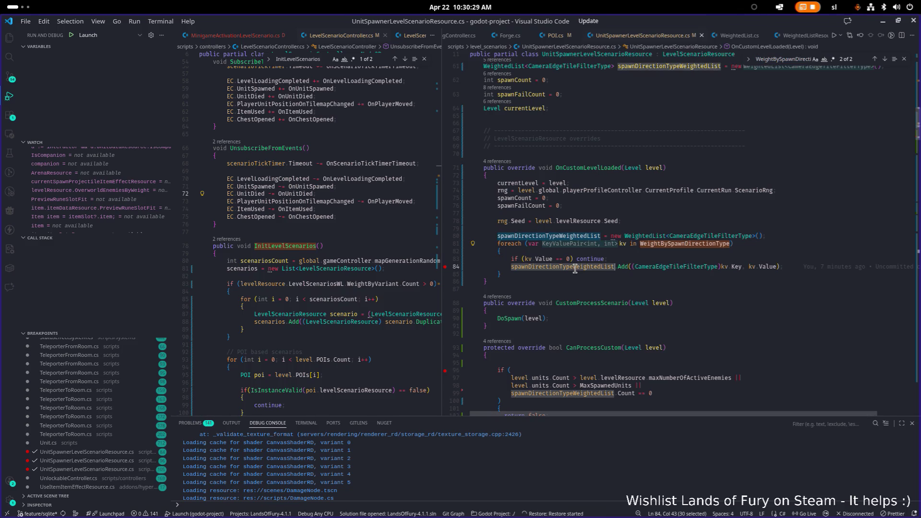
{"action": "key", "text": "Return"}
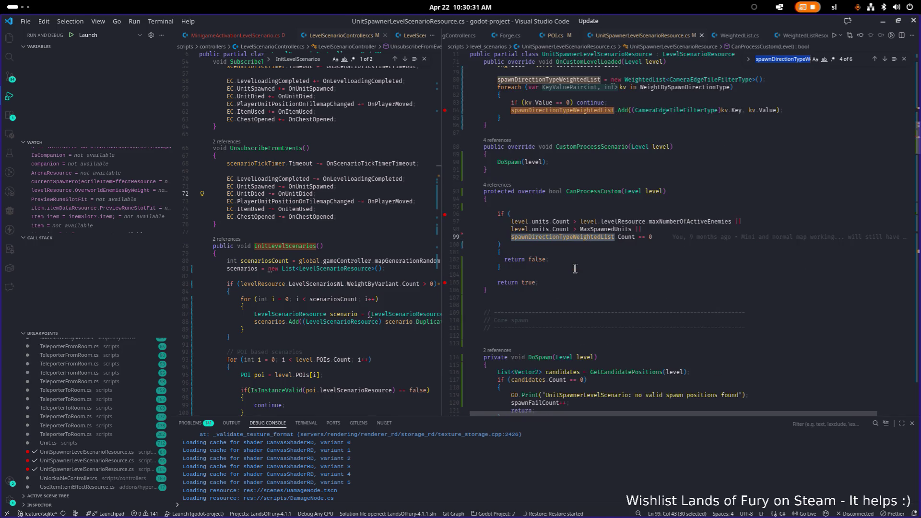
{"action": "key", "text": "Return"}
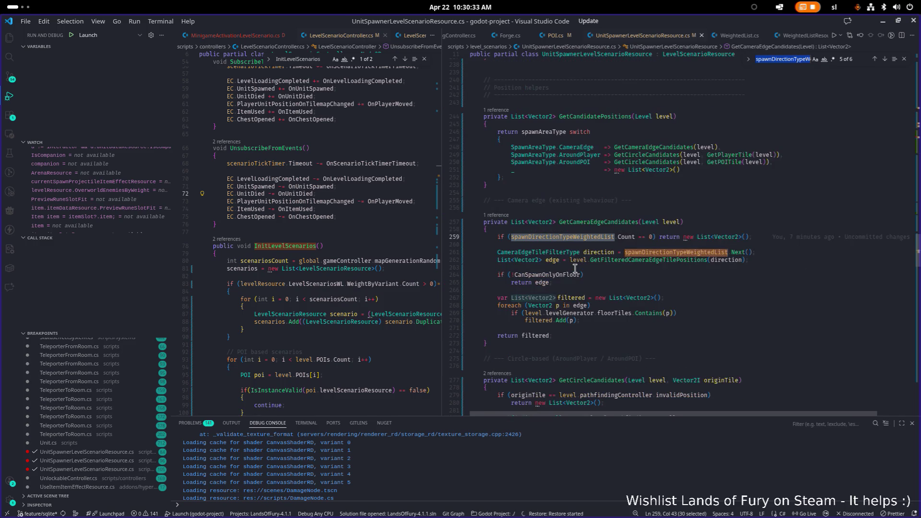
{"action": "key", "text": "Return"}
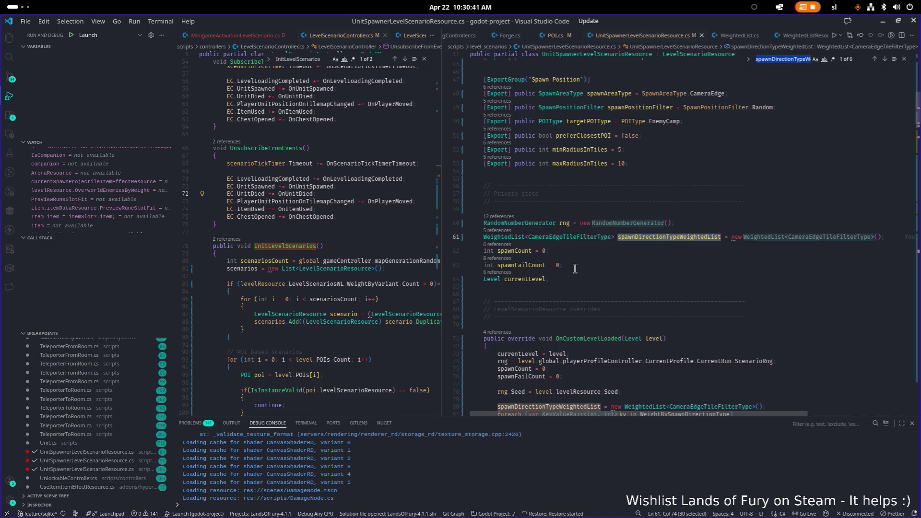
{"action": "key", "text": "Return"}
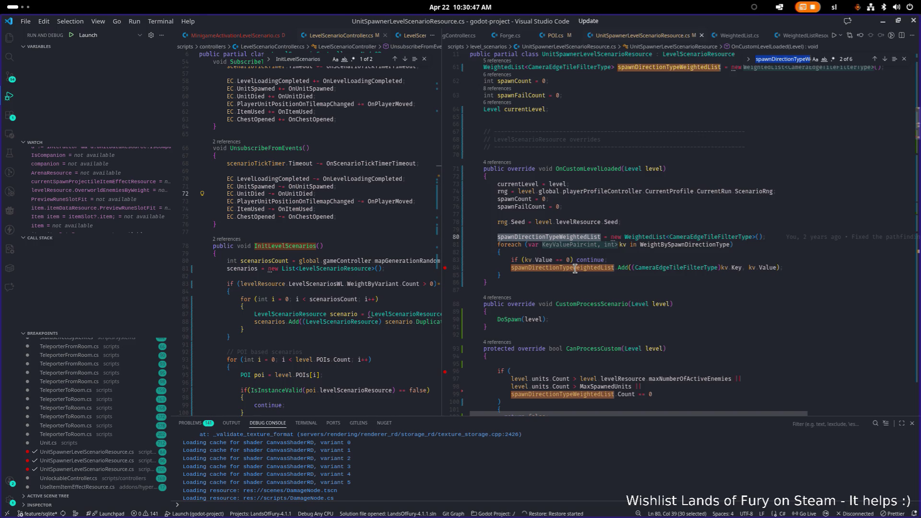
{"action": "mouse_move", "coordinate": [519, 276]}
{"action": "left_mouse_down"}
{"action": "mouse_move", "coordinate": [438, 246]}
{"action": "mouse_move", "coordinate": [437, 226]}
{"action": "mouse_move", "coordinate": [437, 236]}
{"action": "left_mouse_up"}
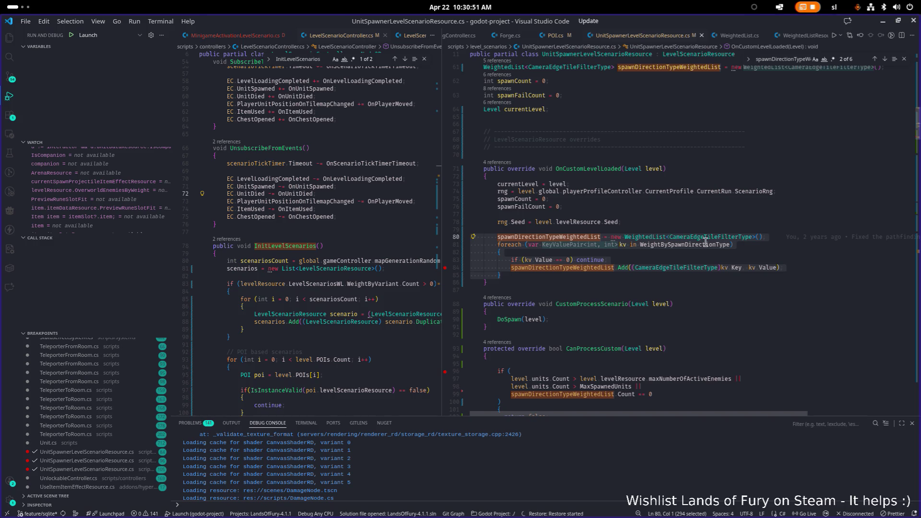
{"action": "key", "text": "BackSpace"}
{"action": "key", "text": "BackSpace"}
Select the weighted list's Count == 0 condition on line 92.
{"action": "left_click", "coordinate": [796, 60]}
{"action": "key", "text": "Return"}
{"action": "scroll", "coordinate": [703, 226], "scroll_direction": "down", "scroll_amount": 2}
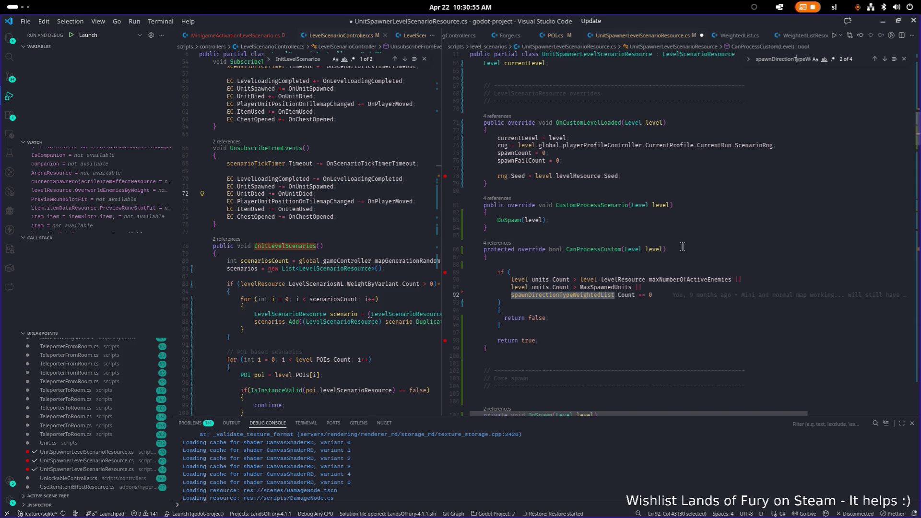
{"action": "left_click", "coordinate": [649, 295]}
{"action": "left_click_drag", "start_coordinate": [632, 287], "coordinate": [654, 294]}
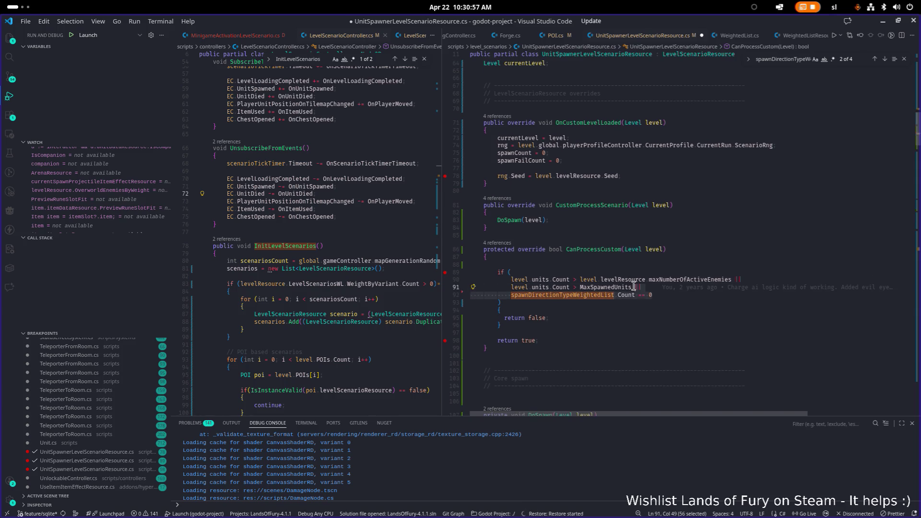
Delete the empty-list condition, the CameraEdge switch case and the GetCameraEdgeCandidates method.
{"action": "key", "text": "BackSpace"}
{"action": "key", "text": "Return"}
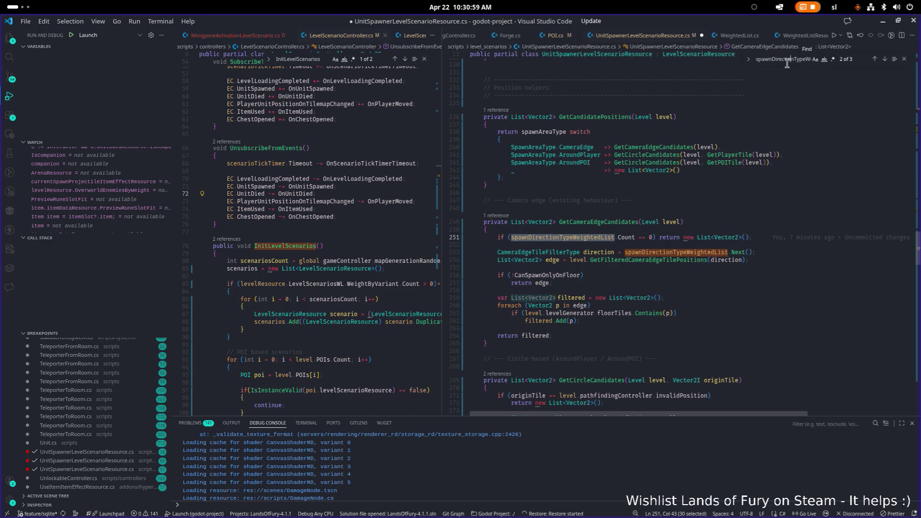
{"action": "left_click", "coordinate": [742, 231]}
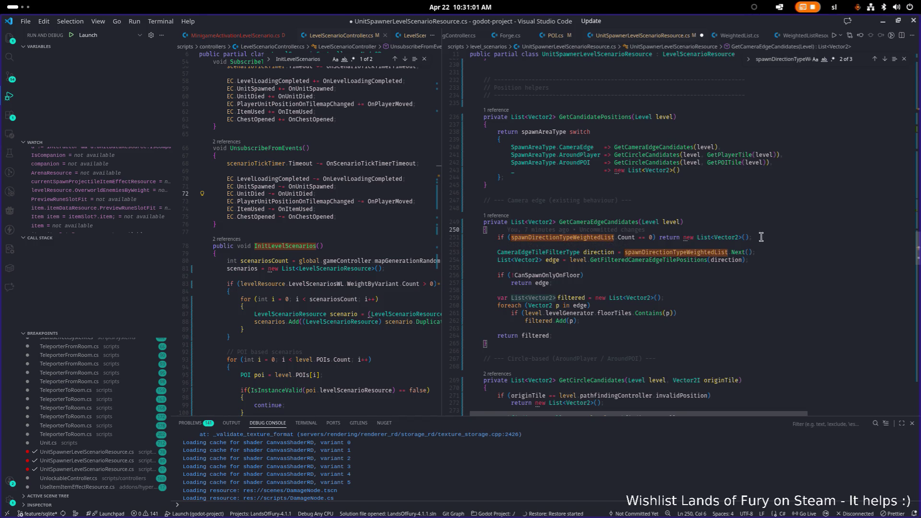
{"action": "double_click", "coordinate": [600, 222]}
{"action": "key", "text": "ctrl+f"}
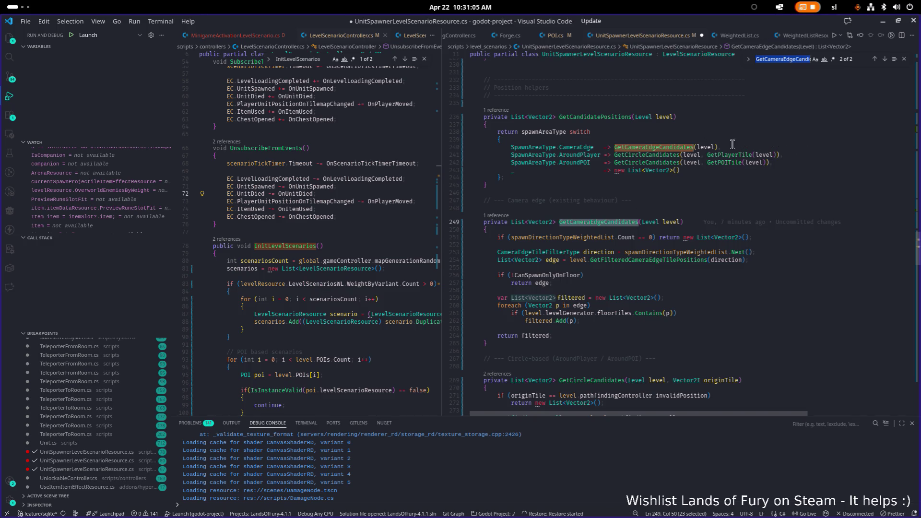
{"action": "left_click", "coordinate": [772, 147]}
{"action": "key", "text": "shift+Home"}
{"action": "key", "text": "shift+Home"}
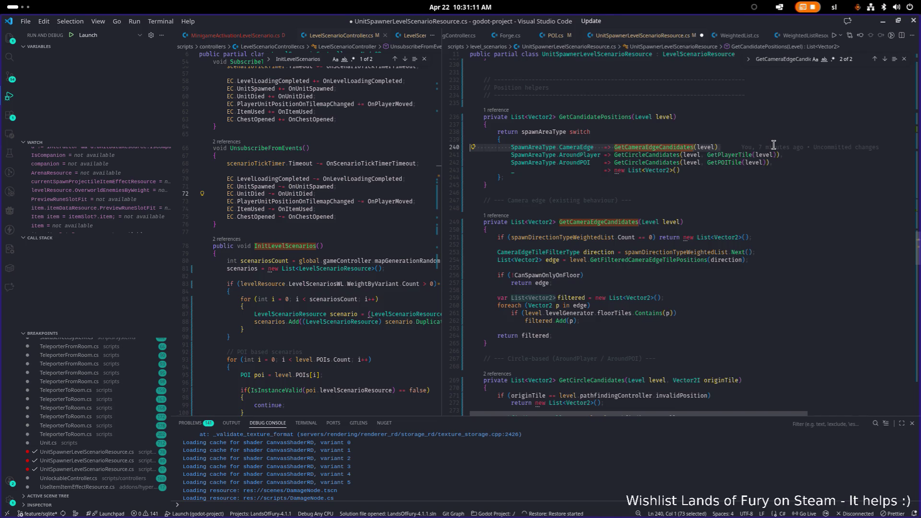
{"action": "key", "text": "BackSpace"}
{"action": "key", "text": "BackSpace"}
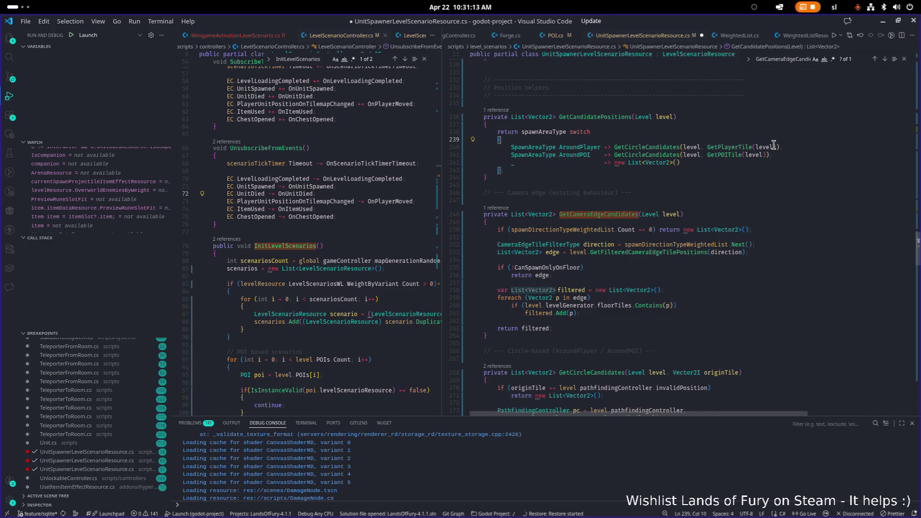
{"action": "mouse_move", "coordinate": [515, 336]}
{"action": "left_mouse_down"}
{"action": "mouse_move", "coordinate": [477, 185]}
{"action": "mouse_move", "coordinate": [456, 192]}
{"action": "left_mouse_up"}
{"action": "key", "text": "BackSpace"}
Remove the CameraEdge entry from the SpawnAreaType enum.
{"action": "left_click", "coordinate": [577, 155]}
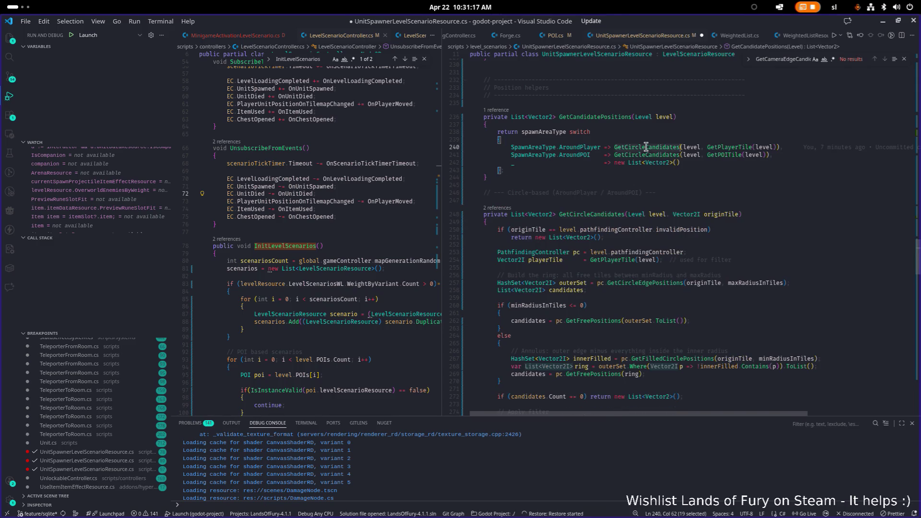
{"action": "scroll", "coordinate": [577, 154], "scroll_direction": "down", "scroll_amount": 15}
{"action": "scroll", "coordinate": [571, 269], "scroll_direction": "up", "scroll_amount": 5}
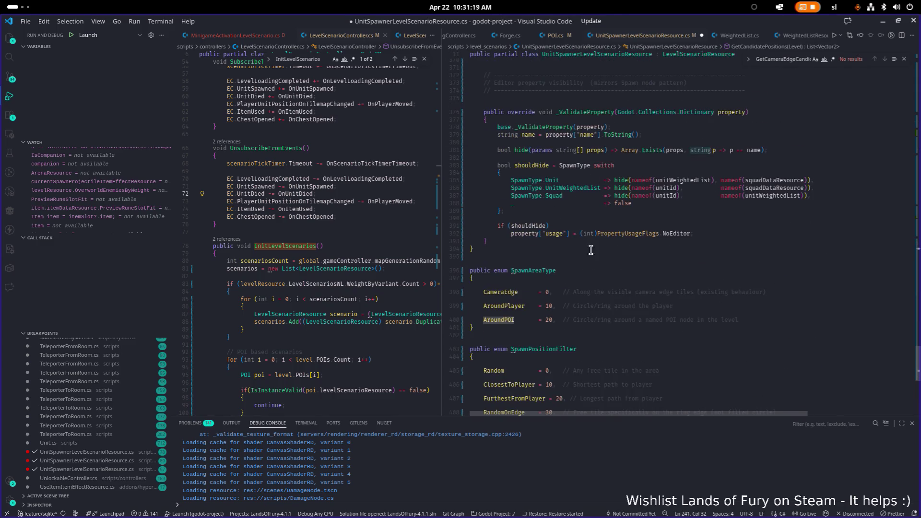
{"action": "scroll", "coordinate": [570, 268], "scroll_direction": "down", "scroll_amount": 2}
{"action": "left_click", "coordinate": [543, 251]}
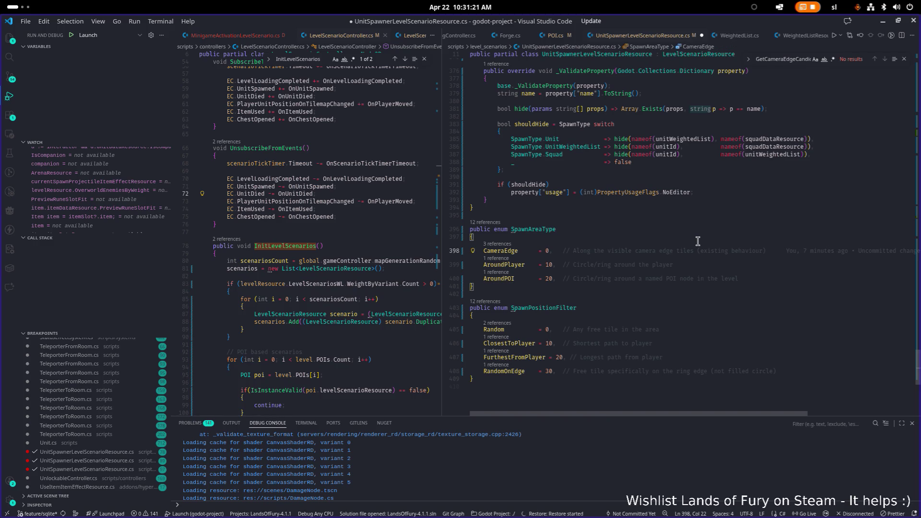
{"action": "key", "text": "shift+Home"}
{"action": "key", "text": "shift+Home"}
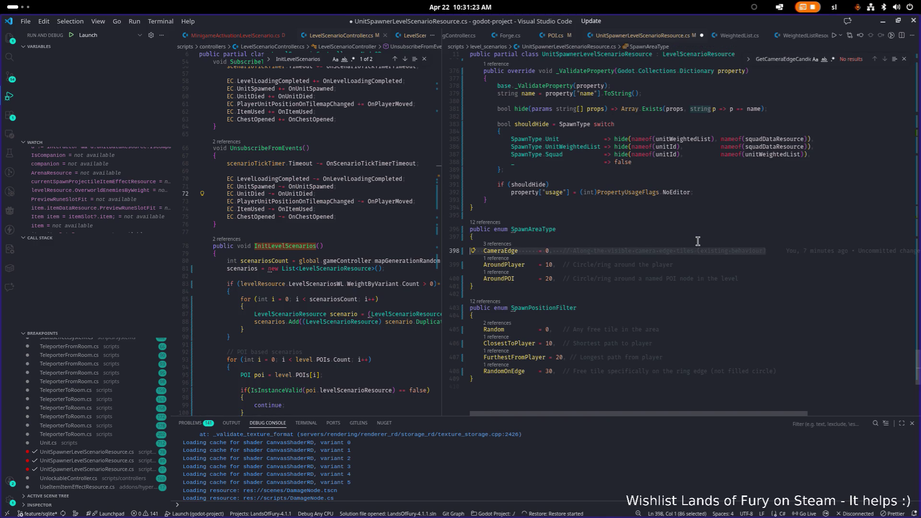
{"action": "key", "text": "BackSpace"}
{"action": "key", "text": "BackSpace"}
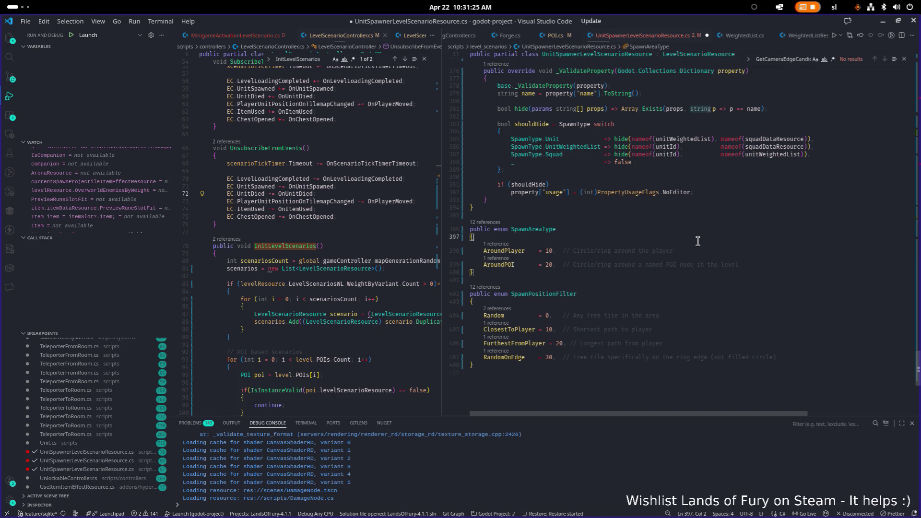
Search 'camera' and delete the WeightBySpawnDirectionType and CanSpawnOnlyOnFloor properties plus their comment block.
{"action": "scroll", "coordinate": [698, 241], "scroll_direction": "up", "scroll_amount": 20}
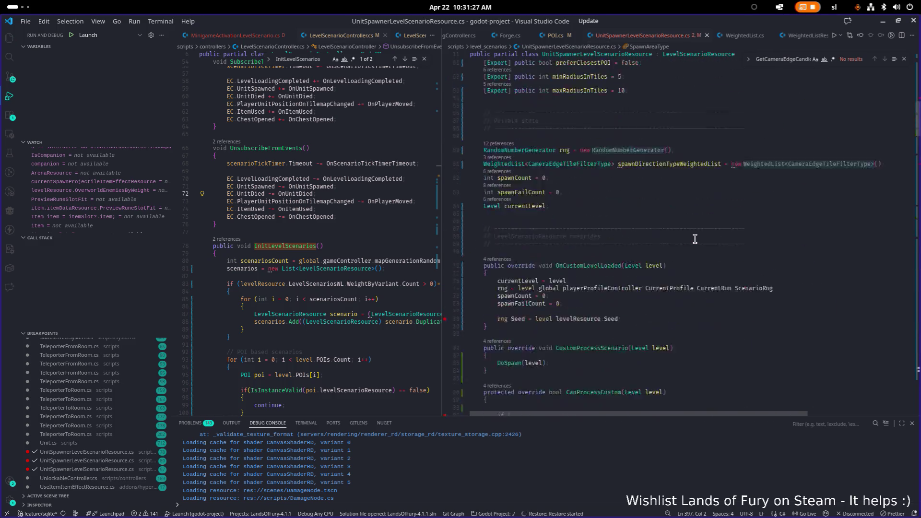
{"action": "left_click", "coordinate": [714, 183]}
{"action": "key", "text": "ctrl+f"}
{"action": "type", "text": "camera"}
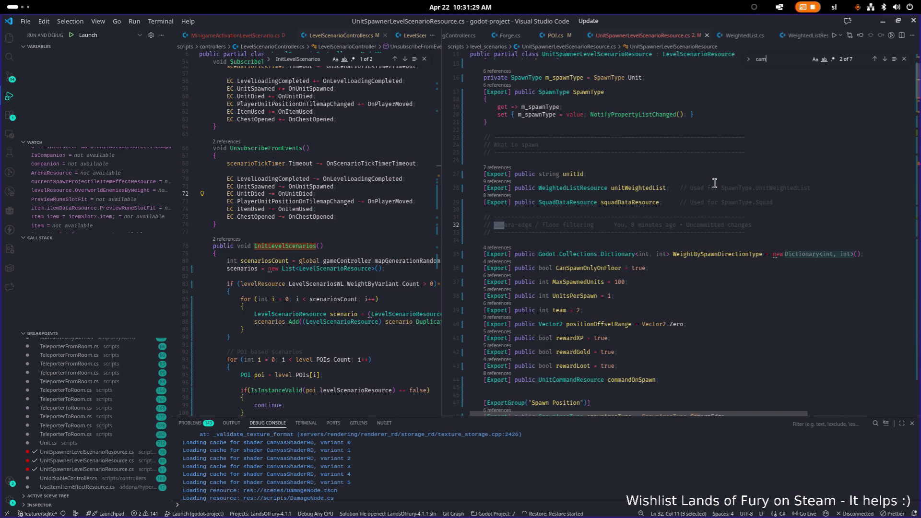
{"action": "left_click", "coordinate": [716, 254]}
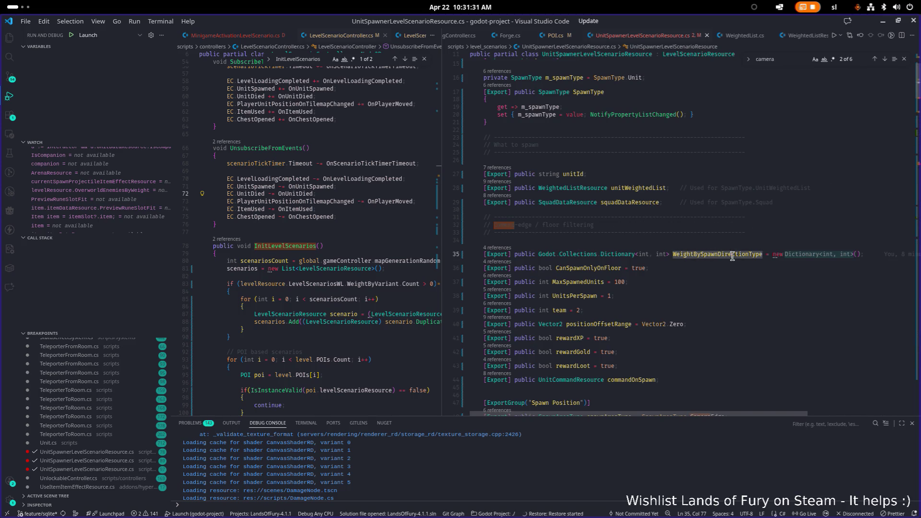
{"action": "key", "text": "Down"}
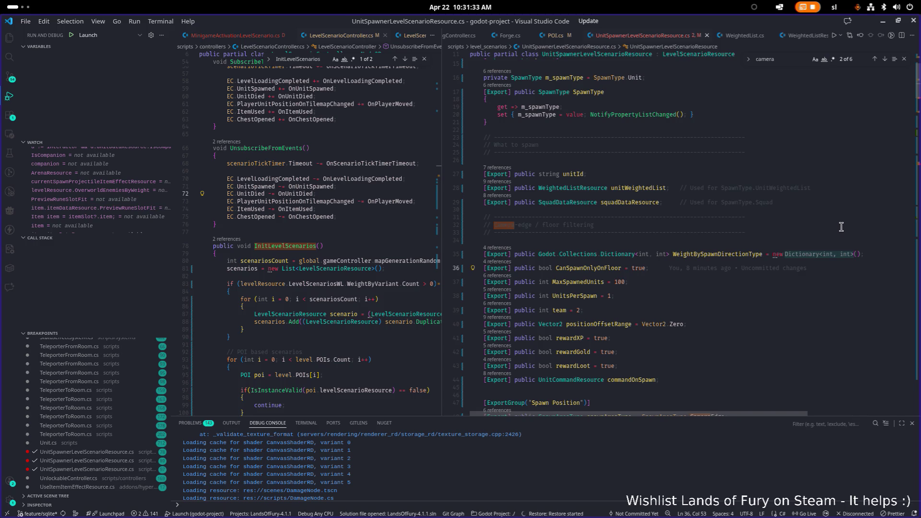
{"action": "key", "text": "Home"}
{"action": "key", "text": "ctrl+Right"}
{"action": "key", "text": "ctrl+Right"}
{"action": "key", "text": "ctrl+Right"}
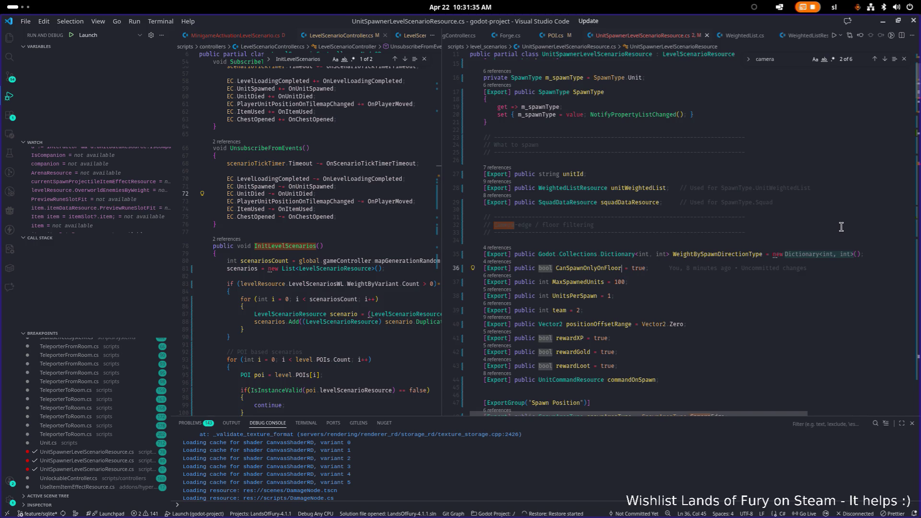
{"action": "key", "text": "Escape"}
{"action": "key", "text": "shift+Up"}
{"action": "key", "text": "shift+Home"}
{"action": "key", "text": "ctrl+shift+k"}
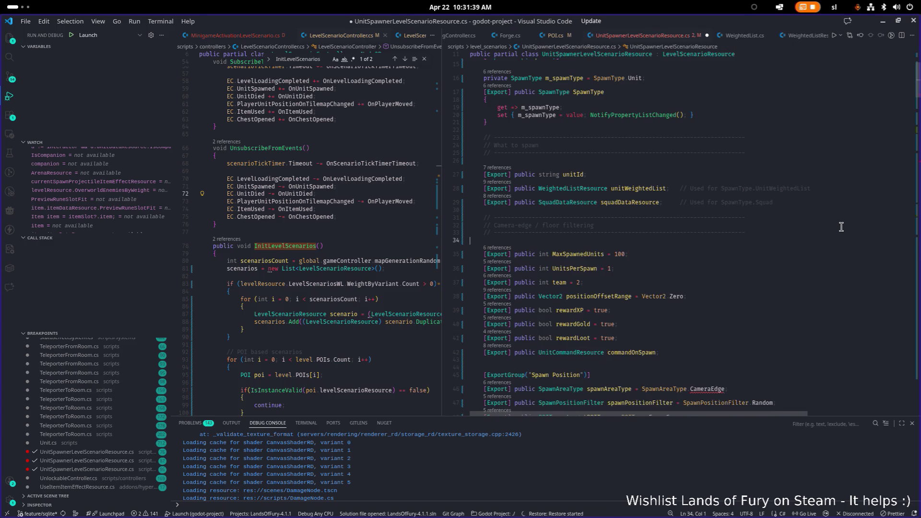
{"action": "key", "text": "ctrl+shift+k"}
{"action": "key", "text": "shift+Up"}
{"action": "key", "text": "shift+Up"}
{"action": "key", "text": "shift+Up"}
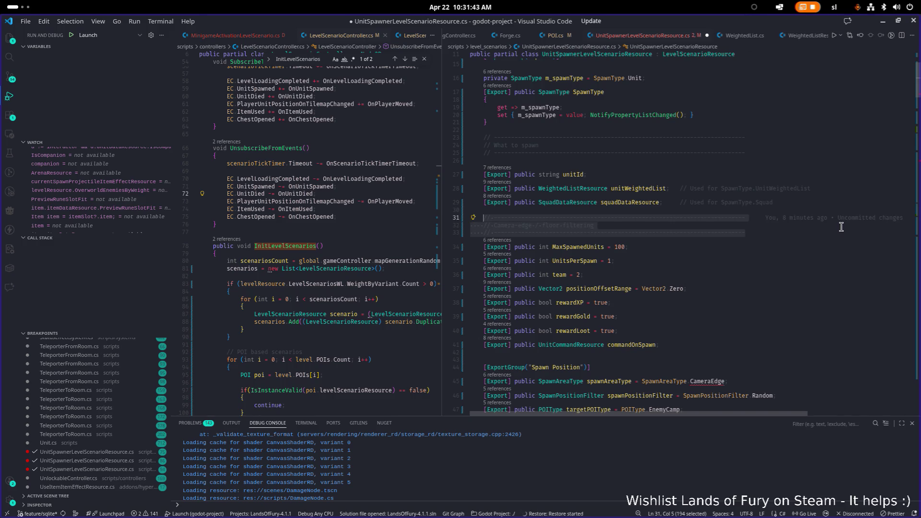
{"action": "key", "text": "BackSpace"}
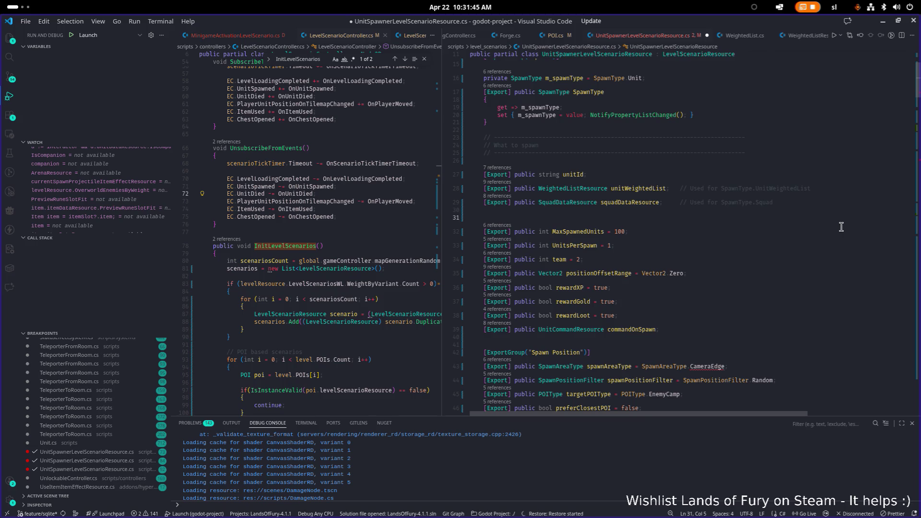
Save UnitSpawnerLevelScenarioResource.cs.
{"action": "key", "text": "ctrl+s"}
{"action": "key", "text": "Down"}
{"action": "key", "text": "Down"}
{"action": "key", "text": "Down"}
{"action": "key", "text": "Down"}
{"action": "key", "text": "Down"}
{"action": "key", "text": "Down"}
{"action": "key", "text": "End"}
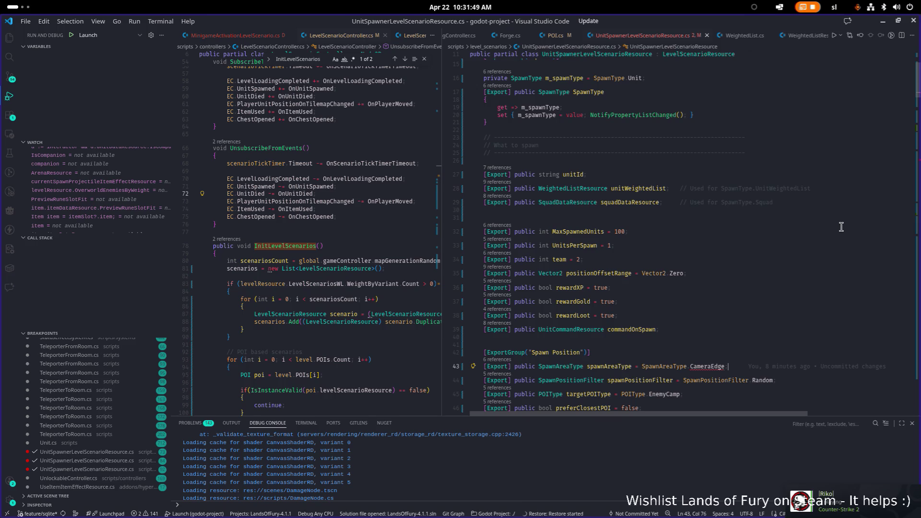
Change the spawnAreaType default on line 43 from CameraEdge to AroundPlayer and save.
{"action": "key", "text": "ctrl+BackSpace"}
{"action": "key", "text": "ctrl+space"}
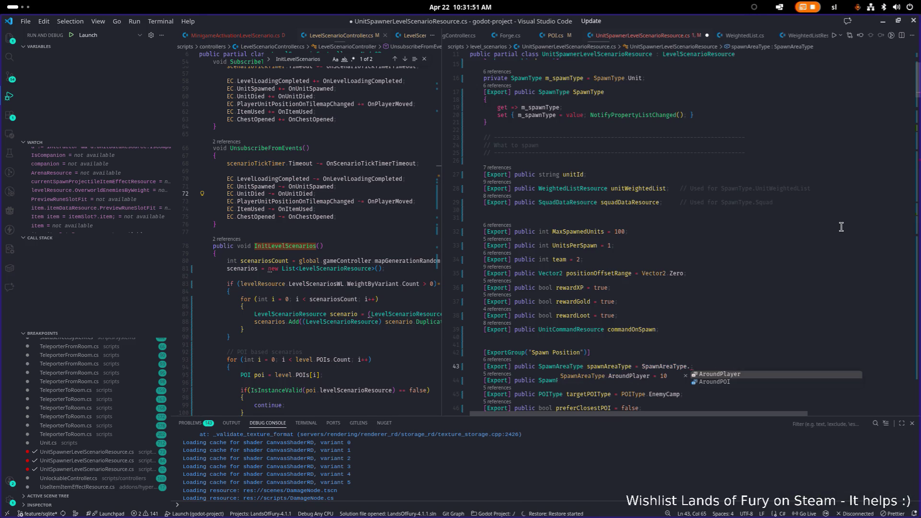
{"action": "key", "text": "Return"}
{"action": "key", "text": "ctrl+s"}
{"action": "key", "text": "Down"}
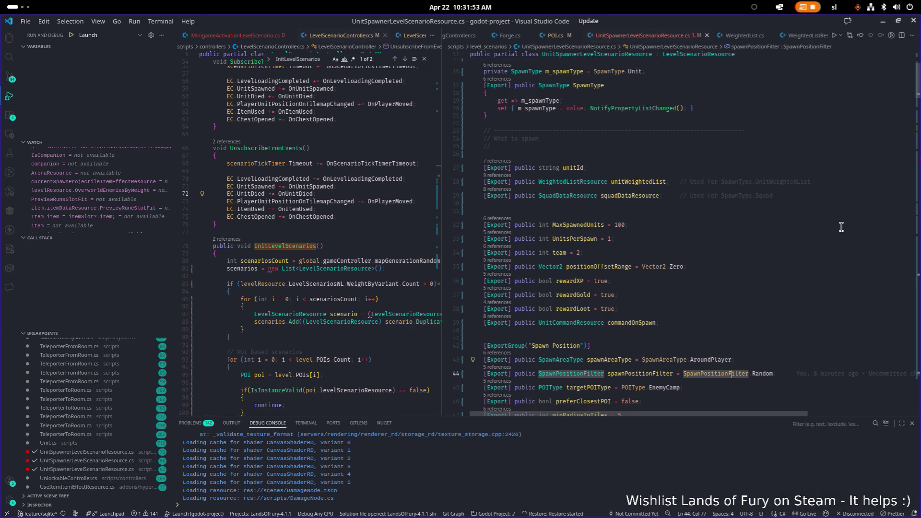
{"action": "key", "text": "alt+F5"}
Search 'camera' and delete the spawnDirectionTypeWeightedList field declaration.
{"action": "key", "text": "ctrl+f"}
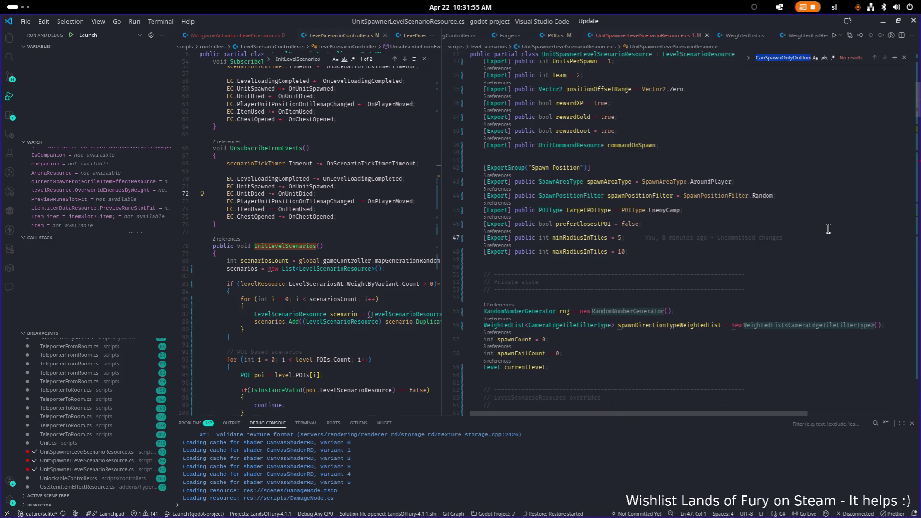
{"action": "type", "text": "camera"}
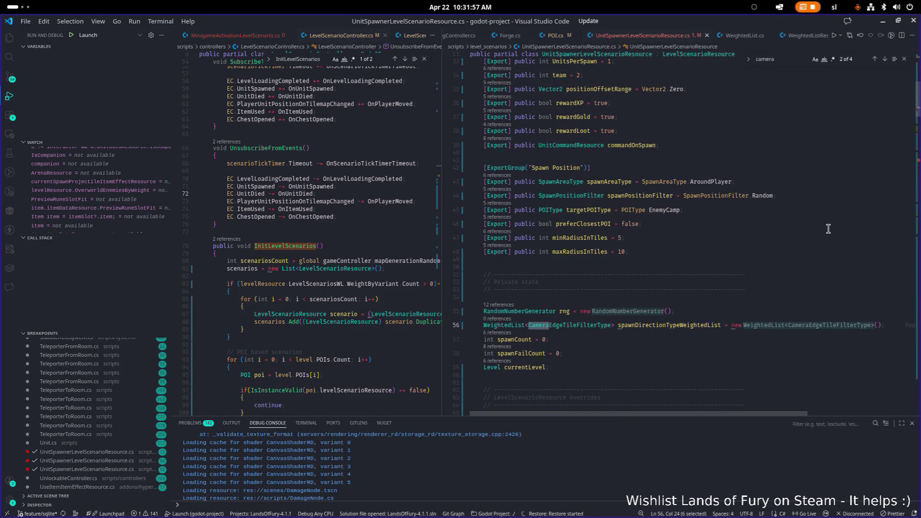
{"action": "left_click", "coordinate": [684, 319]}
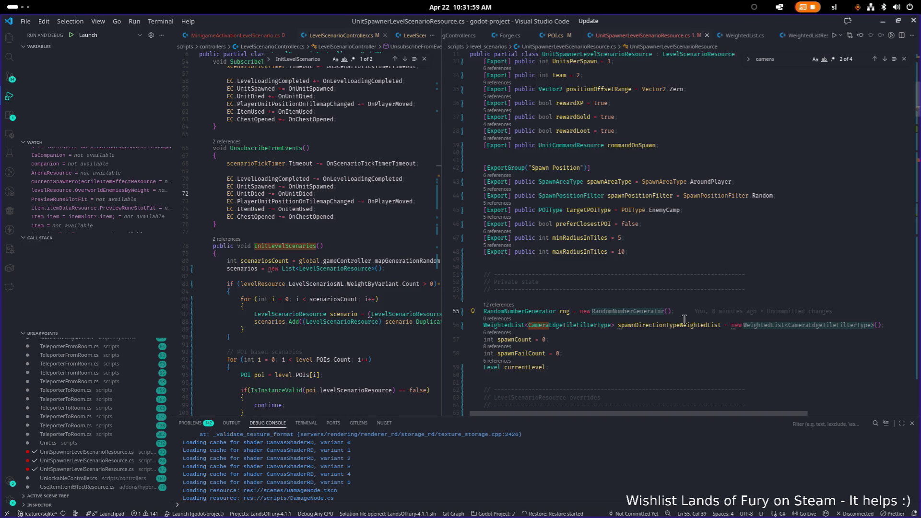
{"action": "key", "text": "ctrl+shift+k"}
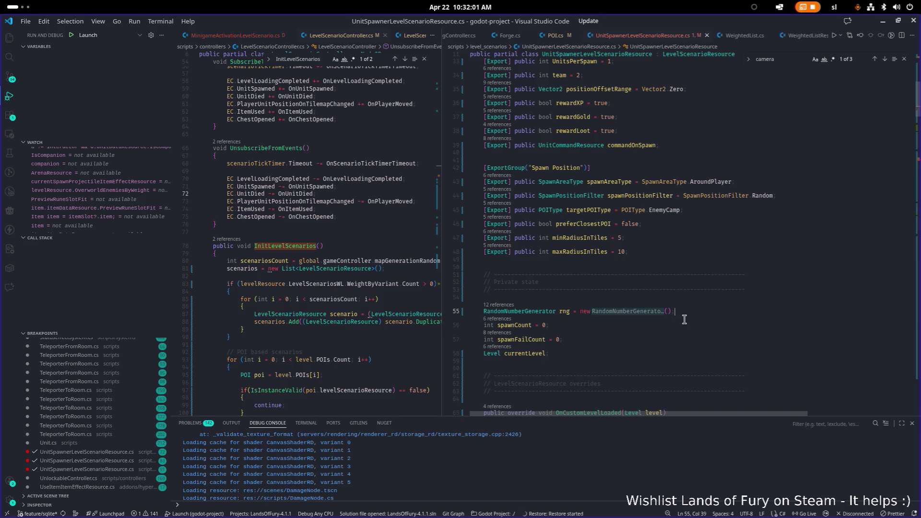
{"action": "left_click", "coordinate": [775, 60]}
{"action": "key", "text": "Return"}
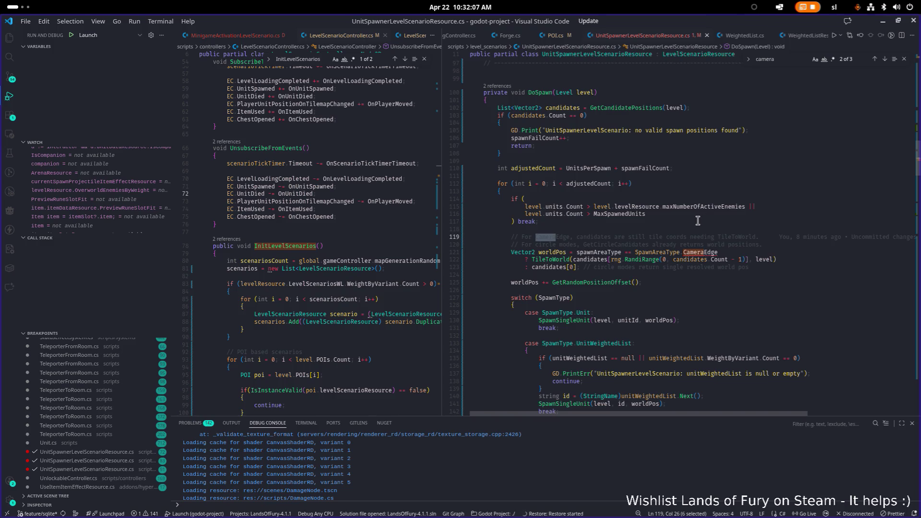
Remove the CameraEdge TileToWorld branch so worldPos is set directly from candidates[0].
{"action": "left_click", "coordinate": [715, 250]}
{"action": "left_click", "coordinate": [610, 231]}
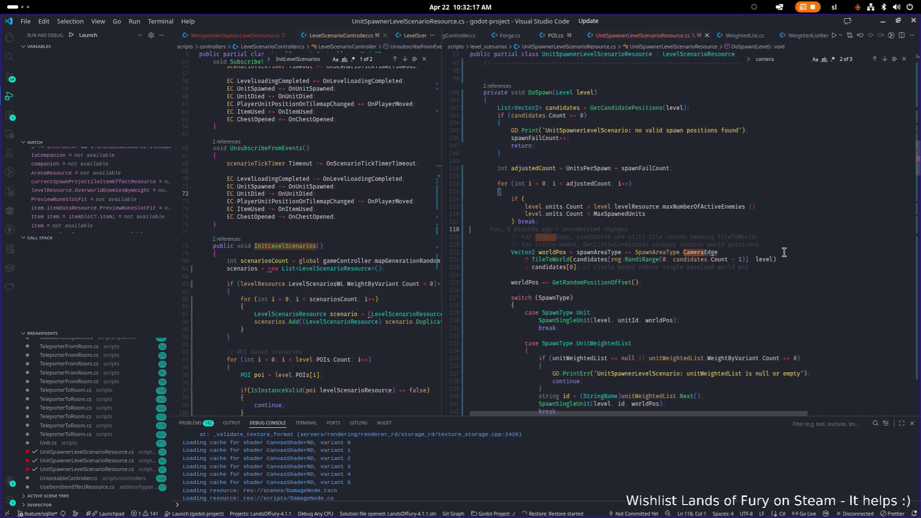
{"action": "left_click", "coordinate": [608, 267]}
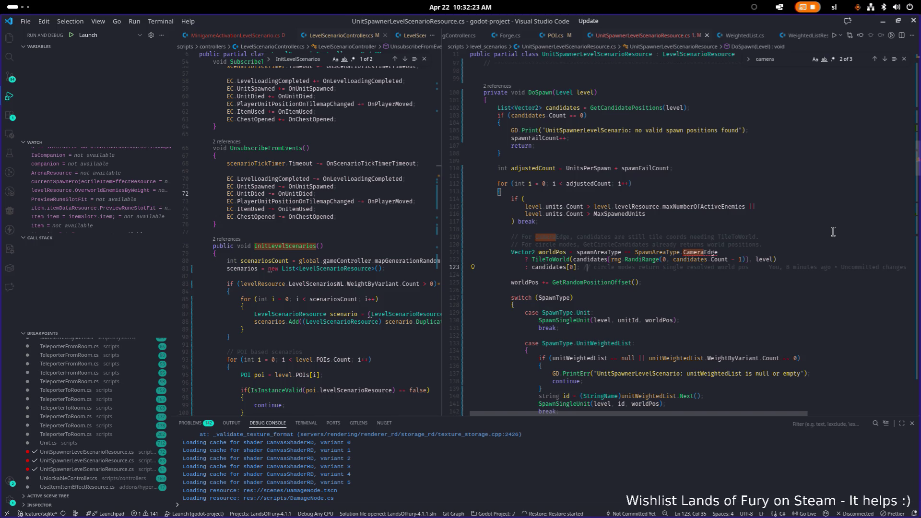
{"action": "key", "text": "Up"}
{"action": "key", "text": "Up"}
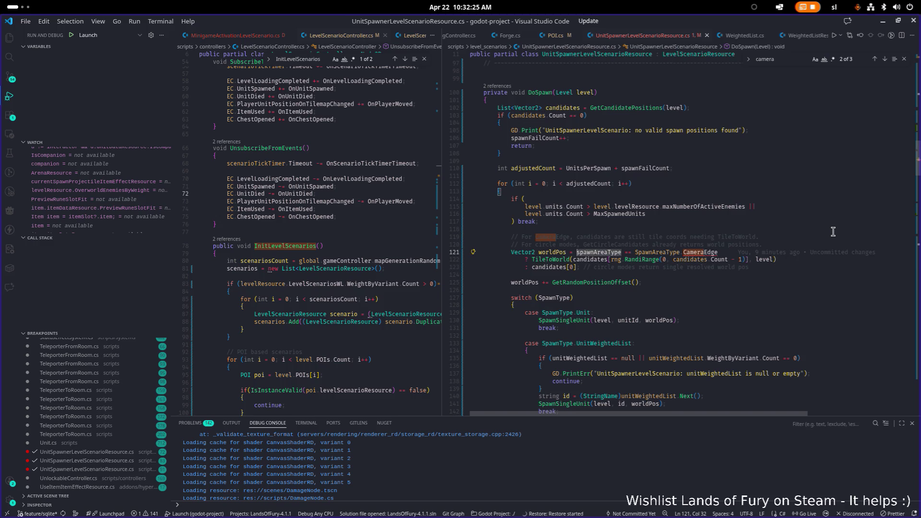
{"action": "key", "text": "shift+Down"}
{"action": "key", "text": "shift+End"}
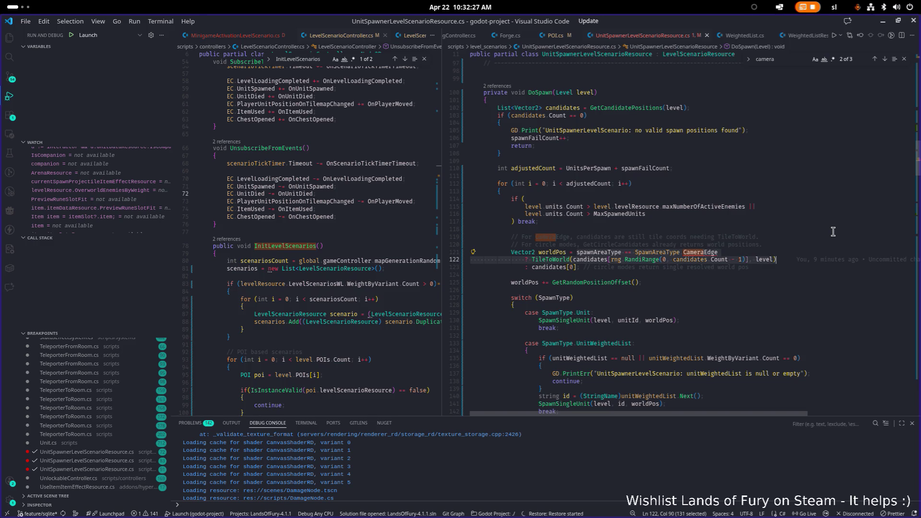
{"action": "key", "text": "Delete"}
{"action": "key", "text": "ctrl+Delete"}
{"action": "key", "text": "Delete"}
Delete the two outdated spawn comment lines above it and save the script.
{"action": "key", "text": "Up"}
{"action": "key", "text": "Up"}
{"action": "key", "text": "Home"}
{"action": "key", "text": "Home"}
{"action": "key", "text": "shift+Down"}
{"action": "key", "text": "shift+End"}
{"action": "key", "text": "Delete"}
{"action": "key", "text": "ctrl+s"}
{"action": "scroll", "coordinate": [794, 193], "scroll_direction": "down", "scroll_amount": 10}
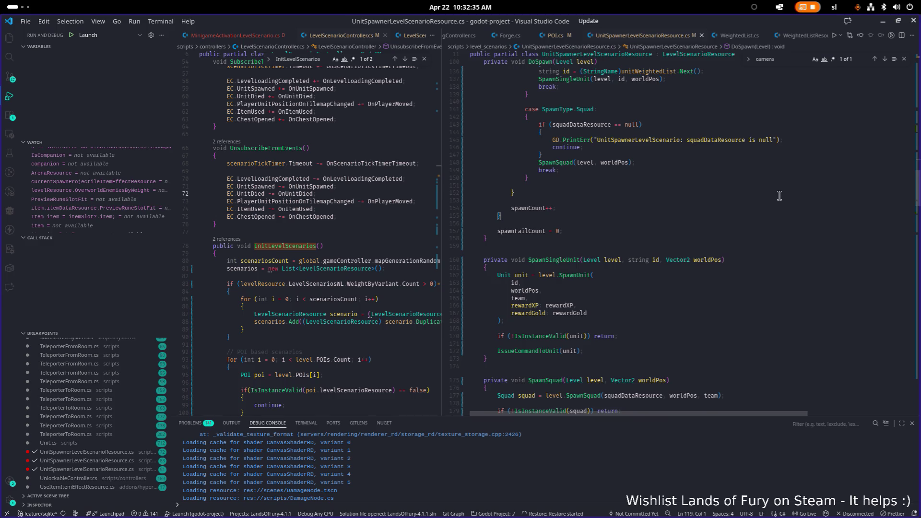
{"action": "scroll", "coordinate": [792, 192], "scroll_direction": "down", "scroll_amount": 10}
{"action": "scroll", "coordinate": [765, 197], "scroll_direction": "down", "scroll_amount": 12}
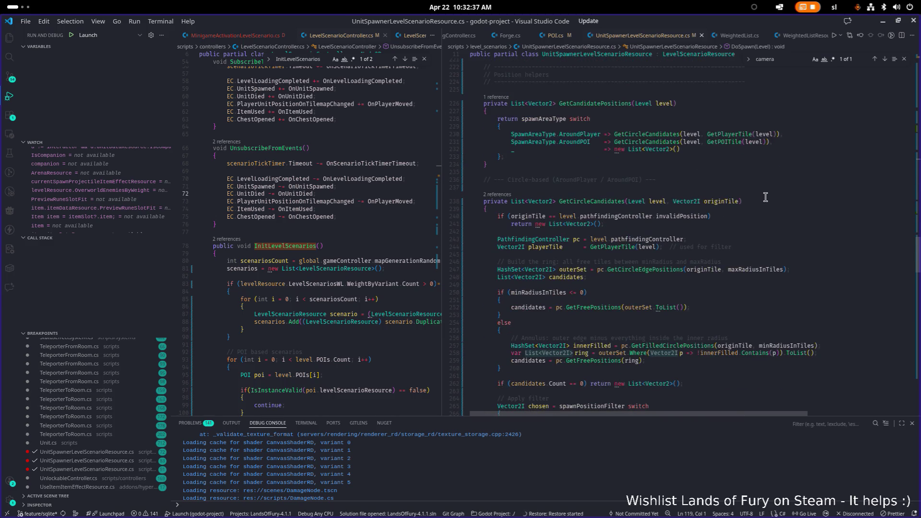
{"action": "scroll", "coordinate": [765, 197], "scroll_direction": "down", "scroll_amount": 2}
{"action": "scroll", "coordinate": [758, 197], "scroll_direction": "down", "scroll_amount": 2}
{"action": "scroll", "coordinate": [758, 198], "scroll_direction": "down", "scroll_amount": 15}
{"action": "scroll", "coordinate": [754, 201], "scroll_direction": "down", "scroll_amount": 18}
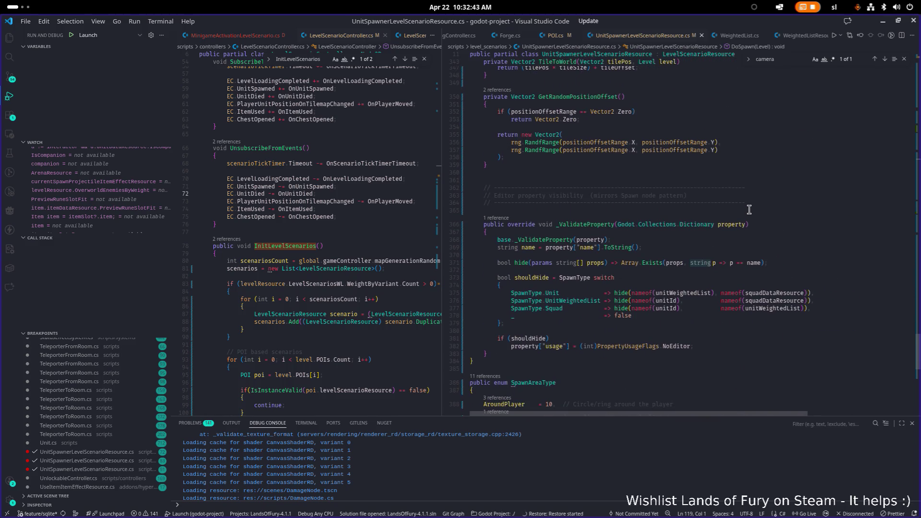
{"action": "scroll", "coordinate": [707, 250], "scroll_direction": "up", "scroll_amount": 20}
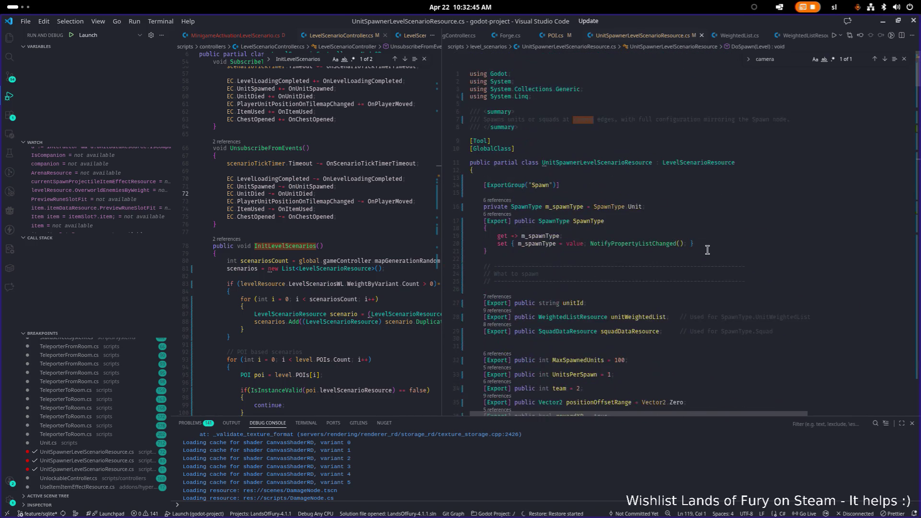
{"action": "left_click", "coordinate": [680, 206]}
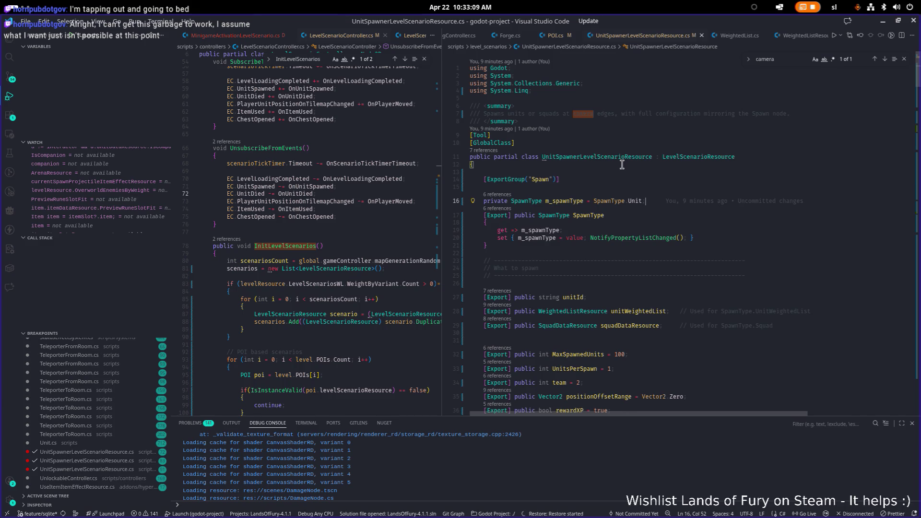
{"action": "left_click", "coordinate": [883, 22]}
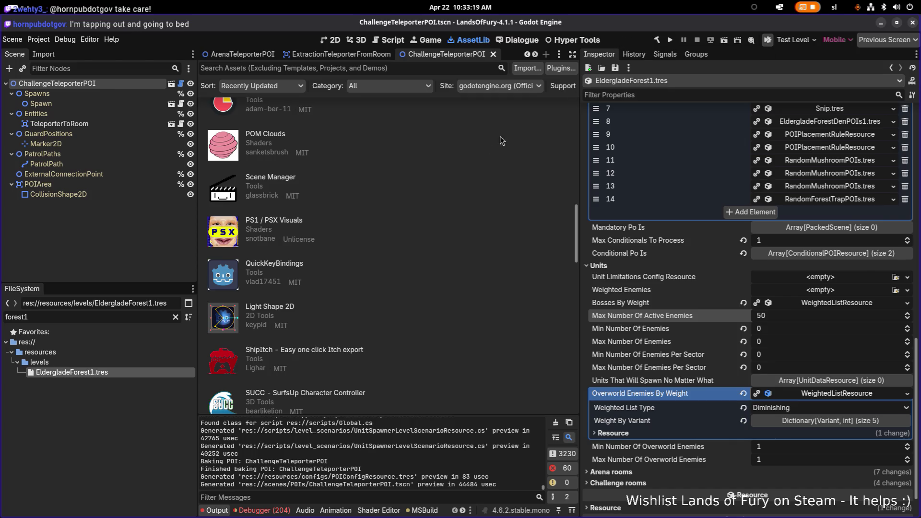
Switch back to VS Code and rebuild and launch Lands of Fury with F5.
{"action": "key", "text": "super"}
{"action": "left_click", "coordinate": [560, 254]}
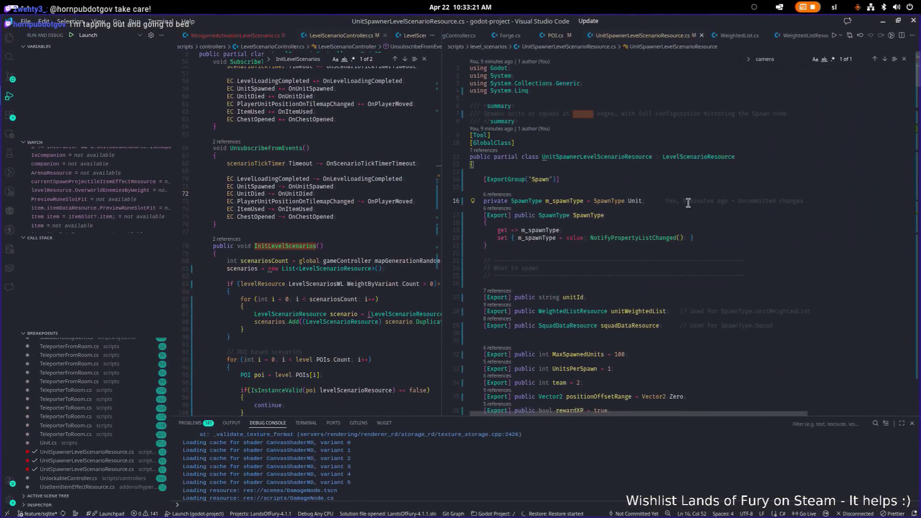
{"action": "left_click", "coordinate": [670, 214]}
{"action": "key", "text": "F5"}
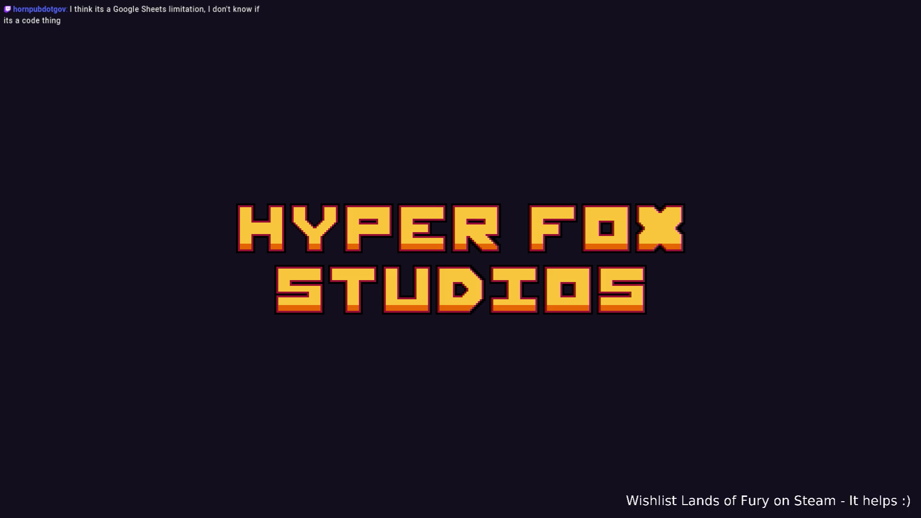
Start on the first profile, walk into the purple stairway portal and interact with E.
{"action": "key", "text": "Return"}
{"action": "key", "text": "Return"}
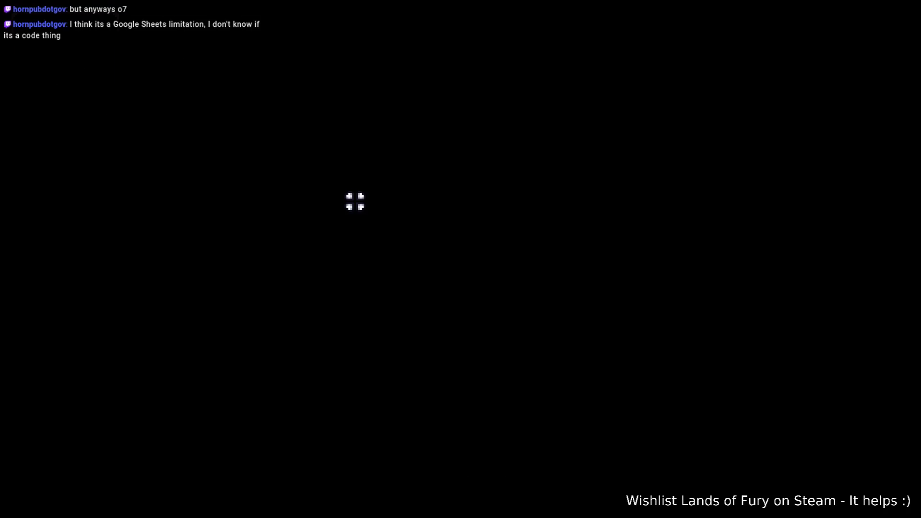
{"action": "key", "text": "w"}
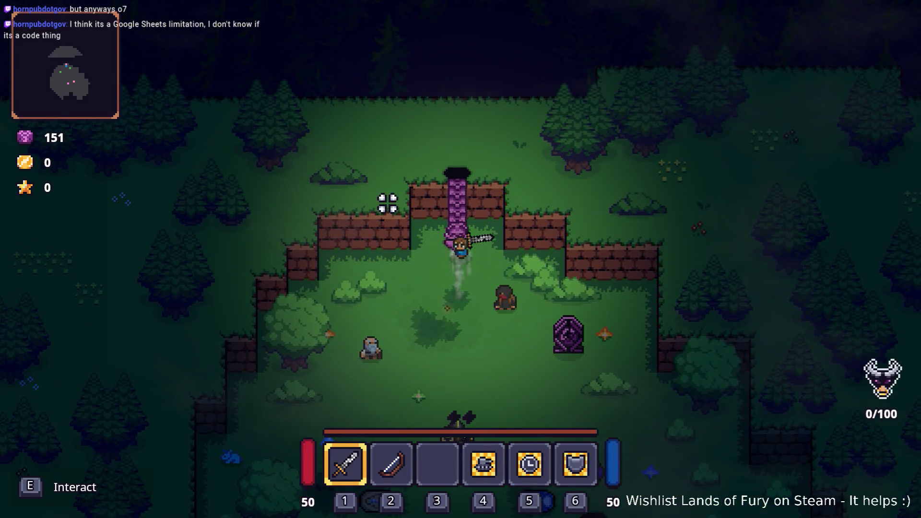
{"action": "key", "text": "e"}
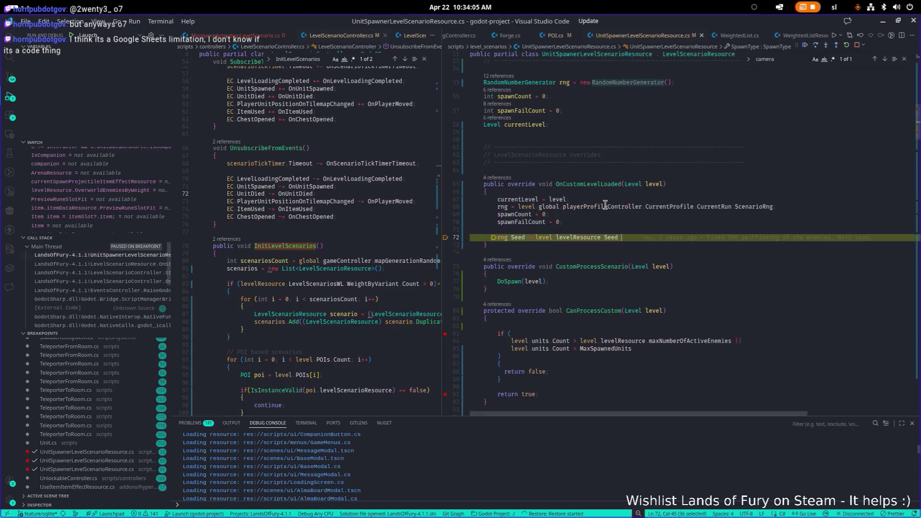
Remove the breakpoints on lines 72 and 83 and continue the paused game.
{"action": "left_click", "coordinate": [446, 238]}
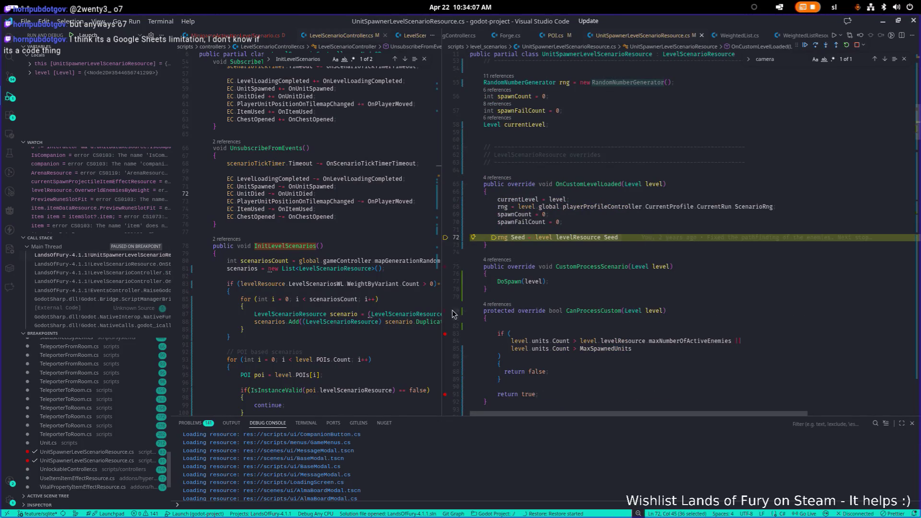
{"action": "left_click", "coordinate": [446, 334]}
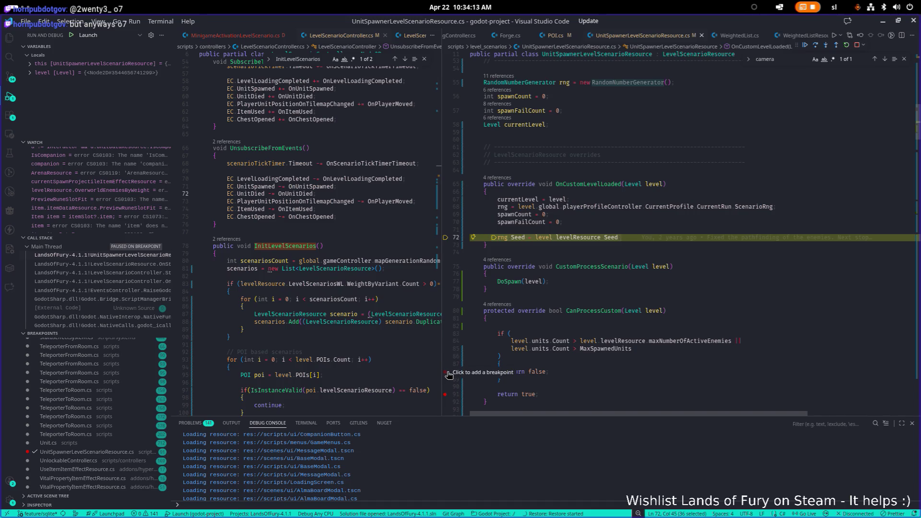
{"action": "left_click", "coordinate": [804, 45]}
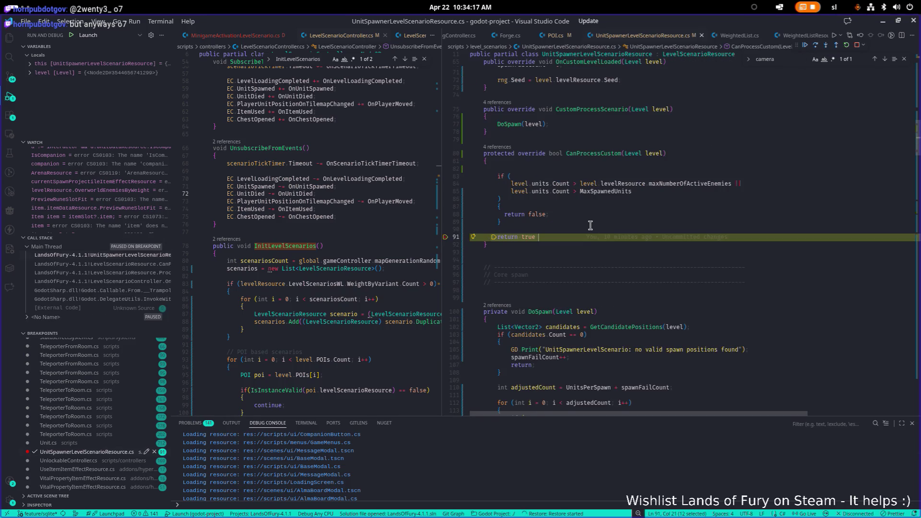
{"action": "key", "text": "Print"}
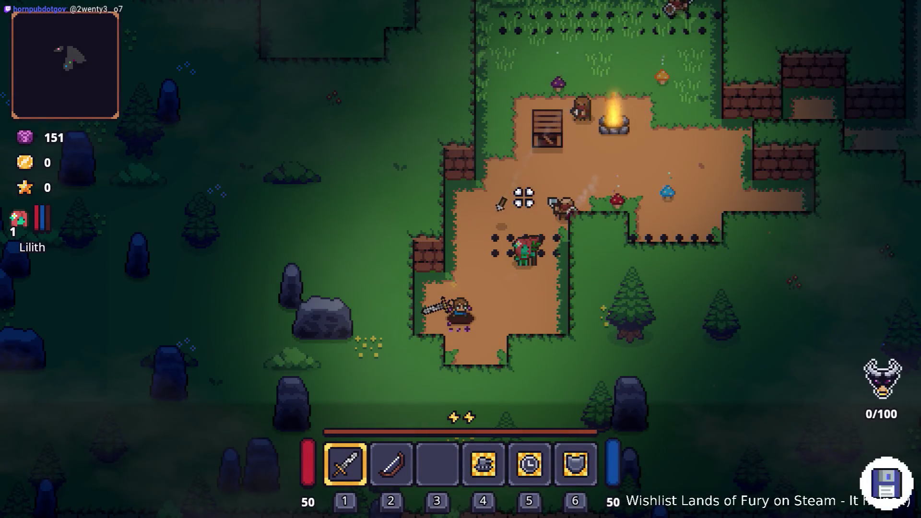
Walk the hero down-left and check the inventory, then close it.
{"action": "key", "text": "a"}
{"action": "key", "text": "s"}
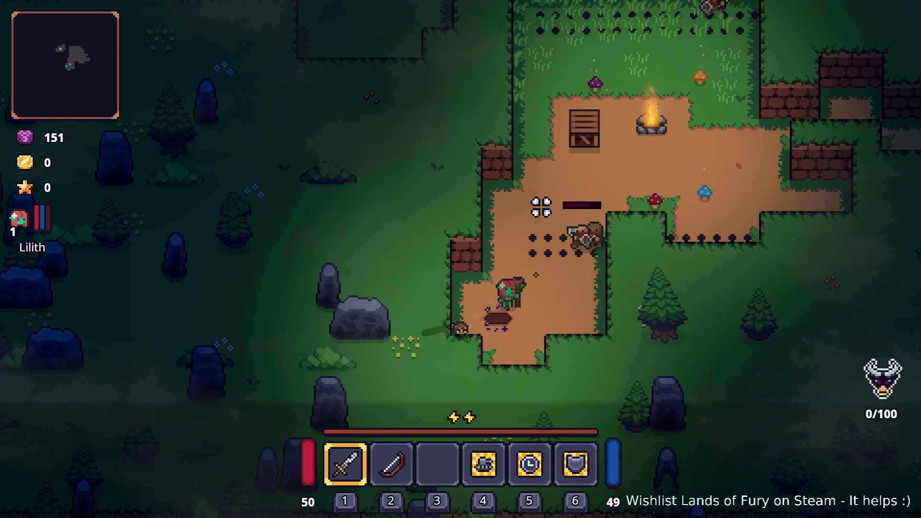
{"action": "key", "text": "i"}
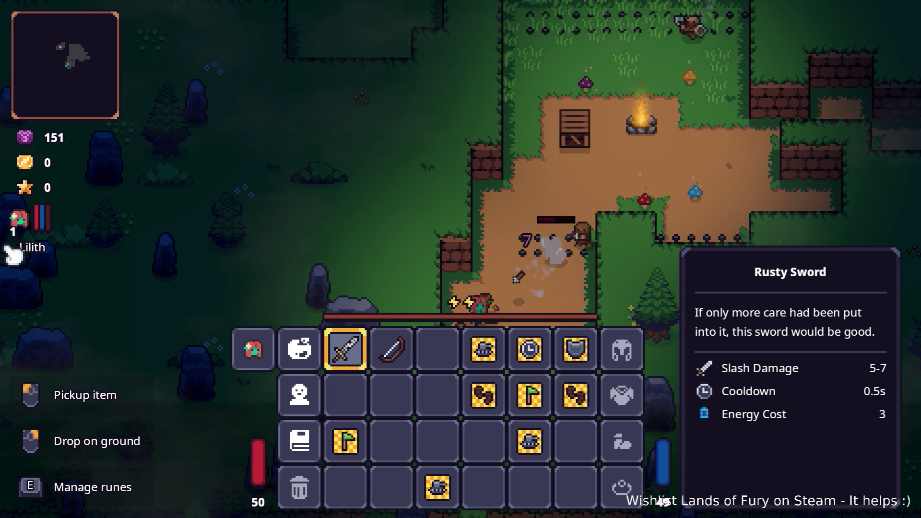
{"action": "key", "text": "i"}
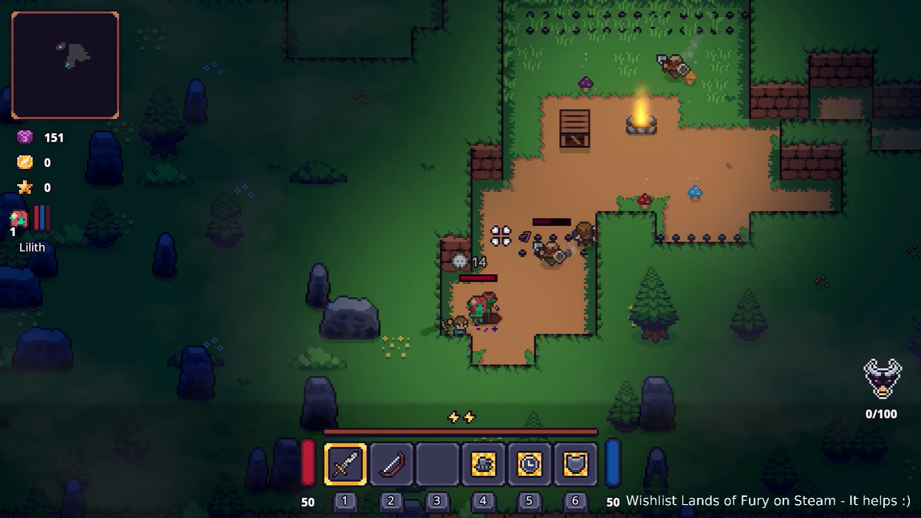
Fight the zombies spawning around the hero near the campfire.
{"action": "left_click", "coordinate": [563, 235]}
{"action": "left_click", "coordinate": [538, 316]}
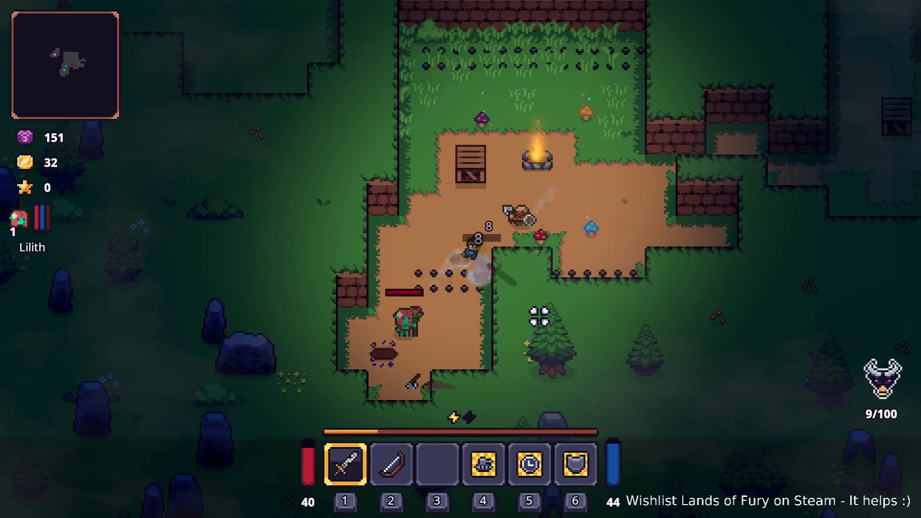
{"action": "key", "text": "w"}
{"action": "key", "text": "a"}
{"action": "left_click", "coordinate": [524, 318]}
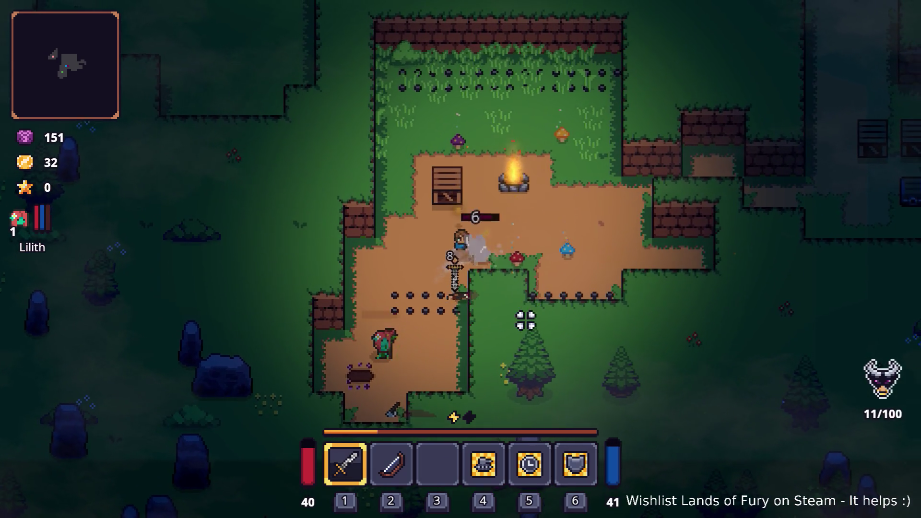
{"action": "left_click", "coordinate": [508, 303]}
{"action": "left_click", "coordinate": [385, 327]}
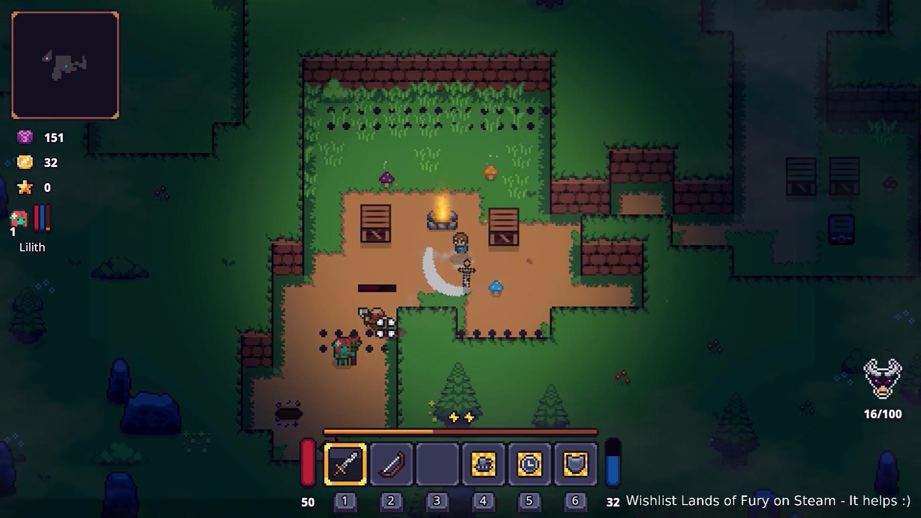
{"action": "key", "text": "a"}
{"action": "key", "text": "s"}
{"action": "left_click", "coordinate": [390, 319]}
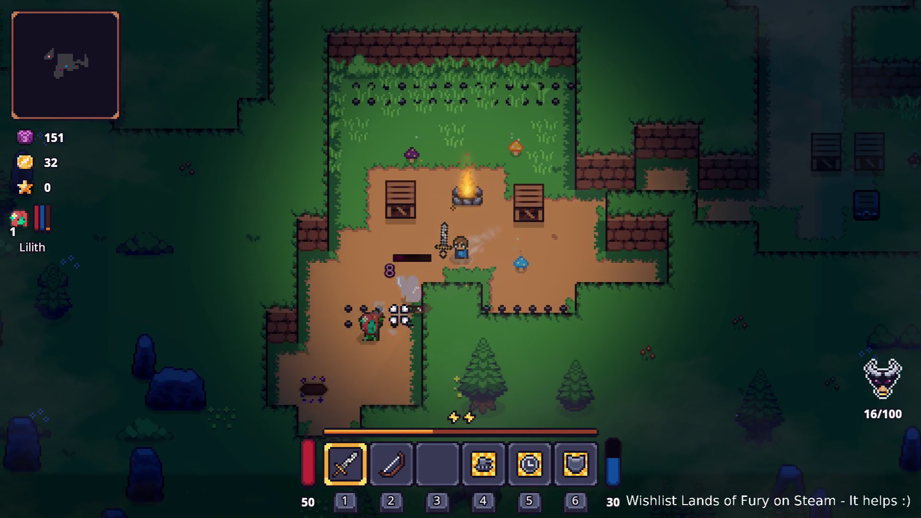
{"action": "left_click", "coordinate": [493, 294]}
{"action": "left_click", "coordinate": [520, 300]}
{"action": "left_click", "coordinate": [489, 284]}
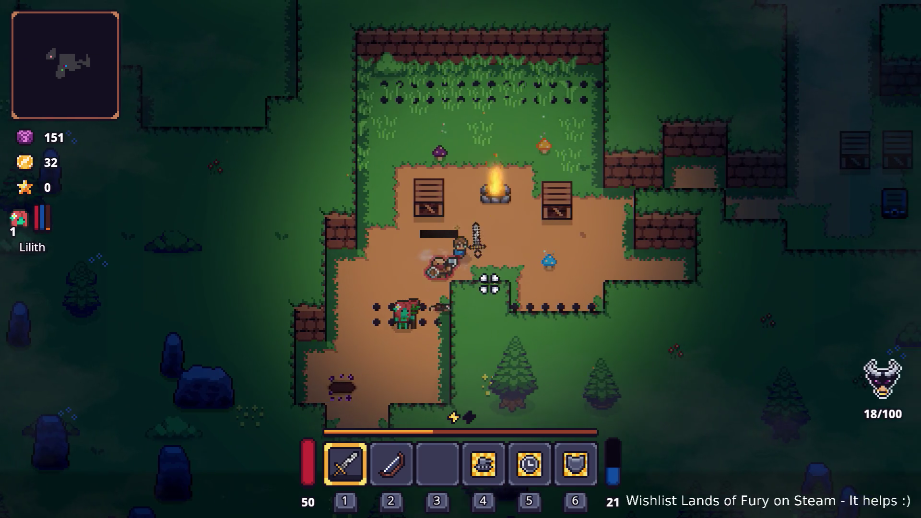
{"action": "key", "text": "d"}
{"action": "key", "text": "w"}
{"action": "left_click", "coordinate": [351, 281]}
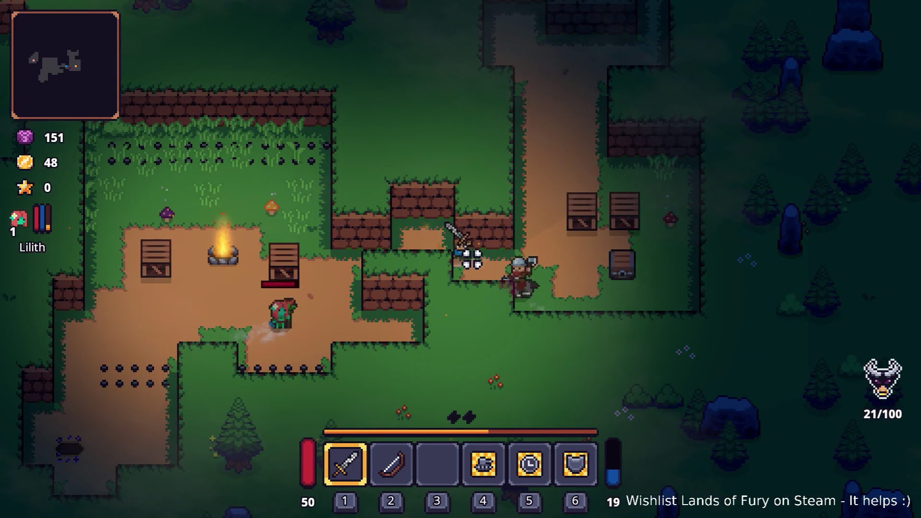
Strike the armored enemy by the walls, retreat, then cut through the enemy group.
{"action": "key", "text": "a"}
{"action": "key", "text": "s"}
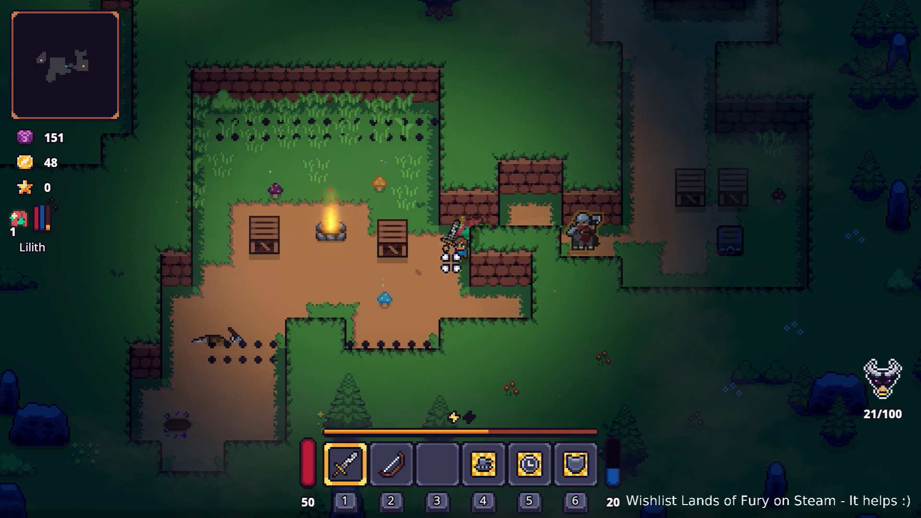
{"action": "key", "text": "a"}
{"action": "key", "text": "s"}
{"action": "left_click", "coordinate": [450, 263]}
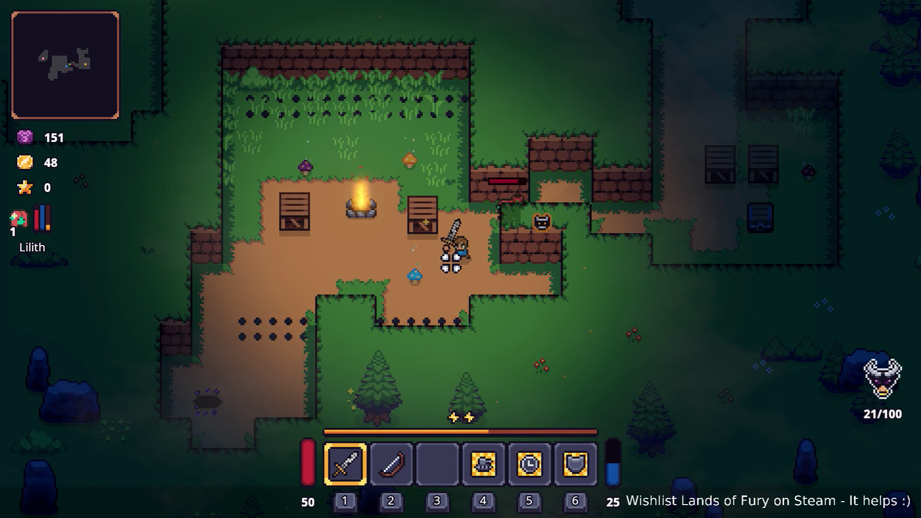
{"action": "key", "text": "a"}
{"action": "key", "text": "s"}
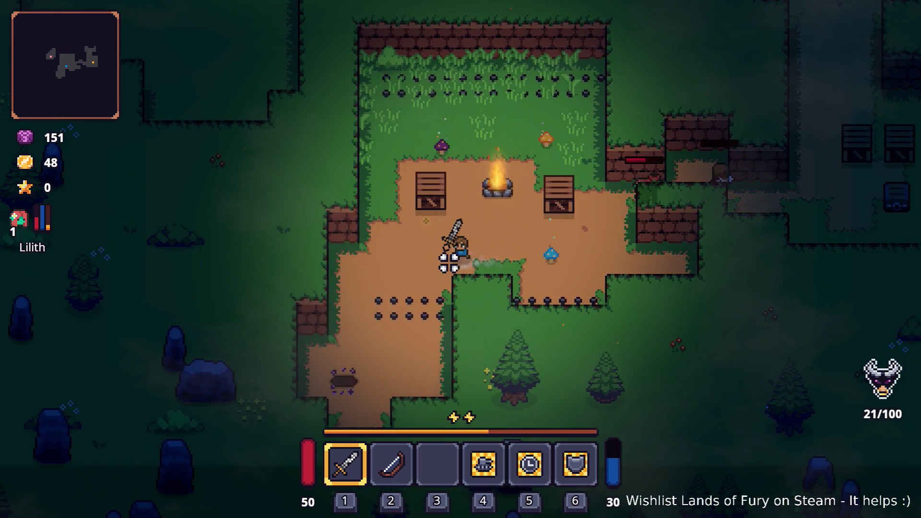
{"action": "key", "text": "d"}
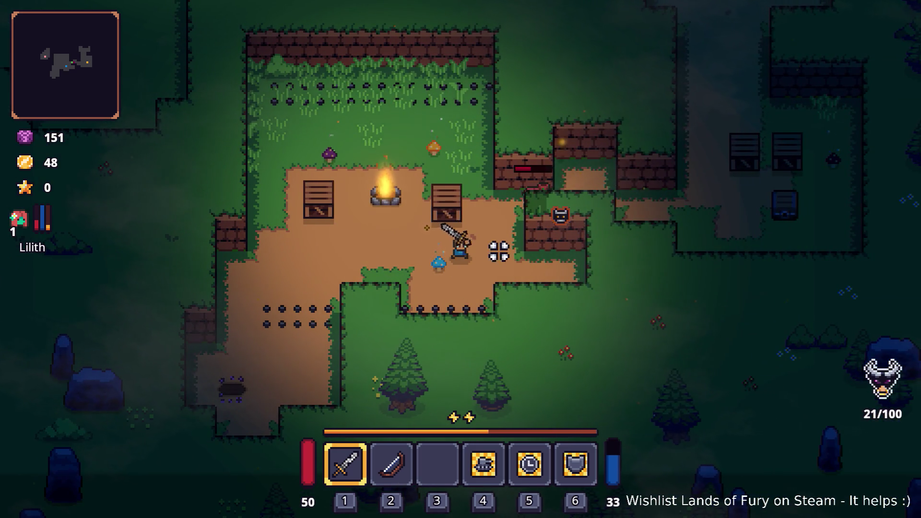
{"action": "key", "text": "w"}
{"action": "key", "text": "d"}
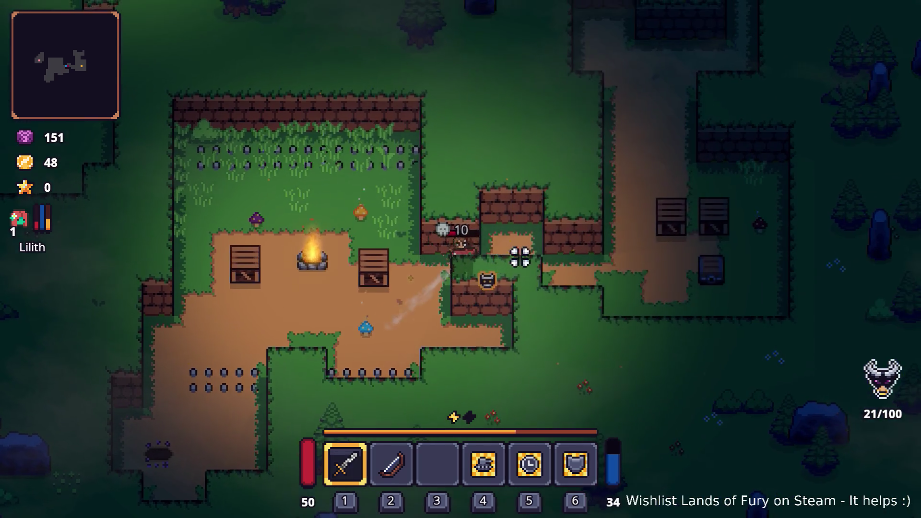
{"action": "left_click", "coordinate": [490, 302]}
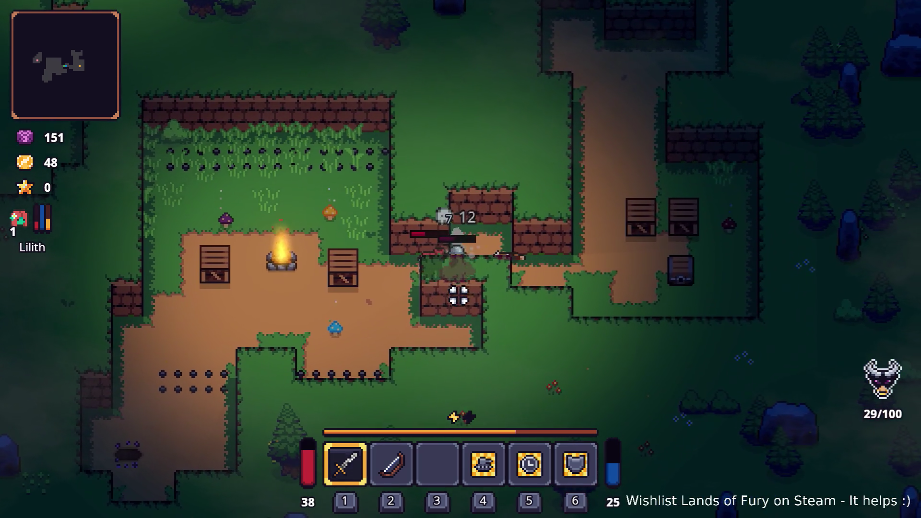
{"action": "left_click", "coordinate": [446, 294]}
{"action": "left_click", "coordinate": [443, 293]}
{"action": "left_click", "coordinate": [444, 293]}
{"action": "left_click", "coordinate": [443, 291]}
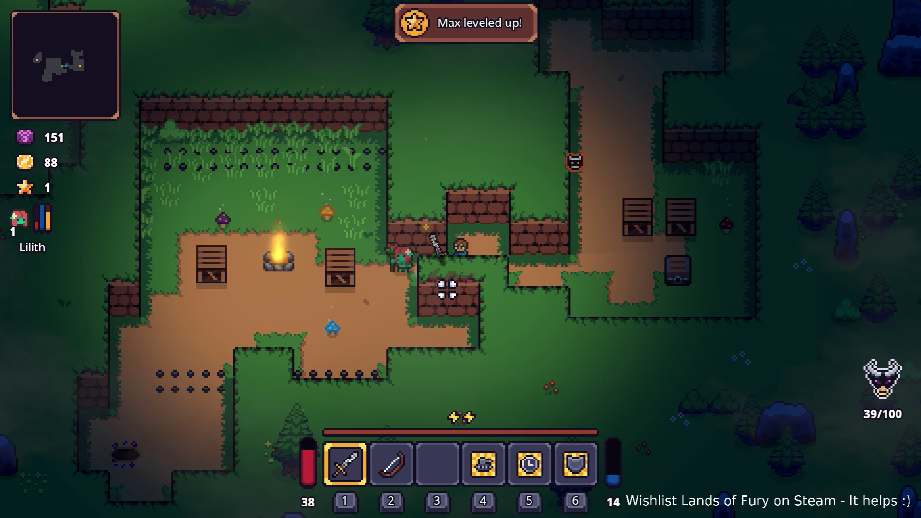
Battle the approaching zombie crowd until game over, then restart the run.
{"action": "key", "text": "a"}
{"action": "key", "text": "d"}
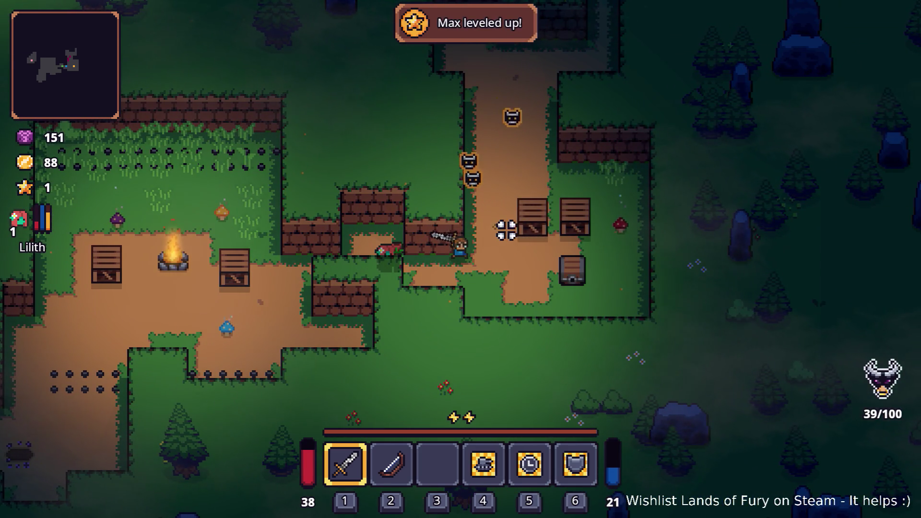
{"action": "key", "text": "d"}
{"action": "left_click", "coordinate": [494, 208]}
{"action": "left_click", "coordinate": [393, 212]}
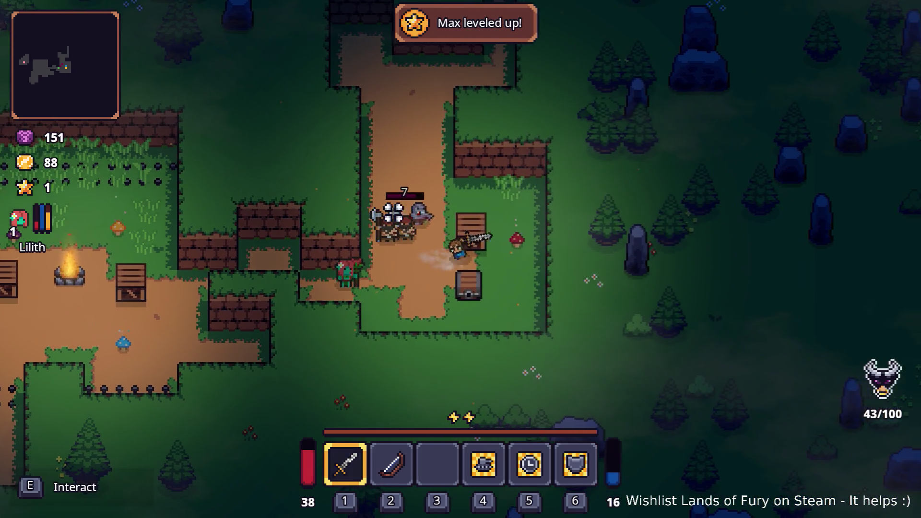
{"action": "left_click", "coordinate": [422, 195]}
{"action": "key", "text": "w"}
{"action": "left_click", "coordinate": [387, 210]}
{"action": "left_click", "coordinate": [353, 241]}
{"action": "left_click", "coordinate": [335, 253]}
{"action": "left_click", "coordinate": [354, 254]}
{"action": "left_click", "coordinate": [354, 255]}
{"action": "left_click", "coordinate": [357, 248]}
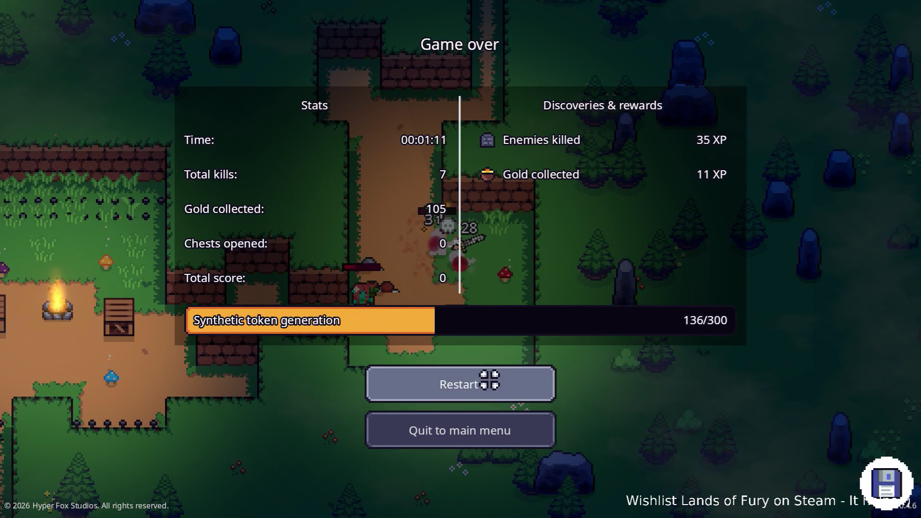
{"action": "left_click", "coordinate": [489, 380]}
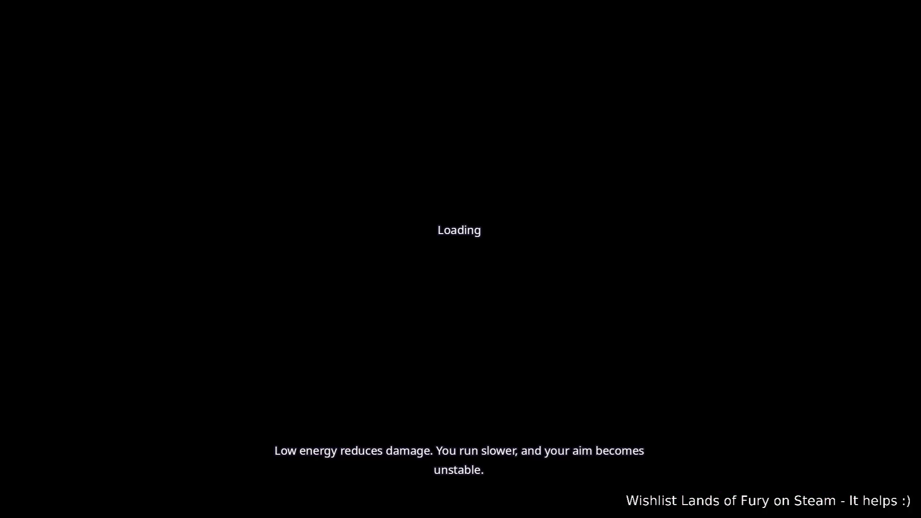
Walk up the camp clearing and interact with the purple pillar to start a run.
{"action": "key", "text": "w"}
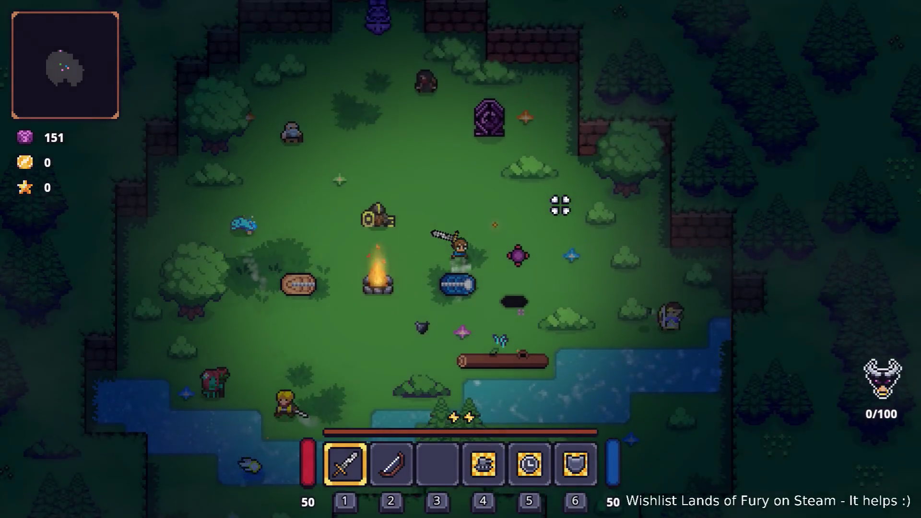
{"action": "key", "text": "e"}
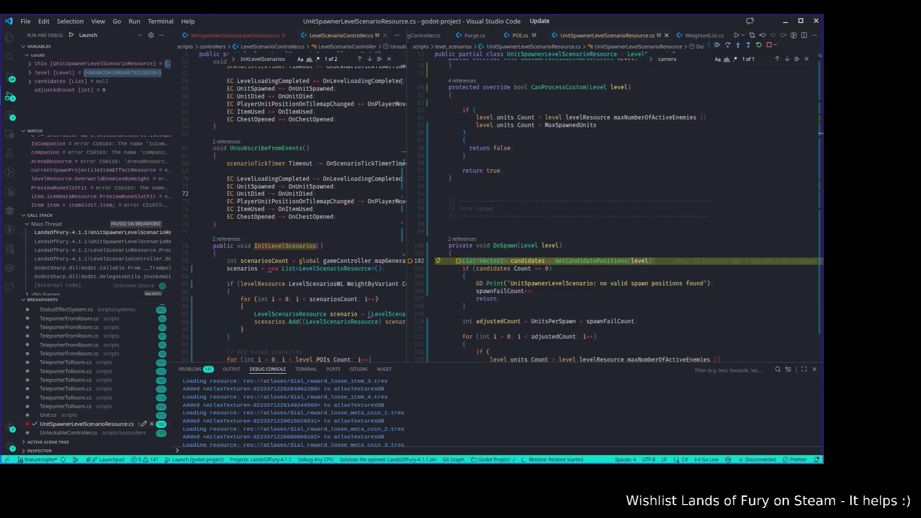
Back in VS Code, remove the line 102 breakpoint in DoSpawn and continue the game.
{"action": "key", "text": "alt+Tab"}
{"action": "key", "text": "alt+shift+Tab"}
{"action": "key", "text": "alt+shift+Tab"}
{"action": "key", "text": "alt+shift+Tab"}
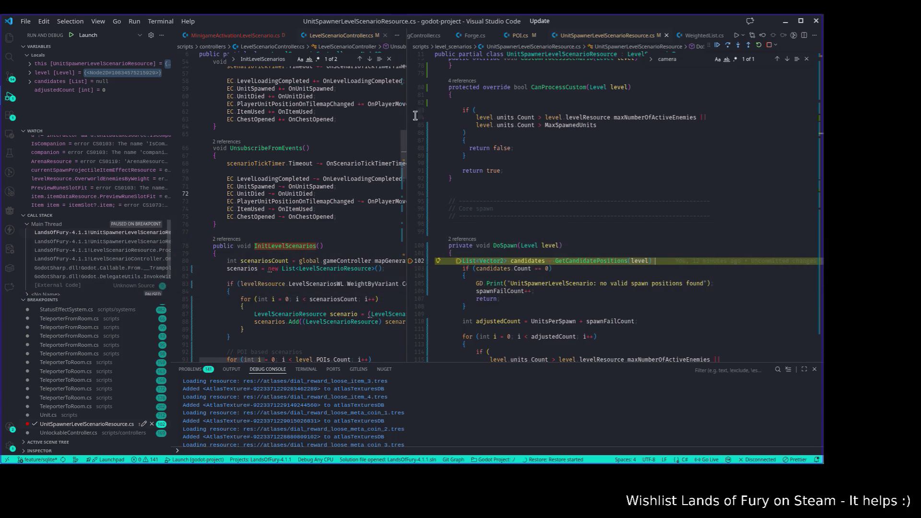
{"action": "left_click", "coordinate": [412, 262]}
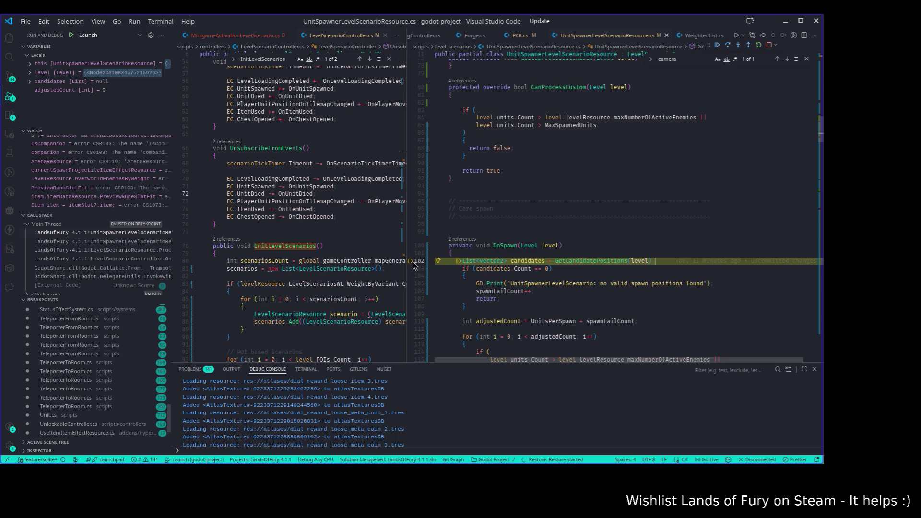
{"action": "left_click", "coordinate": [717, 45]}
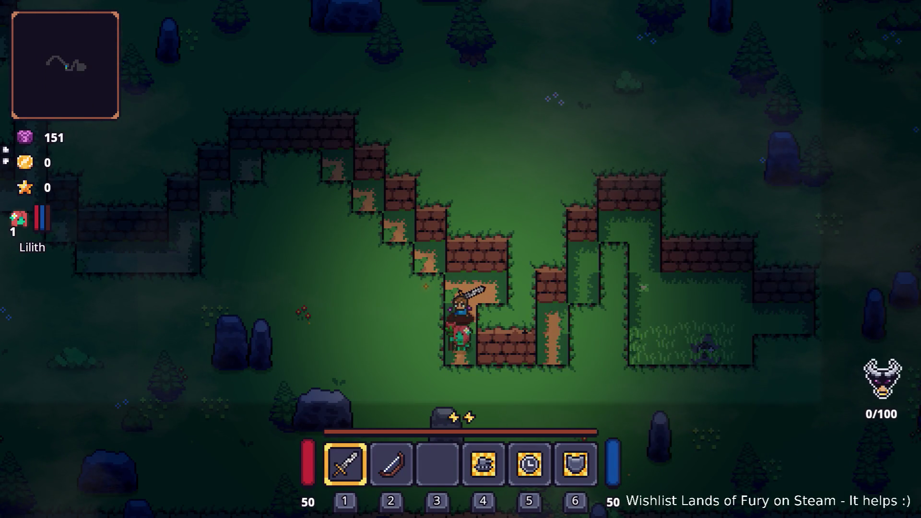
Fight the first wave of spawned zombies with sword swings while moving left.
{"action": "left_click", "coordinate": [423, 212]}
{"action": "key", "text": "w"}
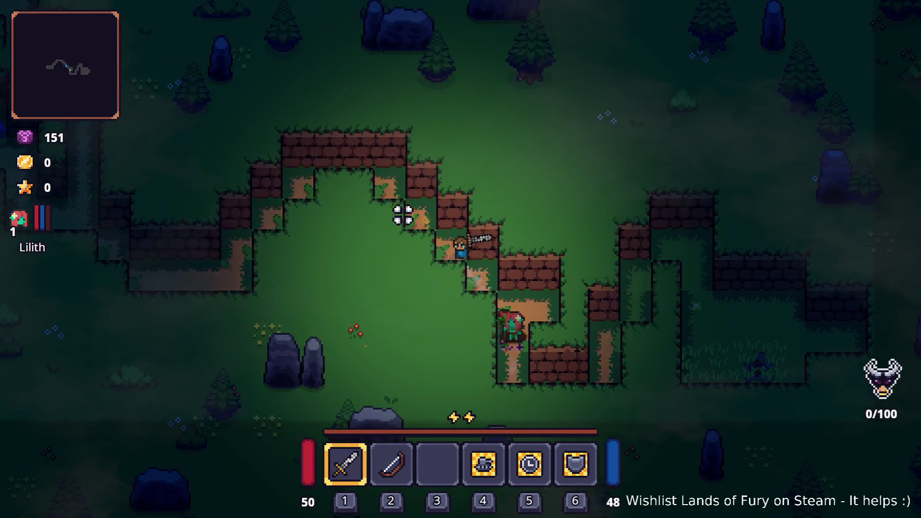
{"action": "key", "text": "w"}
{"action": "key", "text": "a"}
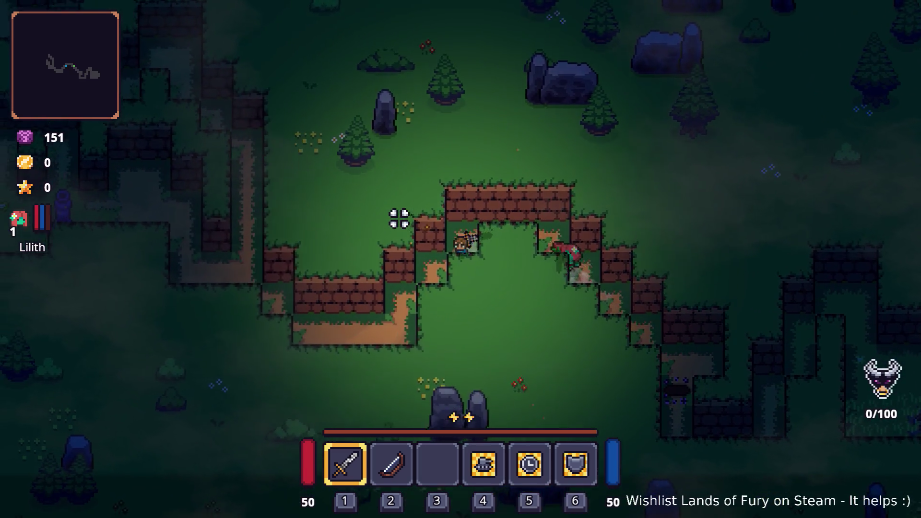
{"action": "key", "text": "s"}
{"action": "key", "text": "a"}
{"action": "left_click", "coordinate": [380, 288]}
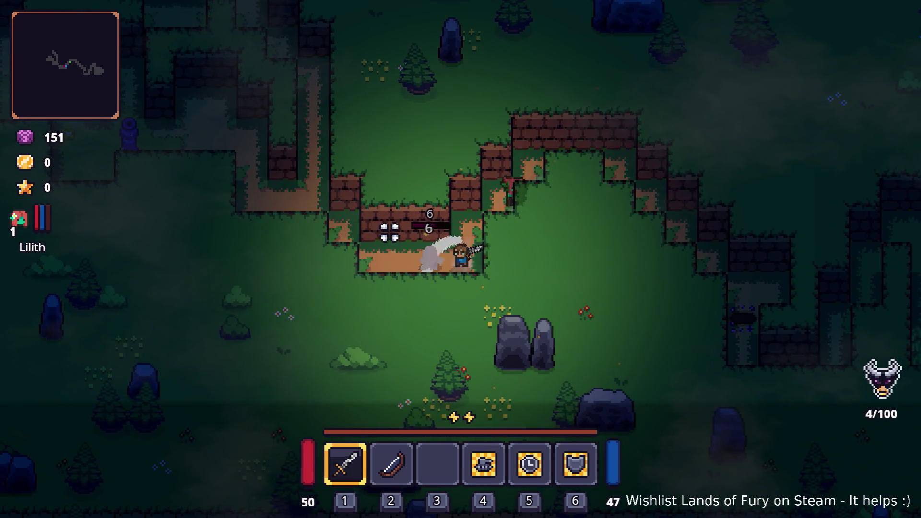
{"action": "key", "text": "a"}
{"action": "left_click", "coordinate": [462, 217]}
{"action": "left_click", "coordinate": [518, 208]}
{"action": "left_click", "coordinate": [538, 214]}
{"action": "left_click", "coordinate": [458, 201]}
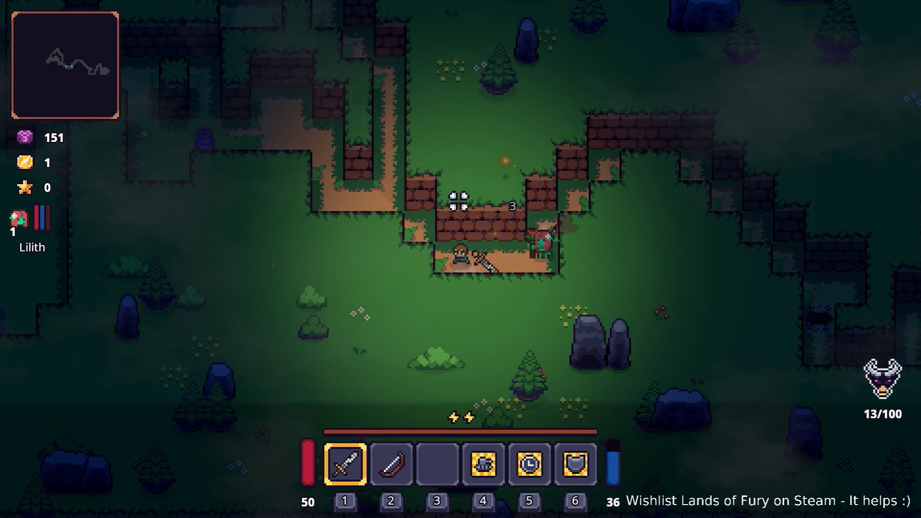
Walk and dash the hero around the area, heading back down toward the enemies.
{"action": "key", "text": "w"}
{"action": "key", "text": "a"}
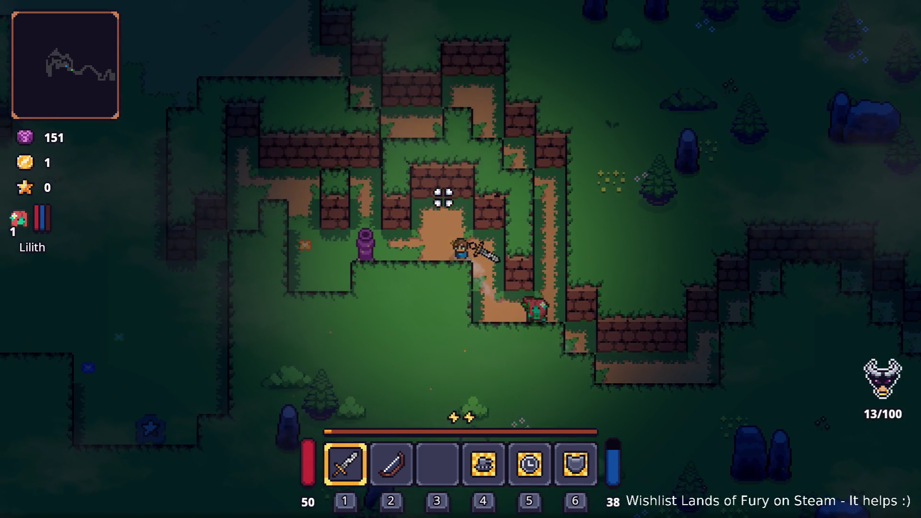
{"action": "key", "text": "w"}
{"action": "key", "text": "a"}
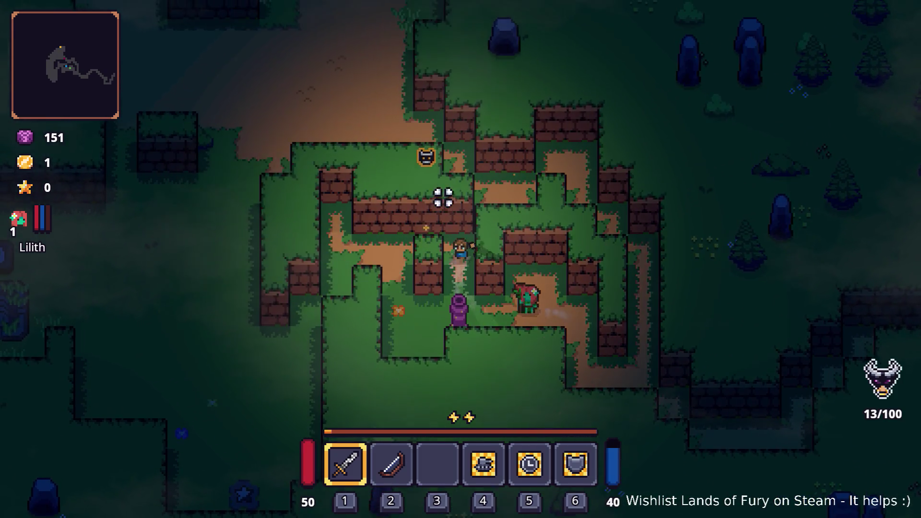
{"action": "key", "text": "w"}
{"action": "key", "text": "d"}
{"action": "key", "text": "a"}
{"action": "key", "text": "s"}
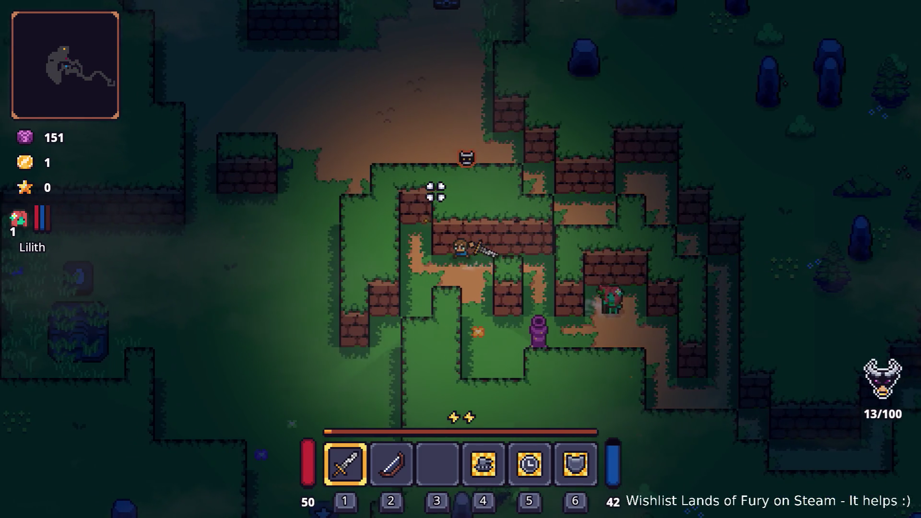
{"action": "key", "text": "w"}
{"action": "key", "text": "a"}
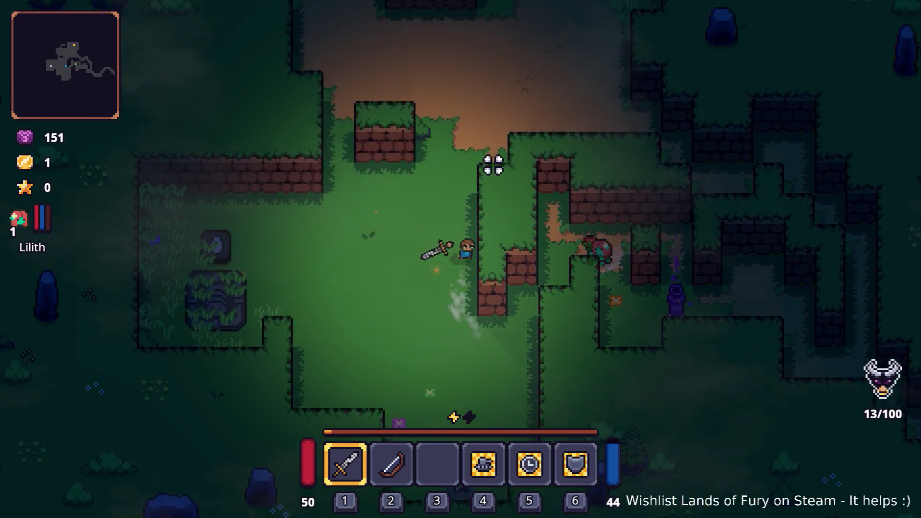
{"action": "key", "text": "space"}
{"action": "key", "text": "s"}
{"action": "key", "text": "space"}
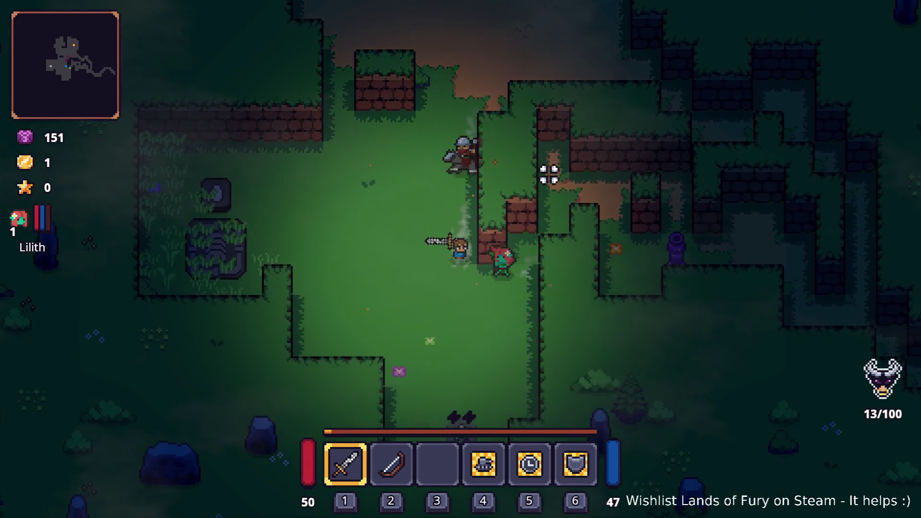
{"action": "key", "text": "s"}
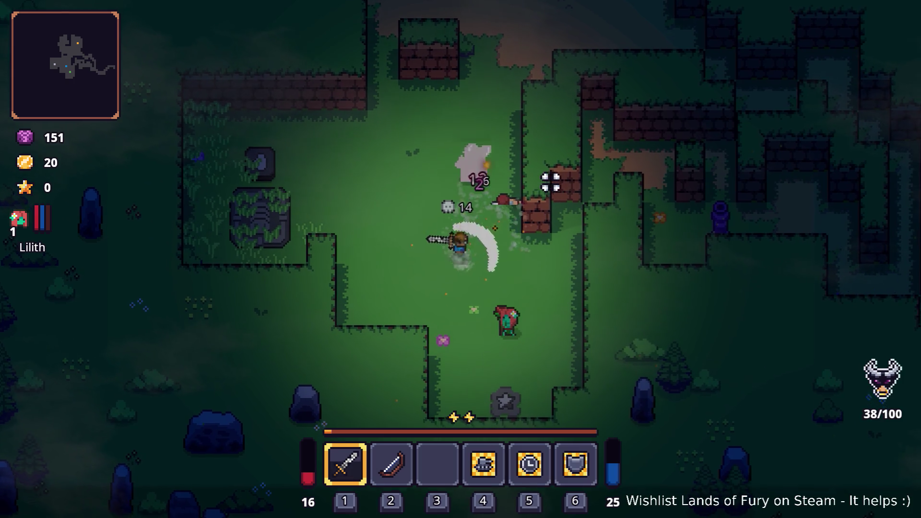
Explore past the signpost, down through the brick corridor and dash into the grass.
{"action": "key", "text": "w"}
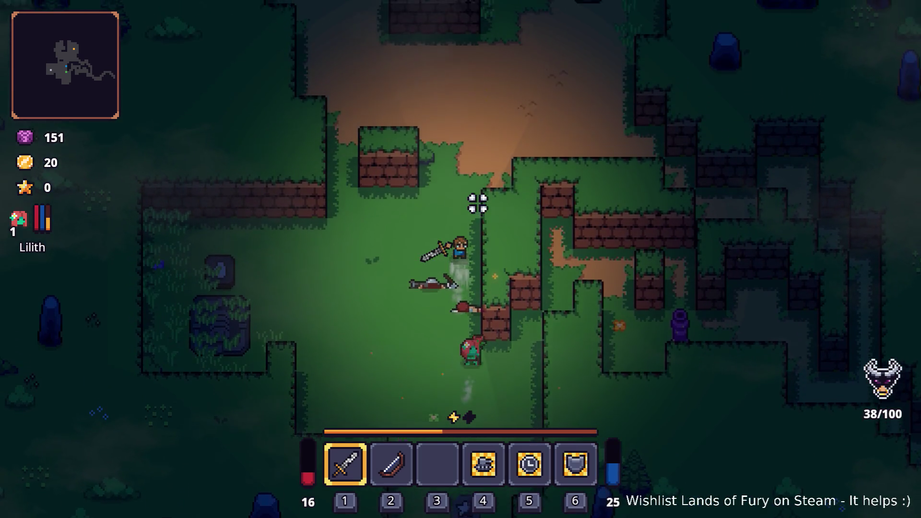
{"action": "key", "text": "d"}
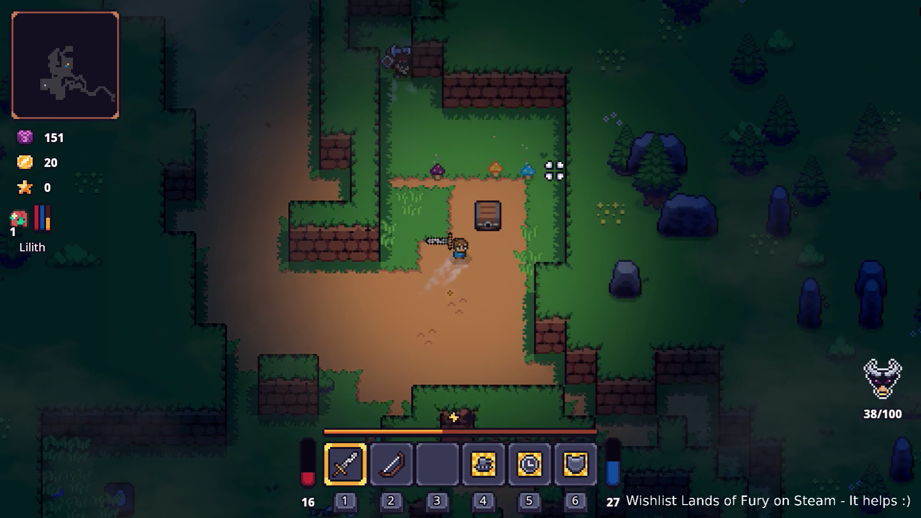
{"action": "key", "text": "s"}
{"action": "key", "text": "d"}
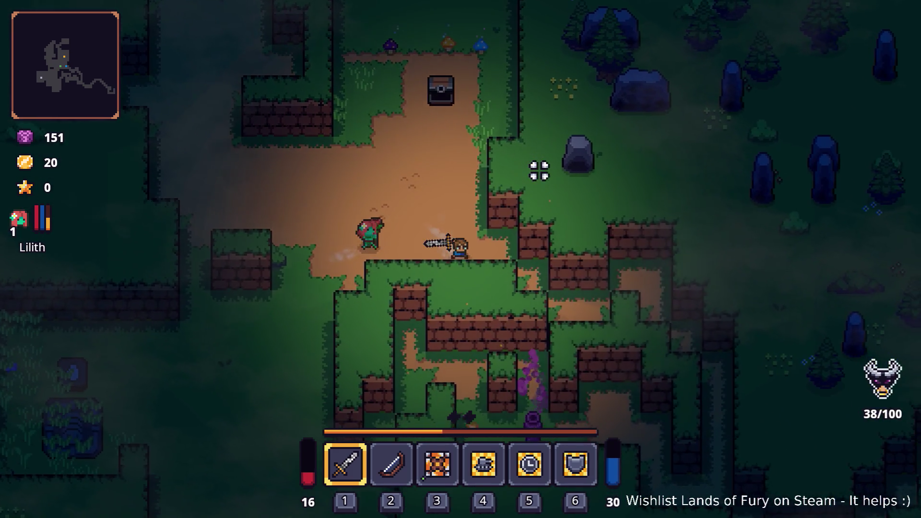
{"action": "key", "text": "d"}
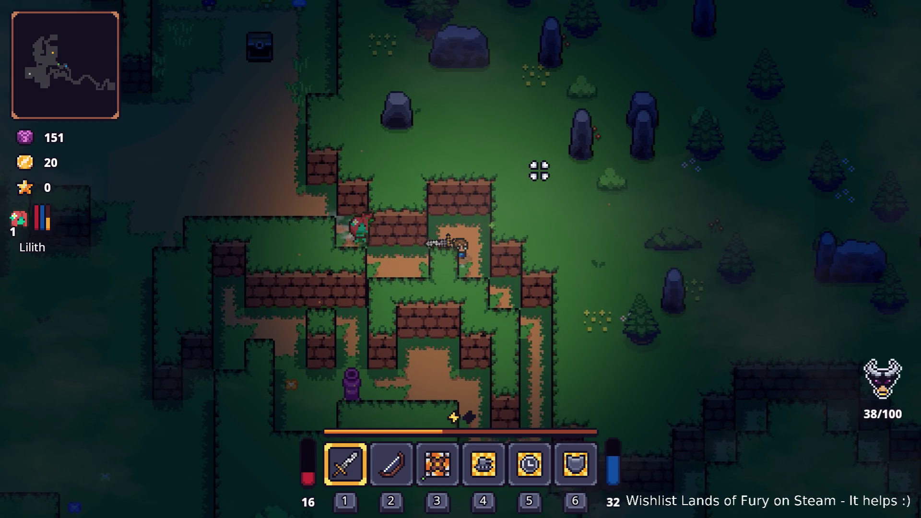
{"action": "key", "text": "s"}
{"action": "key", "text": "s"}
{"action": "key", "text": "d"}
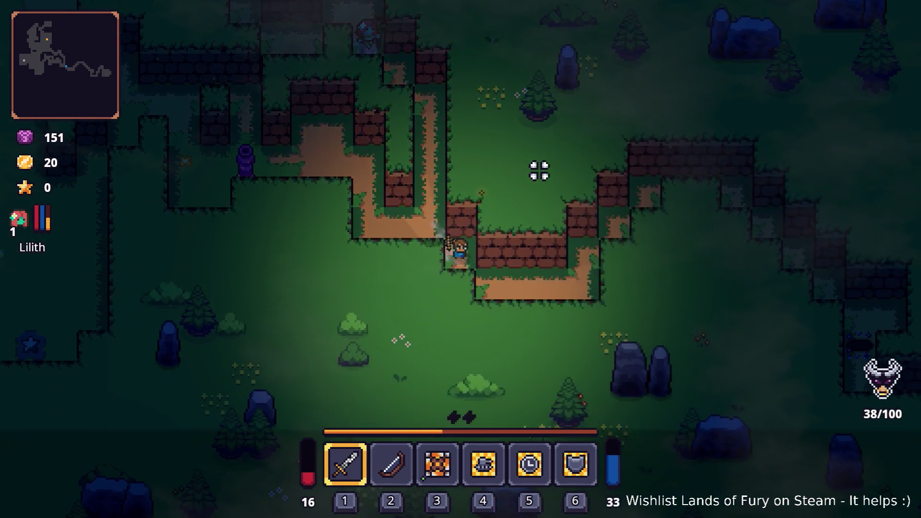
{"action": "key", "text": "d"}
{"action": "key", "text": "w"}
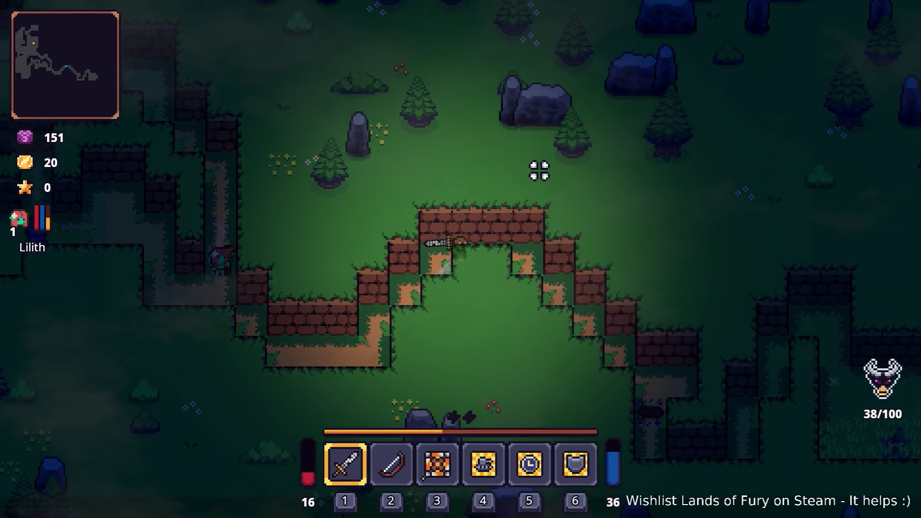
{"action": "key", "text": "s"}
{"action": "key", "text": "s"}
{"action": "key", "text": "d"}
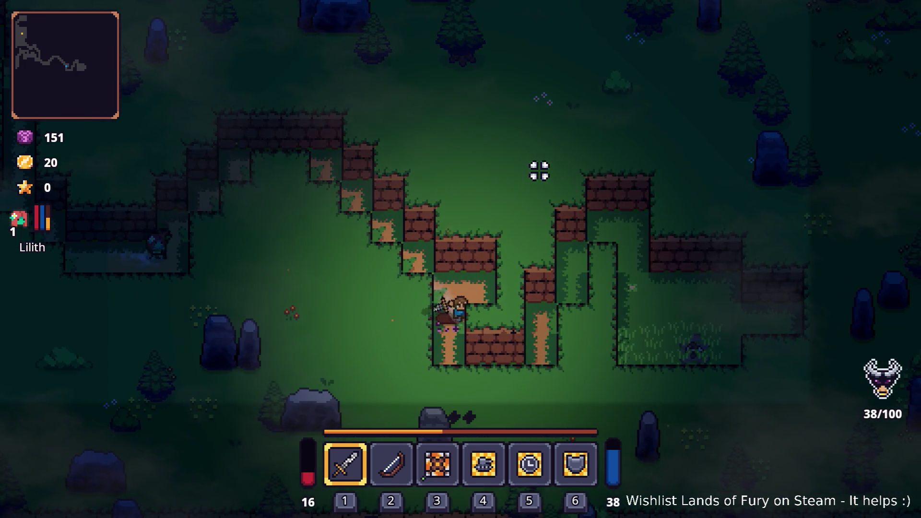
{"action": "key", "text": "d"}
{"action": "key", "text": "w"}
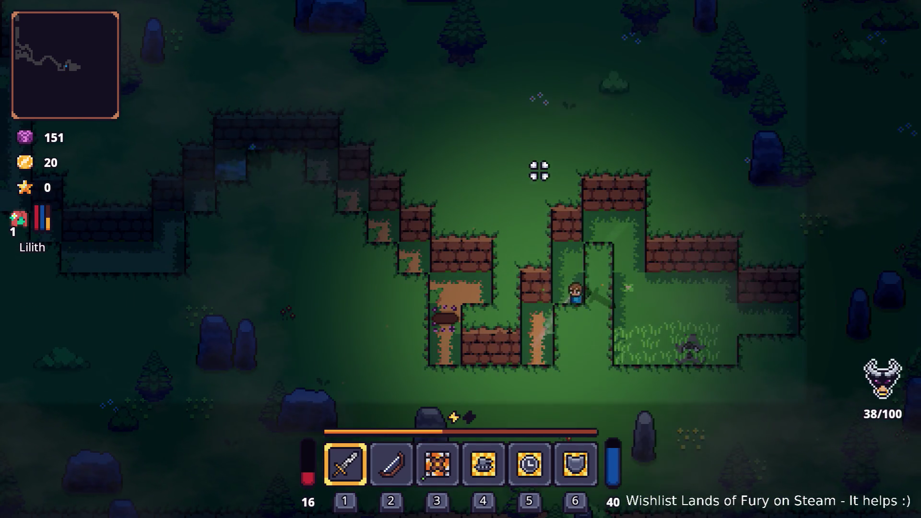
{"action": "key", "text": "d"}
{"action": "key", "text": "s"}
{"action": "key", "text": "space"}
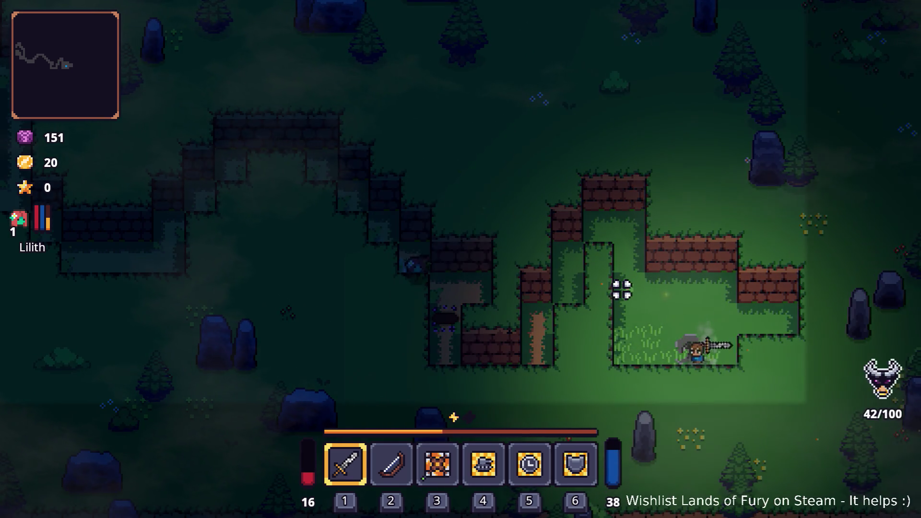
Leave the corridor and travel left along the brick wall past the purple statue.
{"action": "key", "text": "a"}
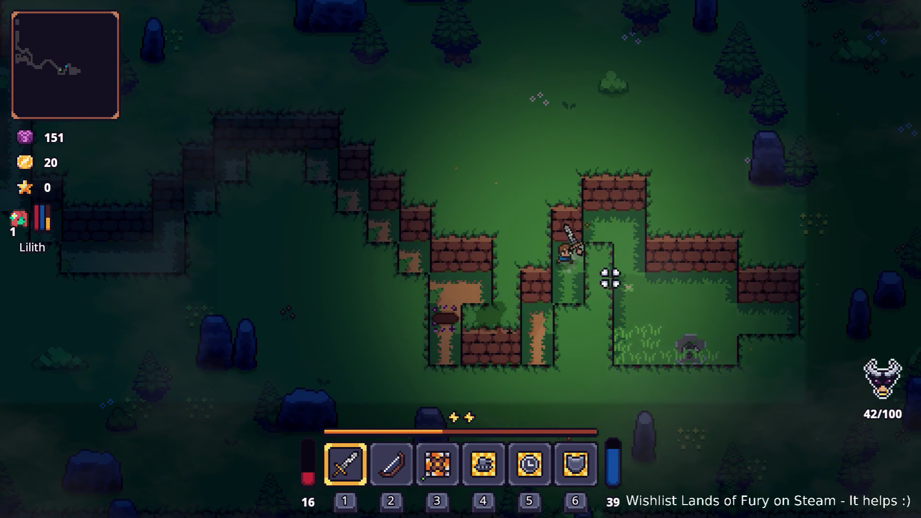
{"action": "key", "text": "s"}
{"action": "key", "text": "a"}
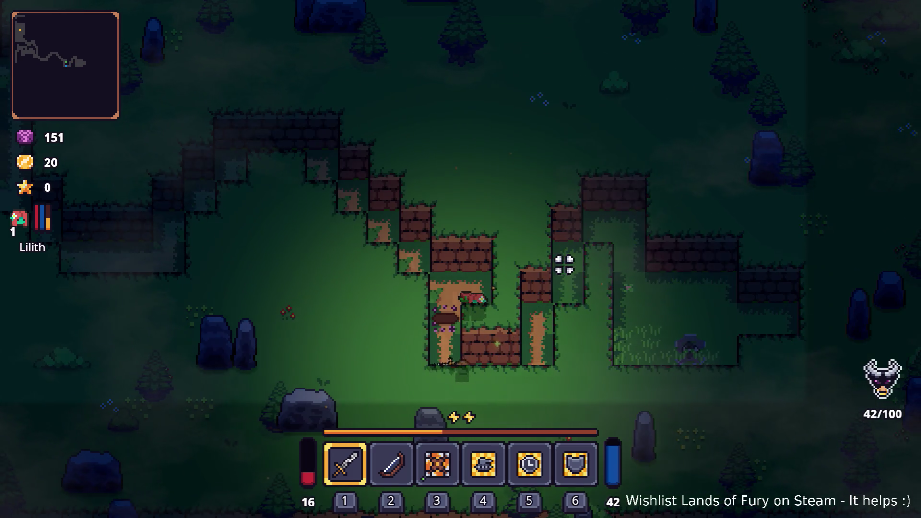
{"action": "key", "text": "w"}
{"action": "key", "text": "a"}
{"action": "key", "text": "space"}
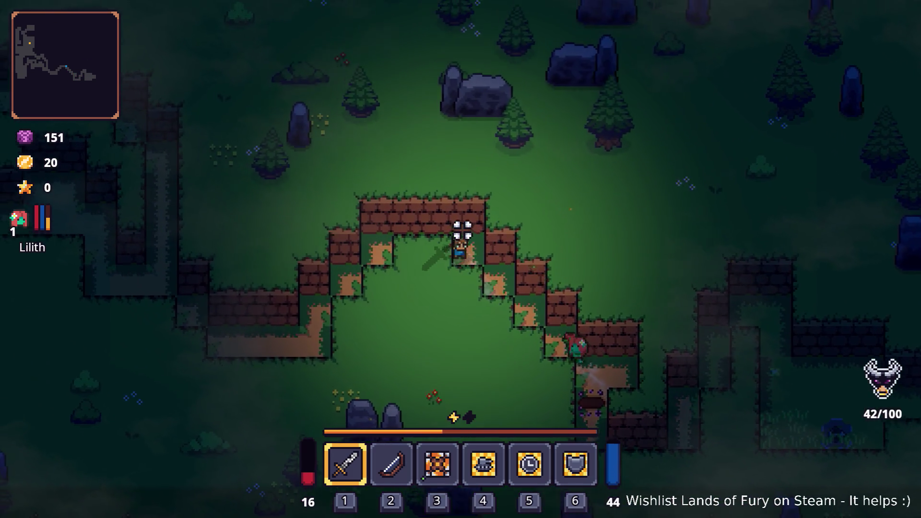
{"action": "key", "text": "a"}
{"action": "key", "text": "s"}
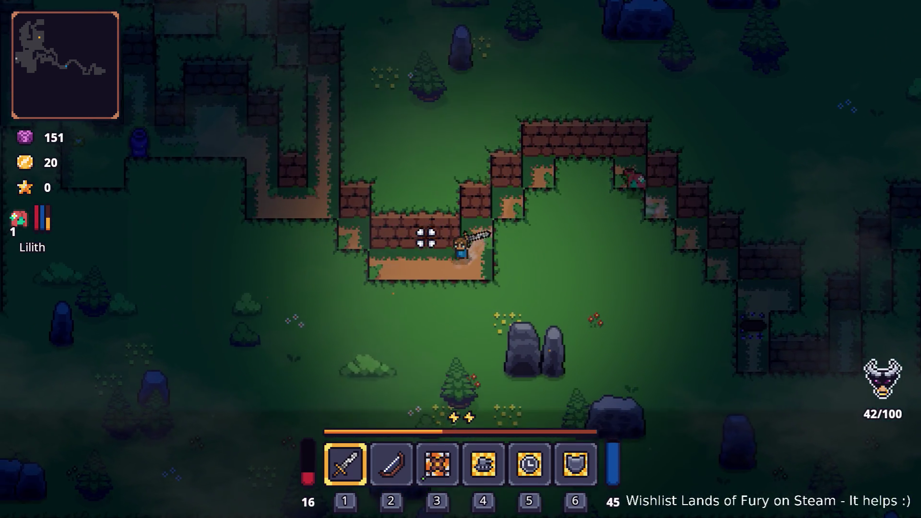
{"action": "key", "text": "a"}
{"action": "key", "text": "w"}
{"action": "key", "text": "space"}
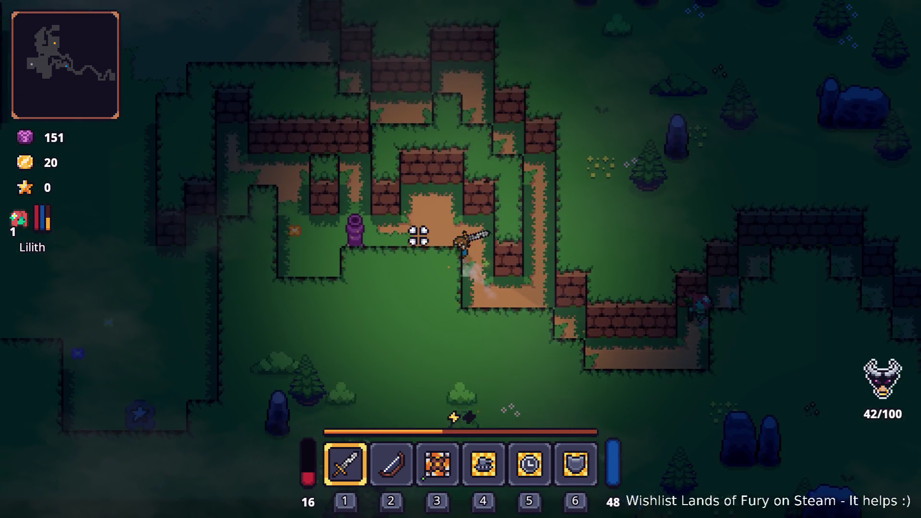
{"action": "key", "text": "a"}
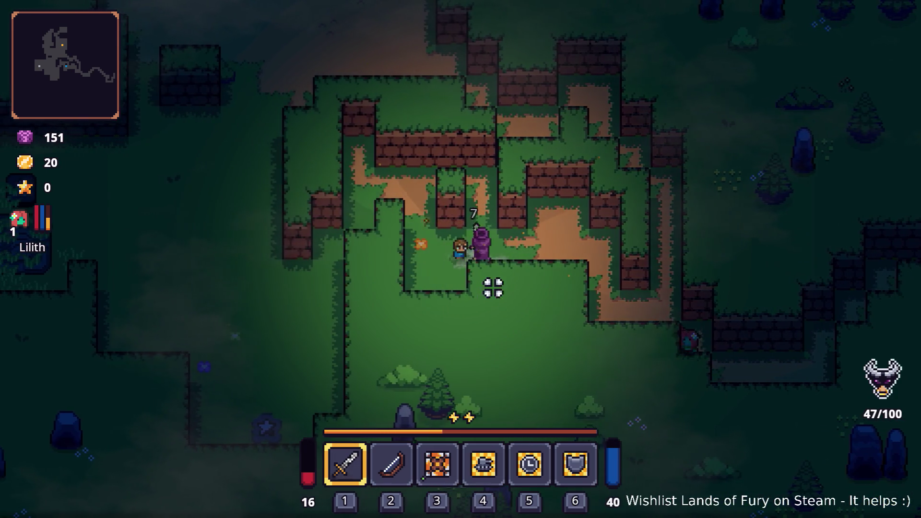
{"action": "key", "text": "a"}
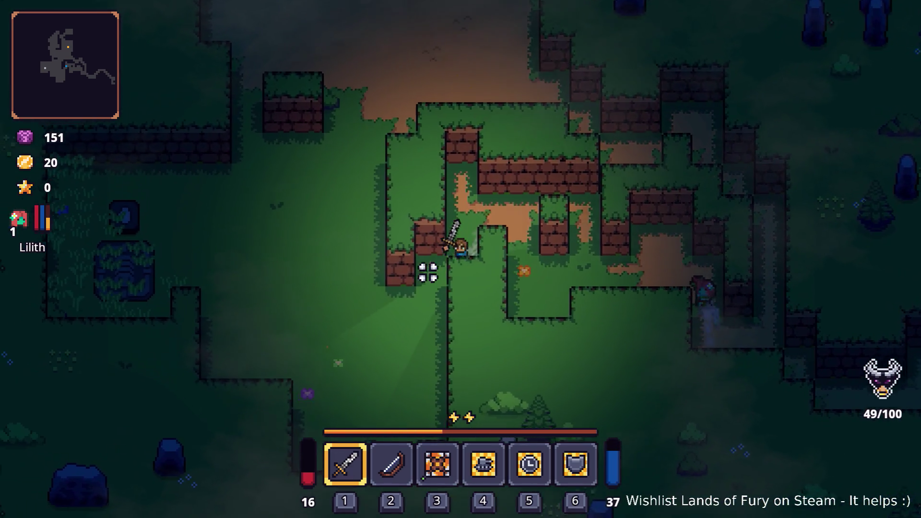
Dash into the dirt area and cut down the ghost and surrounding zombies.
{"action": "left_click", "coordinate": [425, 274]}
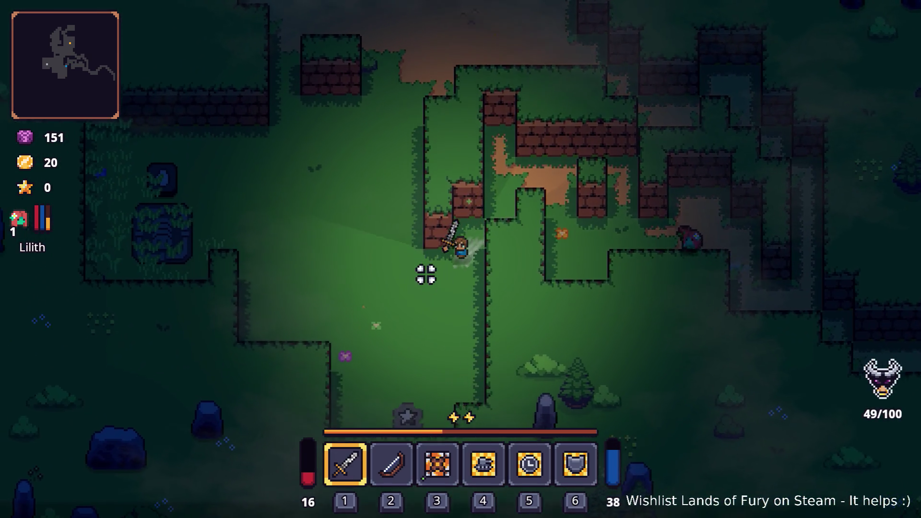
{"action": "key", "text": "a"}
{"action": "key", "text": "space"}
{"action": "key", "text": "w"}
{"action": "key", "text": "space"}
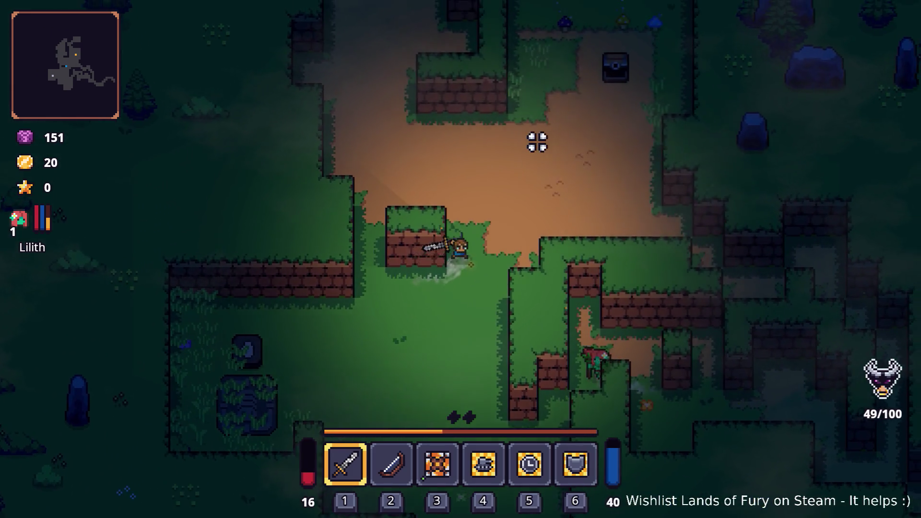
{"action": "key", "text": "w"}
{"action": "key", "text": "d"}
{"action": "left_click", "coordinate": [348, 269]}
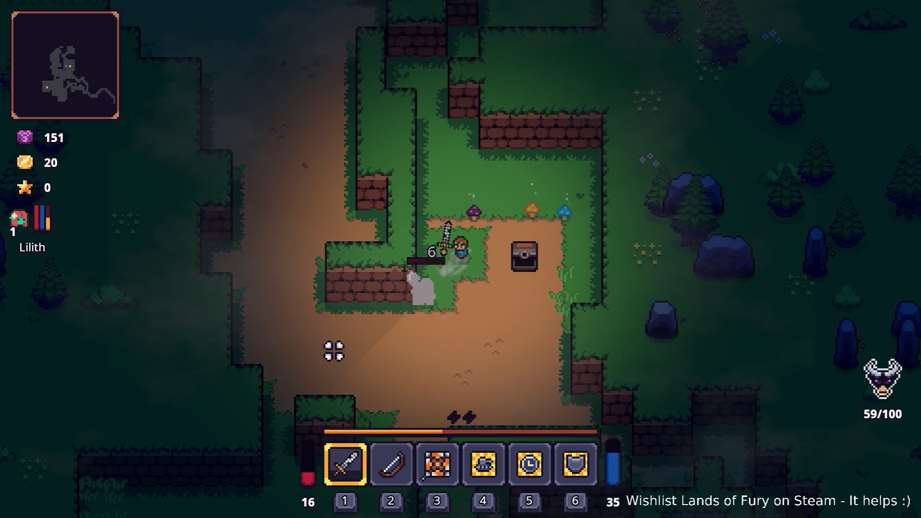
{"action": "key", "text": "w"}
{"action": "key", "text": "d"}
{"action": "left_click", "coordinate": [513, 249]}
{"action": "left_click", "coordinate": [321, 309]}
{"action": "left_click", "coordinate": [358, 340]}
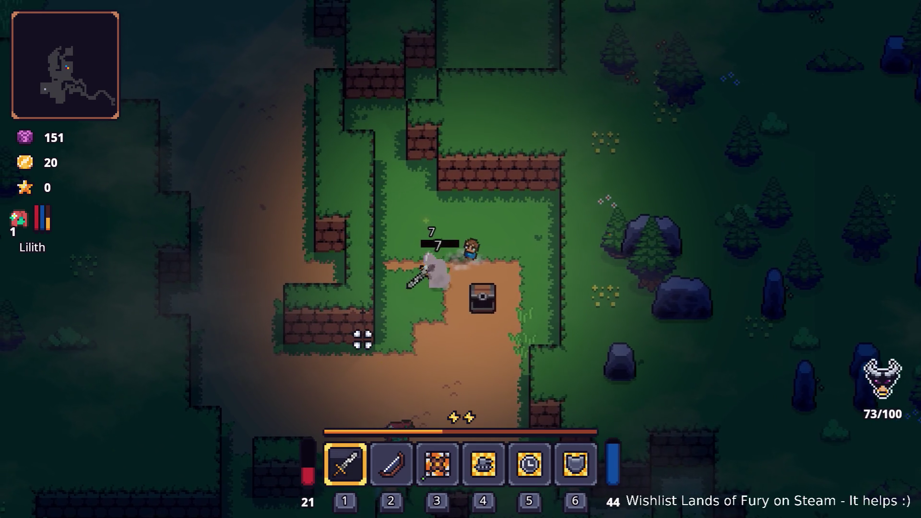
{"action": "left_click", "coordinate": [423, 366]}
{"action": "key", "text": "w"}
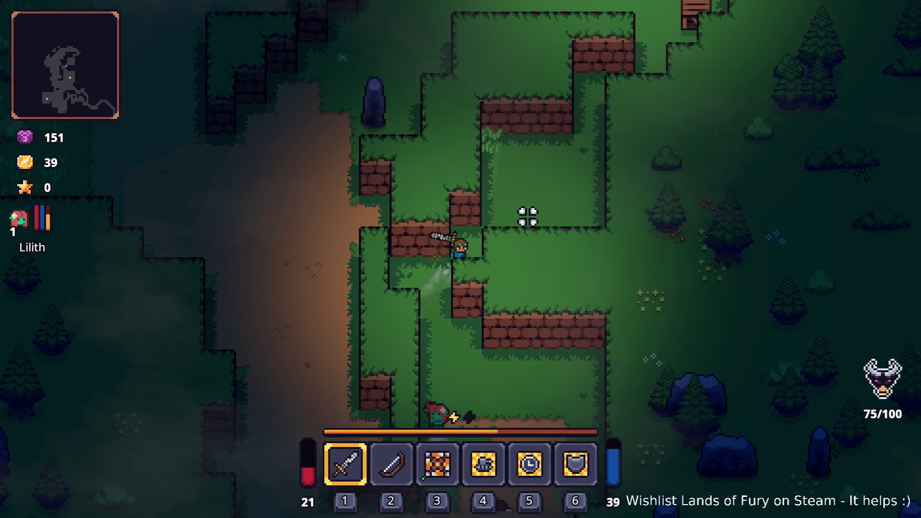
{"action": "key", "text": "w"}
Strike one more enemy for 14 damage with kills near 79/100, then quit to desktop.
{"action": "key", "text": "Escape"}
{"action": "key", "text": "Escape"}
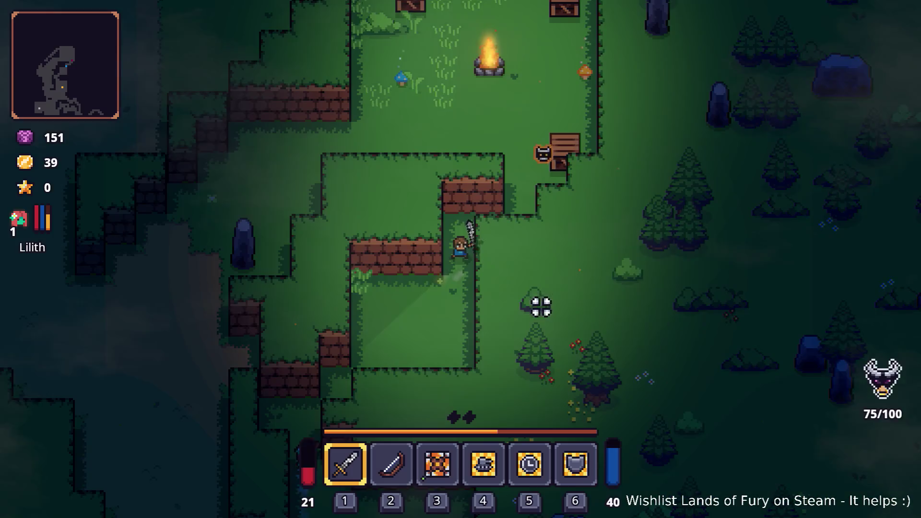
{"action": "key", "text": "w"}
{"action": "key", "text": "d"}
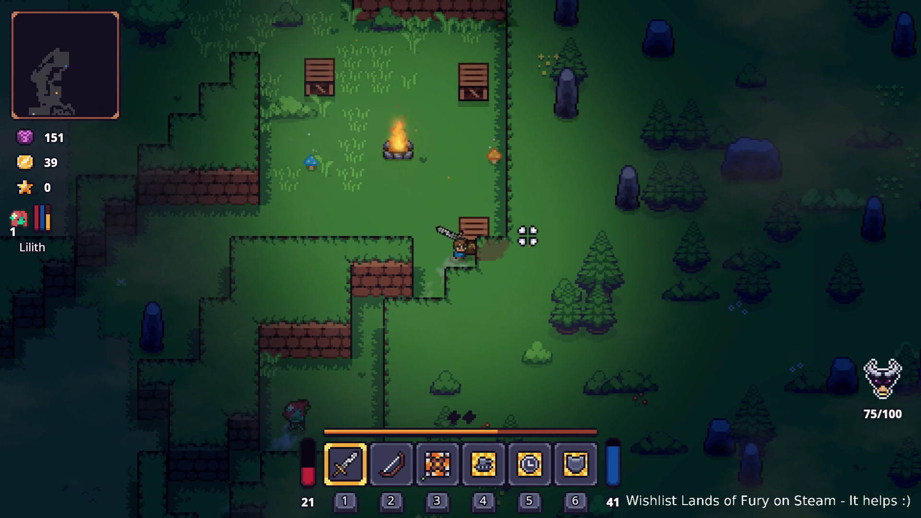
{"action": "left_click", "coordinate": [530, 242]}
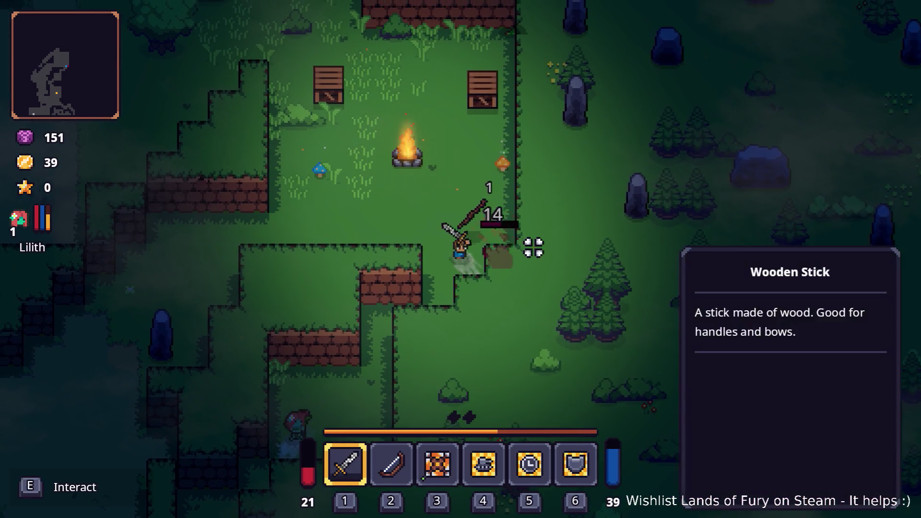
{"action": "key", "text": "w"}
{"action": "key", "text": "a"}
{"action": "key", "text": "Escape"}
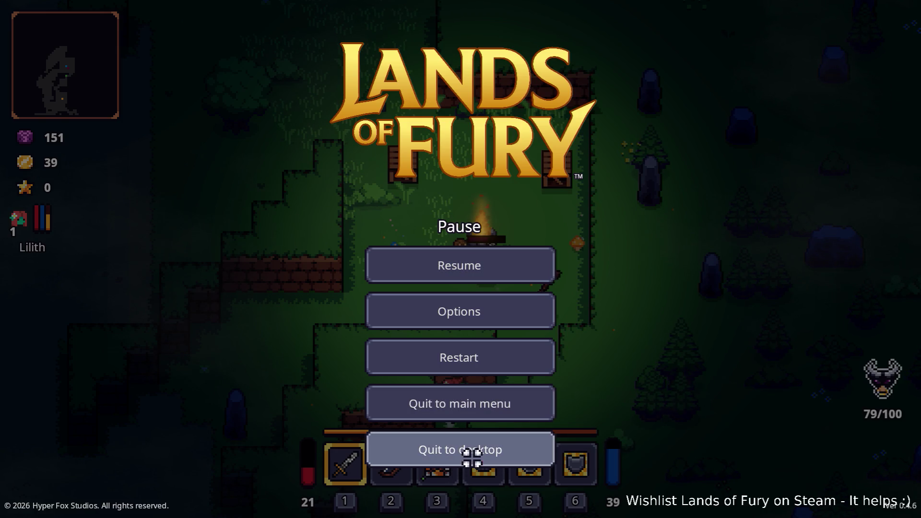
{"action": "left_click", "coordinate": [472, 458]}
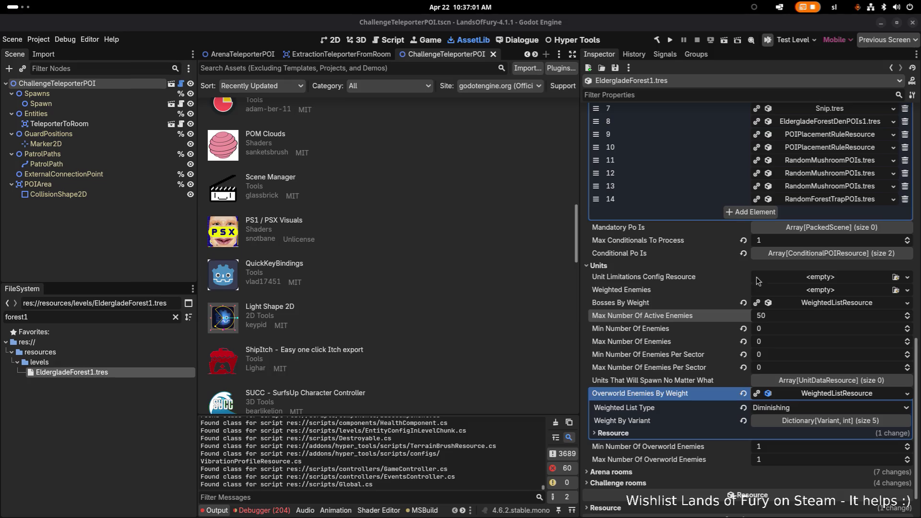
Expand the zombie UnitSpawnerLevelScenarioResource and widen the Inspector to show Max Spawned Units 100.
{"action": "scroll", "coordinate": [752, 276], "scroll_direction": "up", "scroll_amount": 10}
{"action": "scroll", "coordinate": [751, 274], "scroll_direction": "down", "scroll_amount": 2}
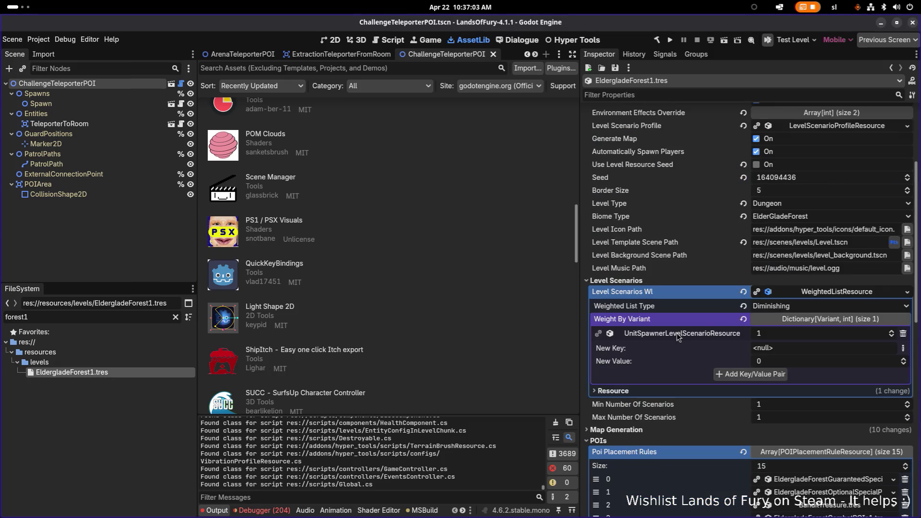
{"action": "left_click", "coordinate": [679, 334]}
{"action": "left_click_drag", "start_coordinate": [583, 295], "coordinate": [375, 288]}
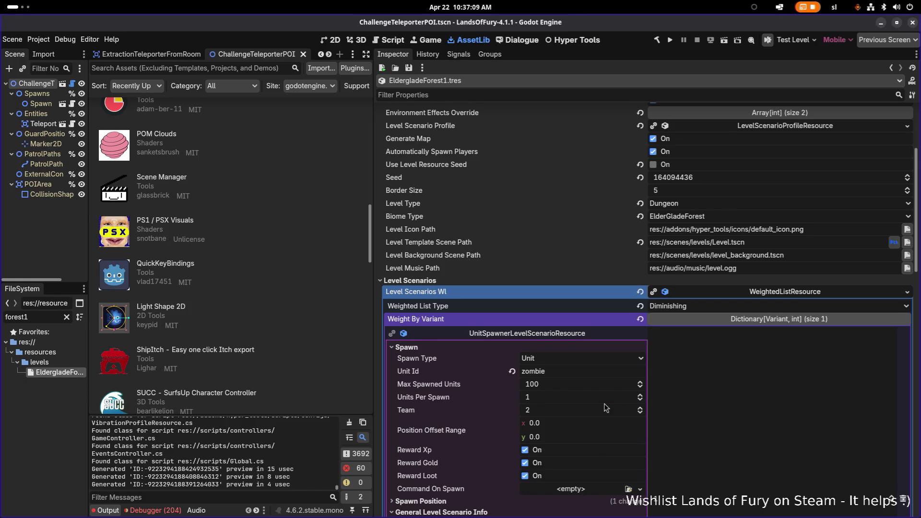
{"action": "scroll", "coordinate": [607, 407], "scroll_direction": "down", "scroll_amount": 4}
{"action": "scroll", "coordinate": [607, 407], "scroll_direction": "down", "scroll_amount": 4}
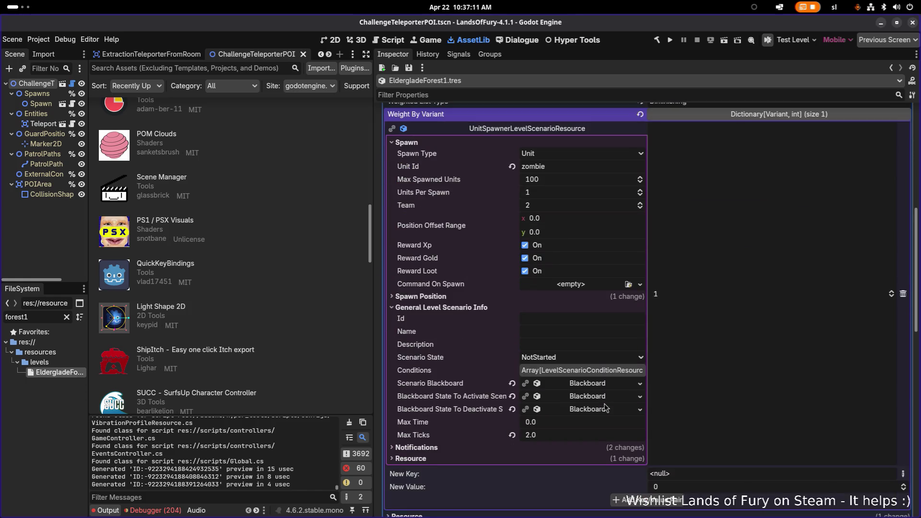
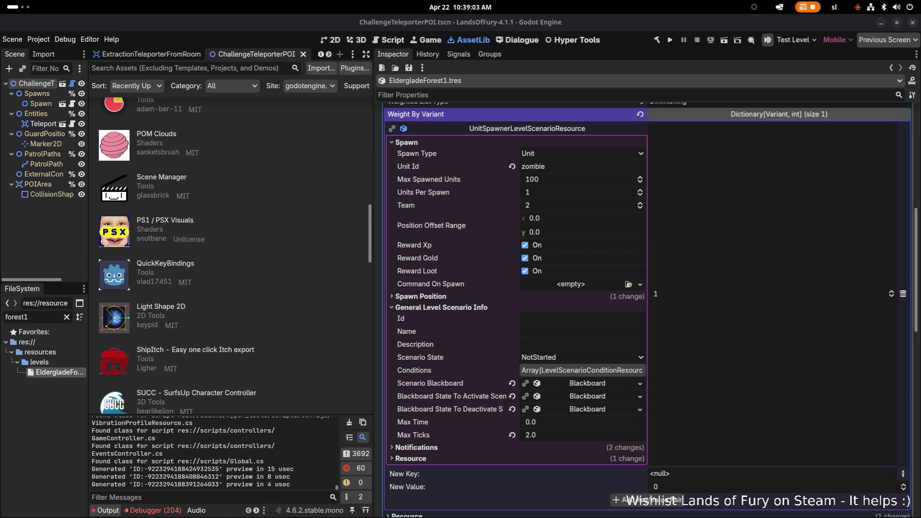
Rebuild the .NET project and expand UnitSpawnerLevelScenarioResource's spawn settings, showing Max Ticks 2, in the Inspector.
{"action": "left_click", "coordinate": [658, 41]}
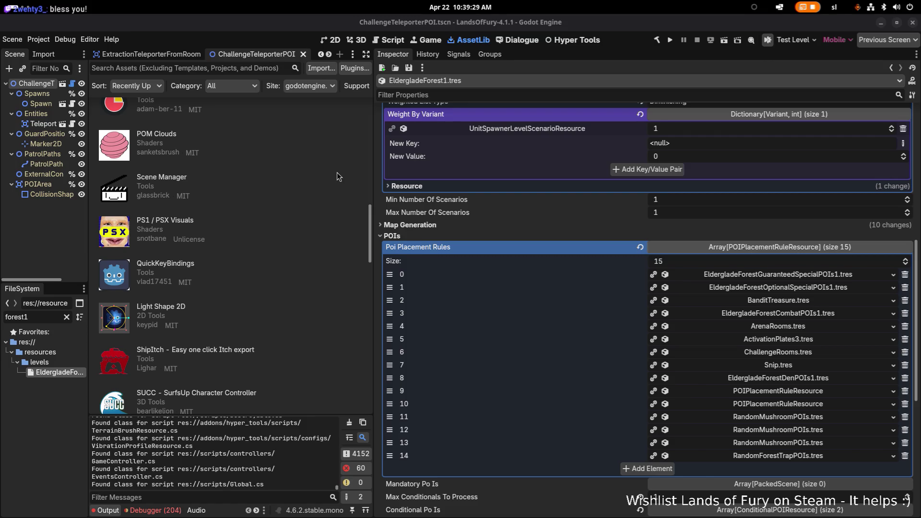
{"action": "left_click", "coordinate": [526, 134]}
{"action": "left_click", "coordinate": [526, 132]}
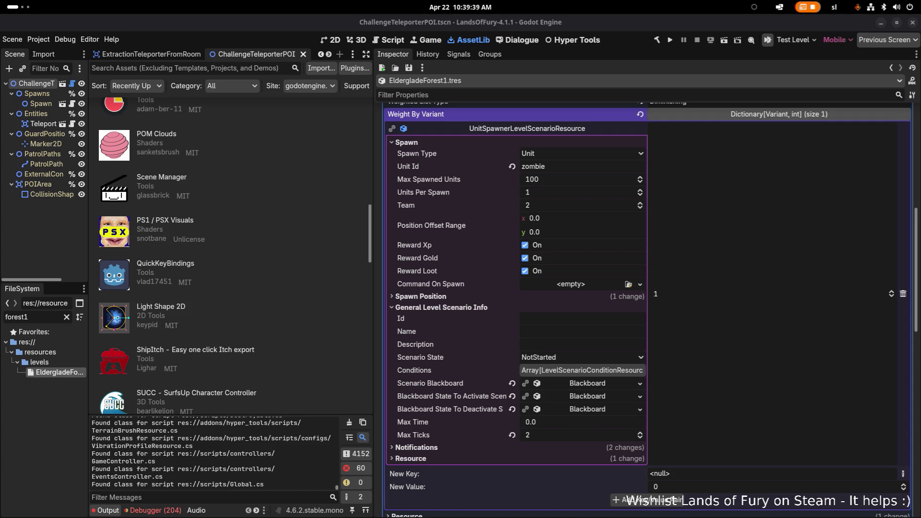
{"action": "key", "text": "alt+Tab"}
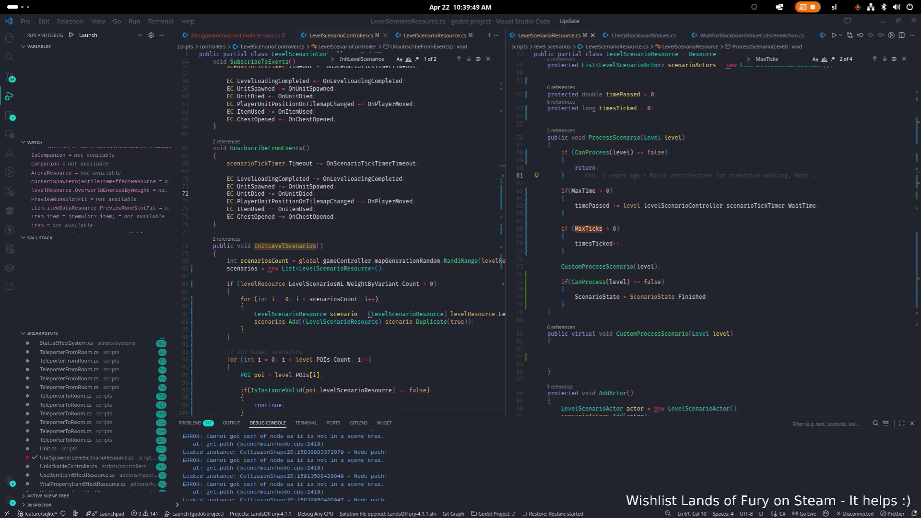
Review LevelScenarioResource.cs's MaxTicks handling, then close that file.
{"action": "left_click", "coordinate": [613, 252]}
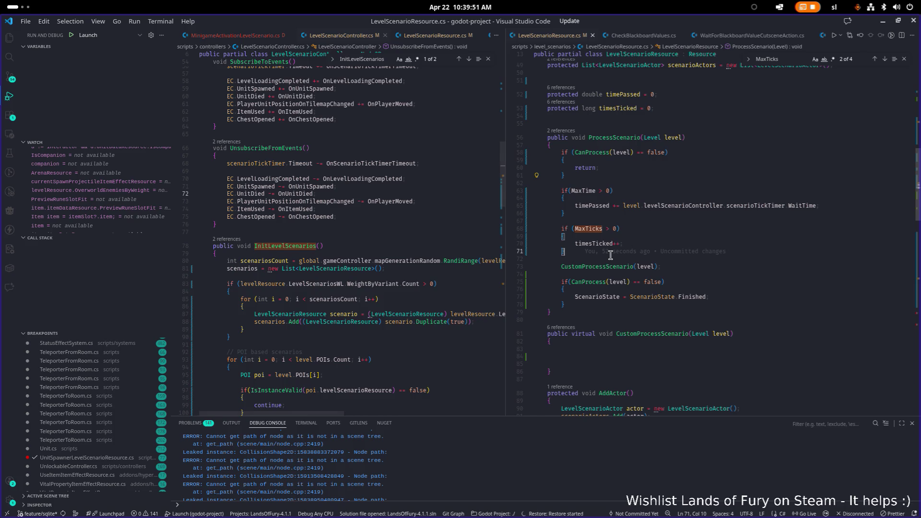
{"action": "left_click", "coordinate": [740, 353]}
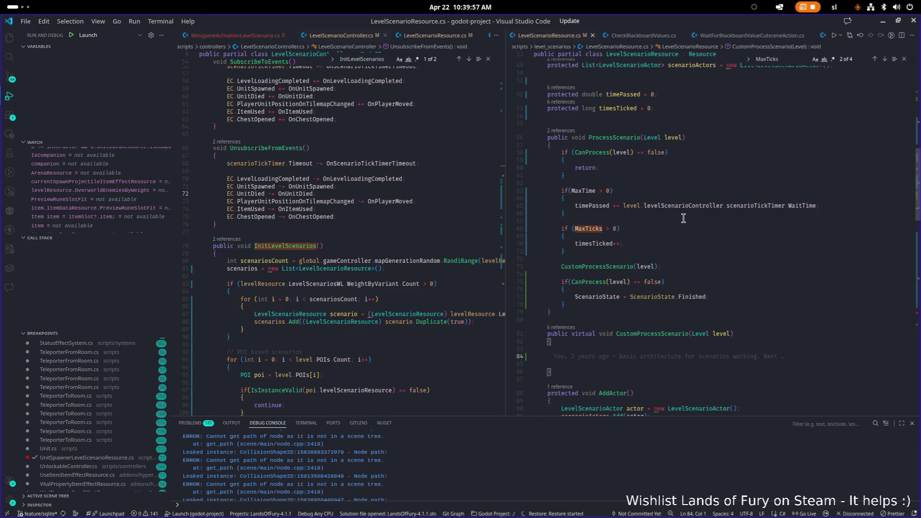
{"action": "left_click", "coordinate": [698, 228]}
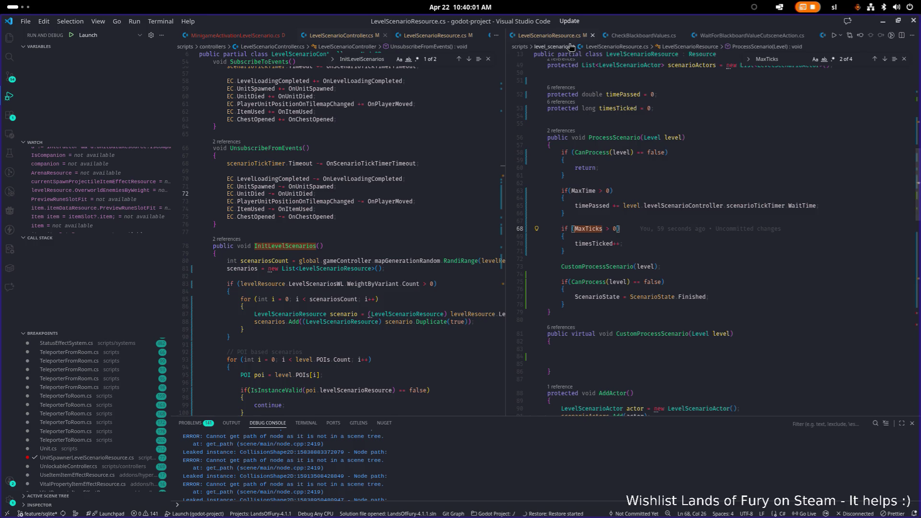
{"action": "middle_click", "coordinate": [557, 37]}
Find 'spawn(' in the spawner script and breakpoint the return false in the spawn-limit check.
{"action": "left_click", "coordinate": [683, 166]}
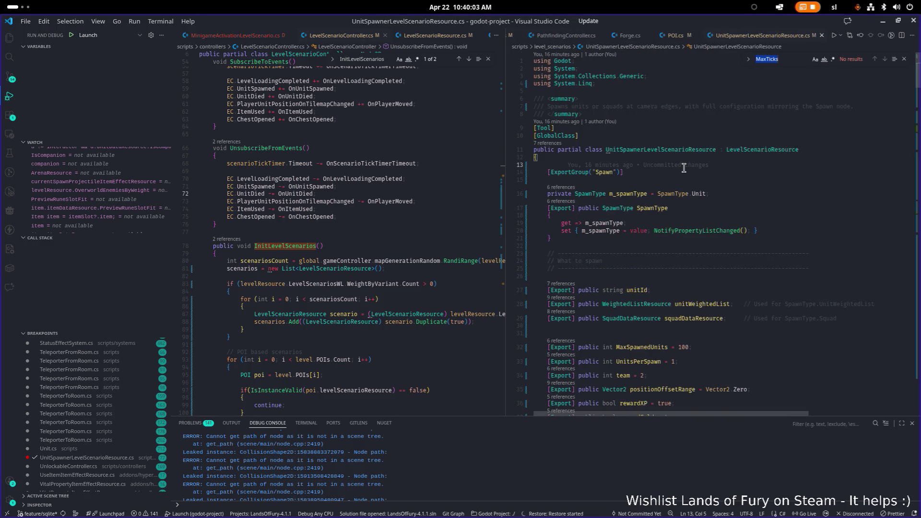
{"action": "type", "text": "spawn("}
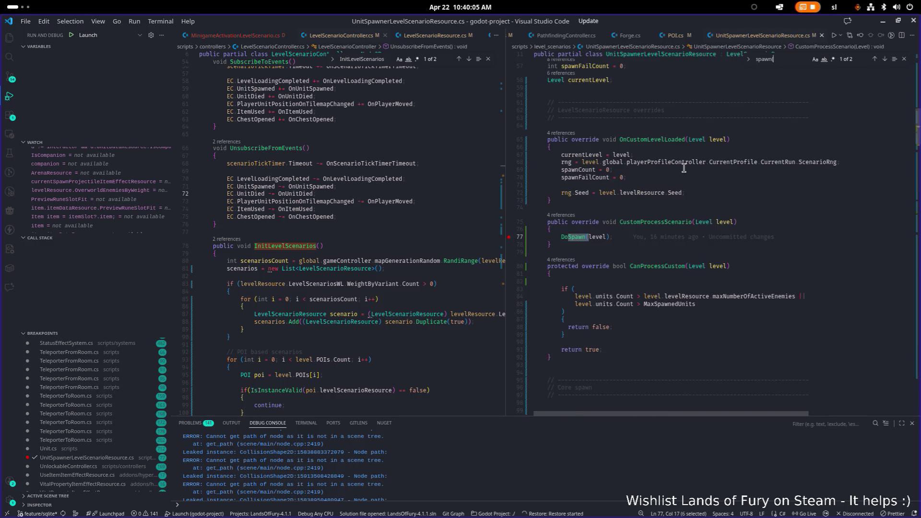
{"action": "left_click", "coordinate": [600, 236]}
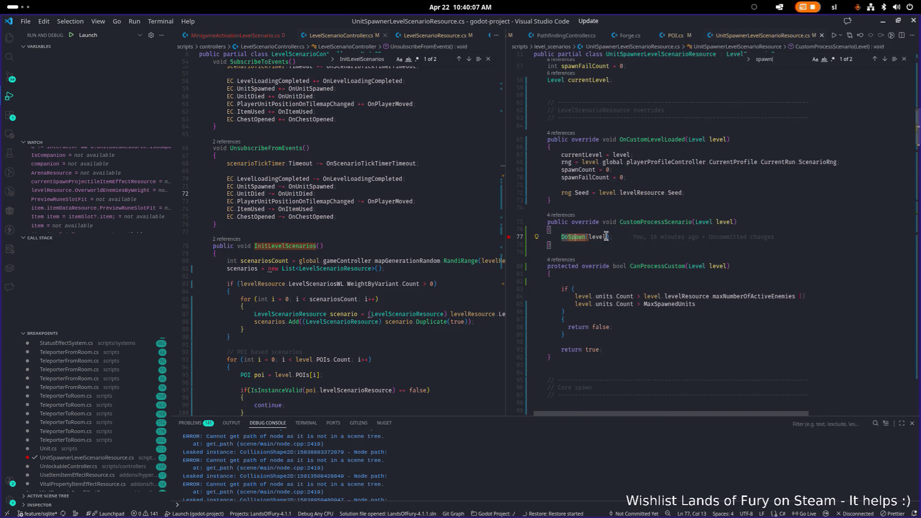
{"action": "left_click", "coordinate": [652, 224]}
{"action": "left_click", "coordinate": [615, 224]}
{"action": "left_click", "coordinate": [623, 296]}
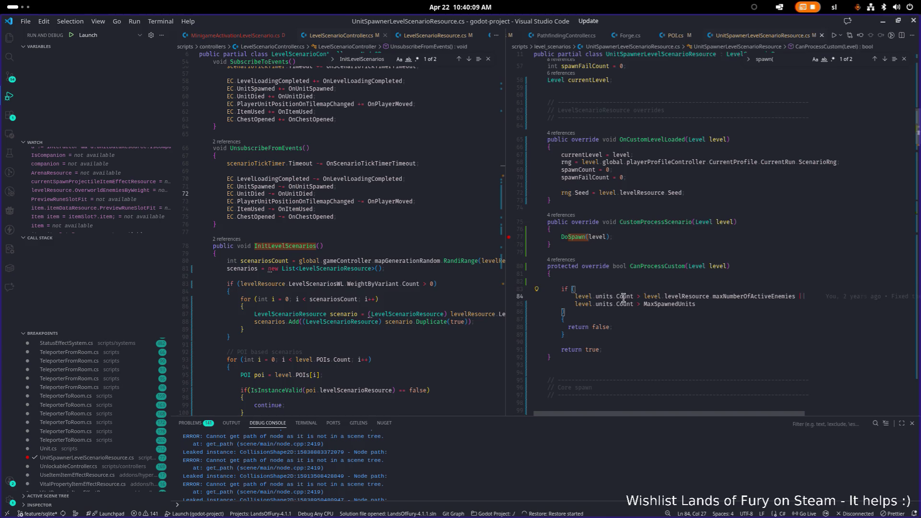
{"action": "double_click", "coordinate": [673, 304]}
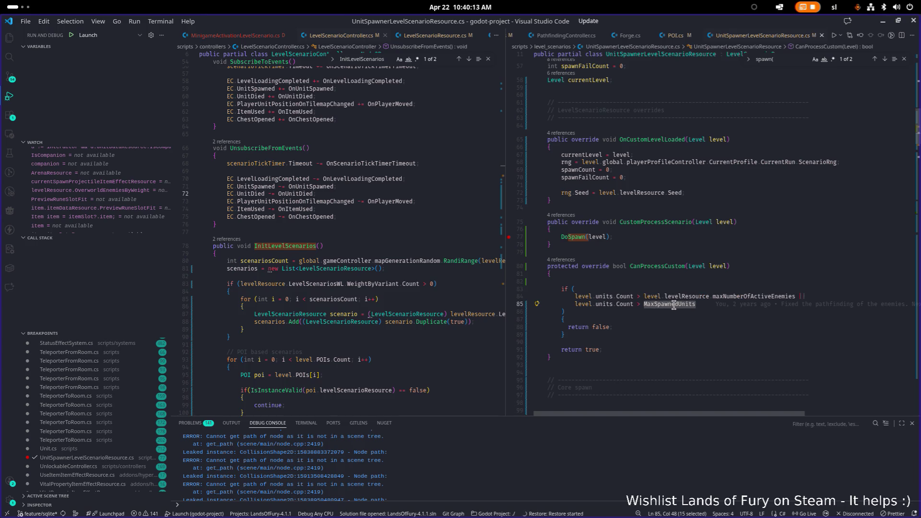
{"action": "left_click", "coordinate": [508, 327]}
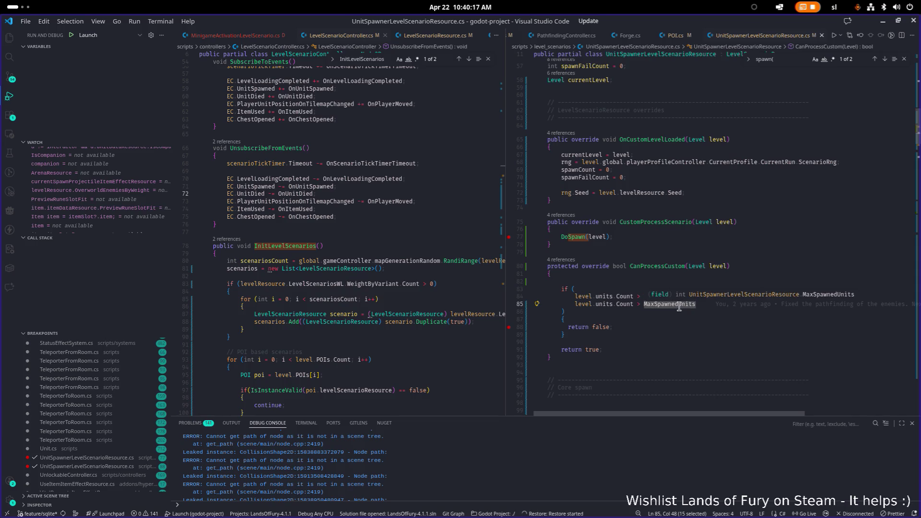
Glance at Godot's spawner settings (Max Spawned Units 100), then return to Visual Studio Code.
{"action": "left_click", "coordinate": [882, 21]}
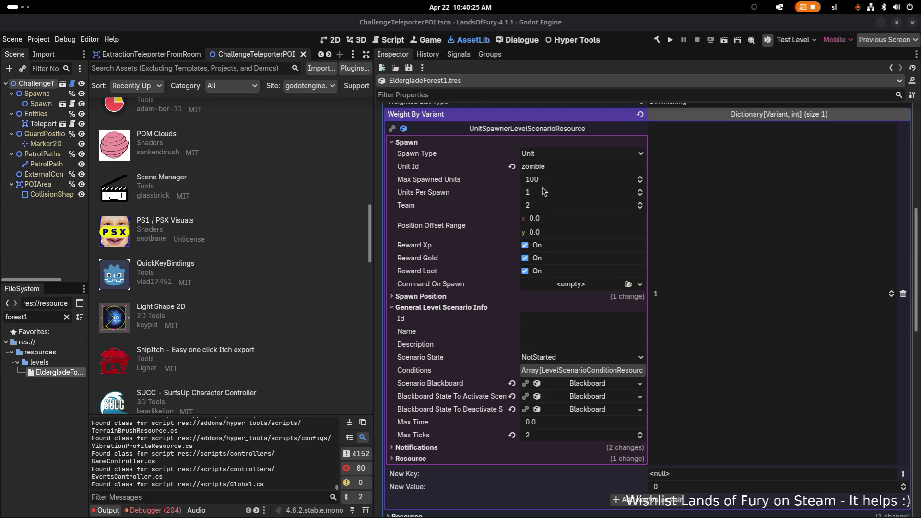
{"action": "key", "text": "alt+Tab"}
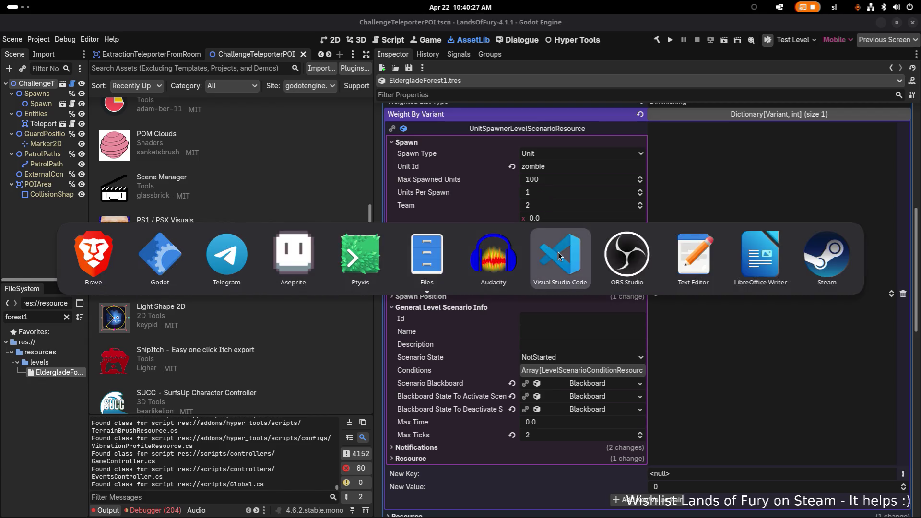
{"action": "left_click", "coordinate": [581, 270]}
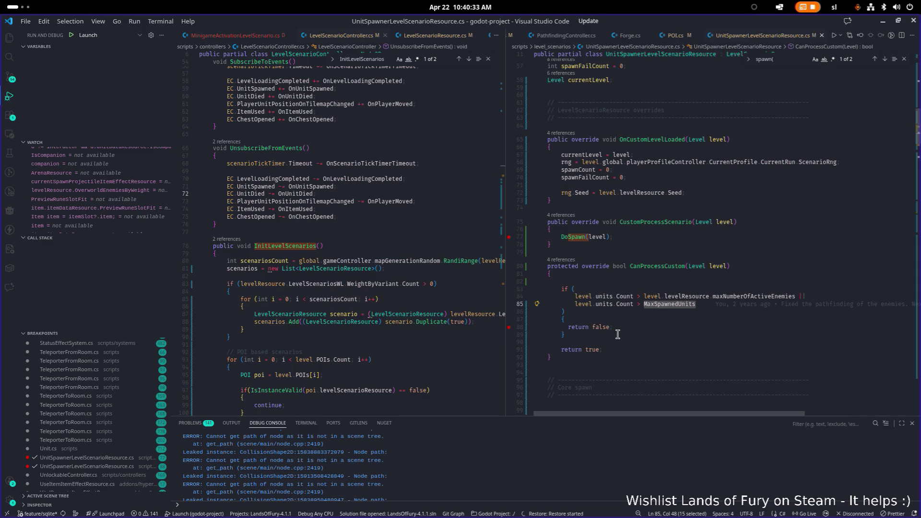
{"action": "left_click", "coordinate": [573, 236]}
{"action": "key", "text": "F12"}
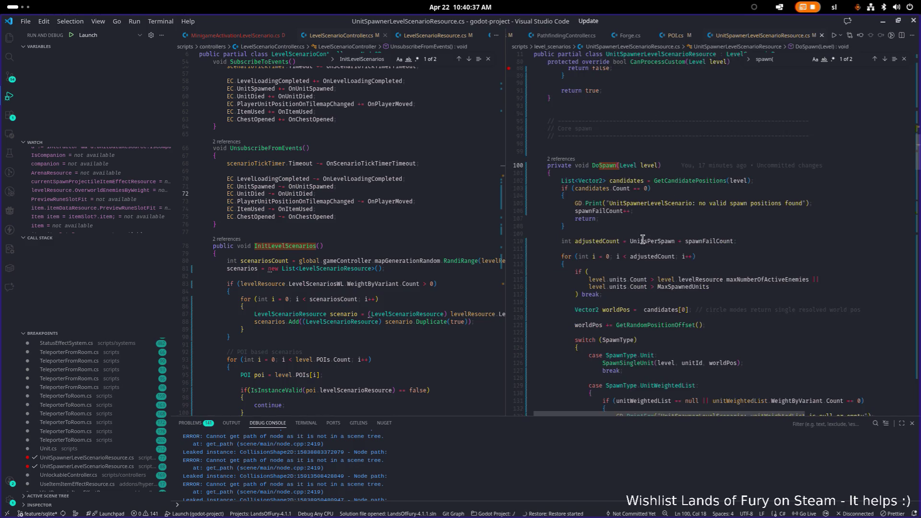
{"action": "scroll", "coordinate": [644, 238], "scroll_direction": "down", "scroll_amount": 5}
{"action": "scroll", "coordinate": [646, 236], "scroll_direction": "down", "scroll_amount": 6}
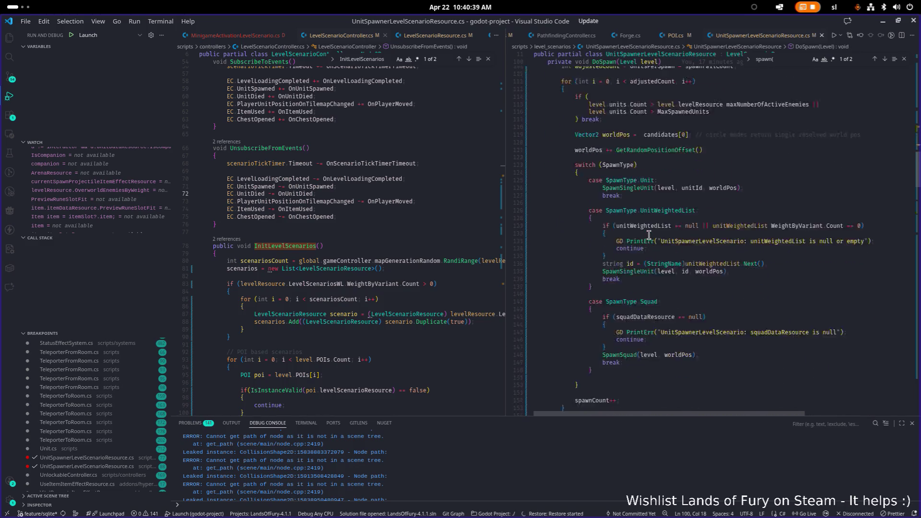
{"action": "left_click", "coordinate": [632, 322]}
{"action": "double_click", "coordinate": [594, 323]}
{"action": "key", "text": "ctrl+f"}
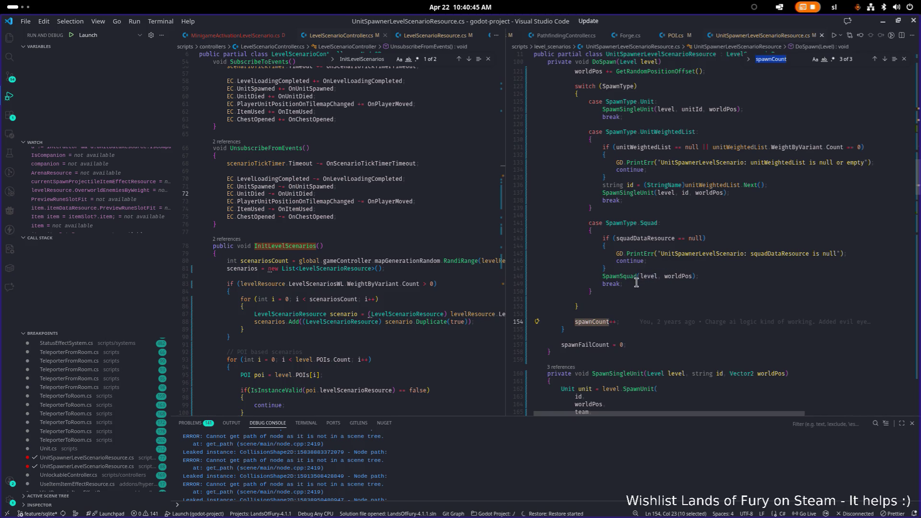
{"action": "key", "text": "shift+Return"}
{"action": "key", "text": "Return"}
{"action": "scroll", "coordinate": [638, 282], "scroll_direction": "down", "scroll_amount": 5}
{"action": "scroll", "coordinate": [647, 282], "scroll_direction": "up", "scroll_amount": 4}
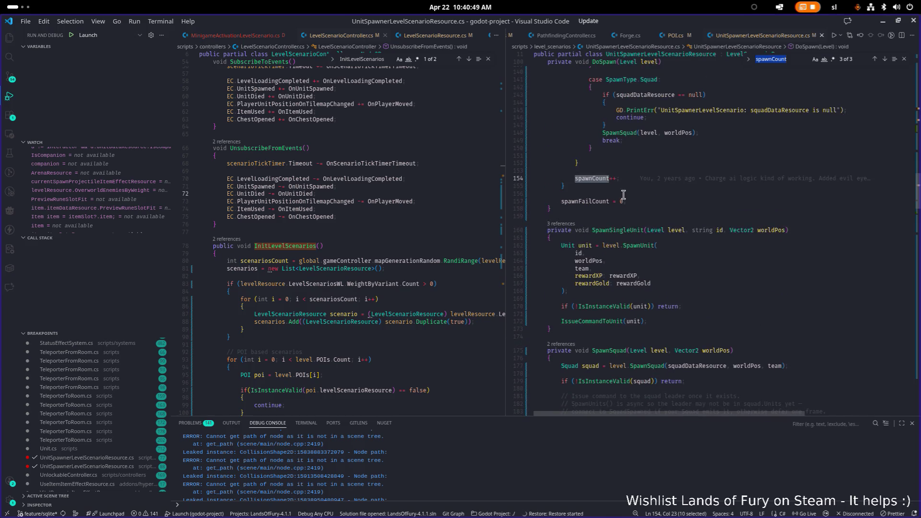
{"action": "scroll", "coordinate": [631, 201], "scroll_direction": "up", "scroll_amount": 10}
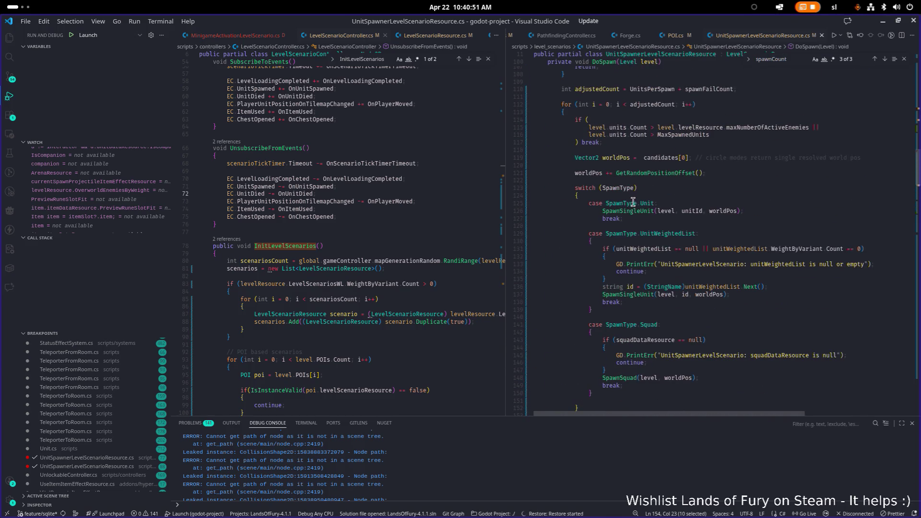
{"action": "scroll", "coordinate": [632, 201], "scroll_direction": "down", "scroll_amount": 13}
{"action": "scroll", "coordinate": [632, 204], "scroll_direction": "down", "scroll_amount": 1}
{"action": "scroll", "coordinate": [636, 196], "scroll_direction": "up", "scroll_amount": 2}
{"action": "double_click", "coordinate": [638, 190]}
{"action": "key", "text": "ctrl+f"}
{"action": "type", "text": "sp"}
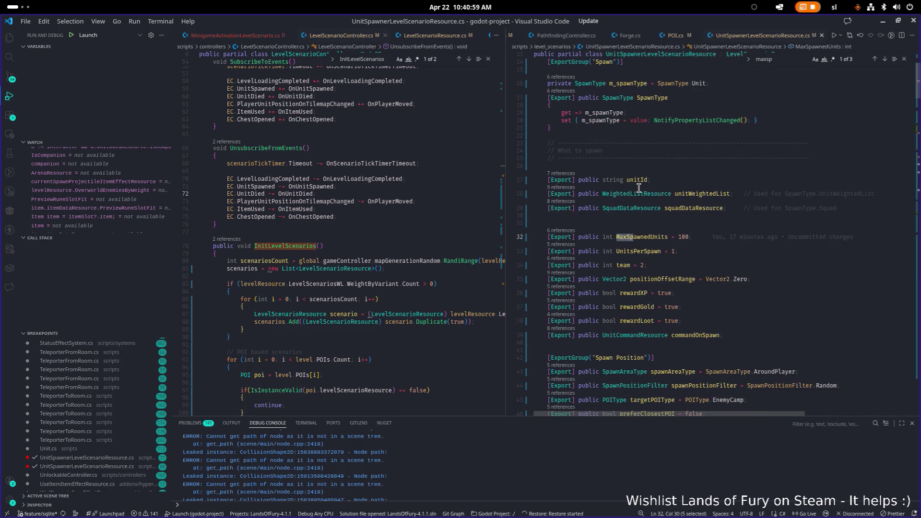
{"action": "double_click", "coordinate": [650, 236]}
{"action": "key", "text": "ctrl+f"}
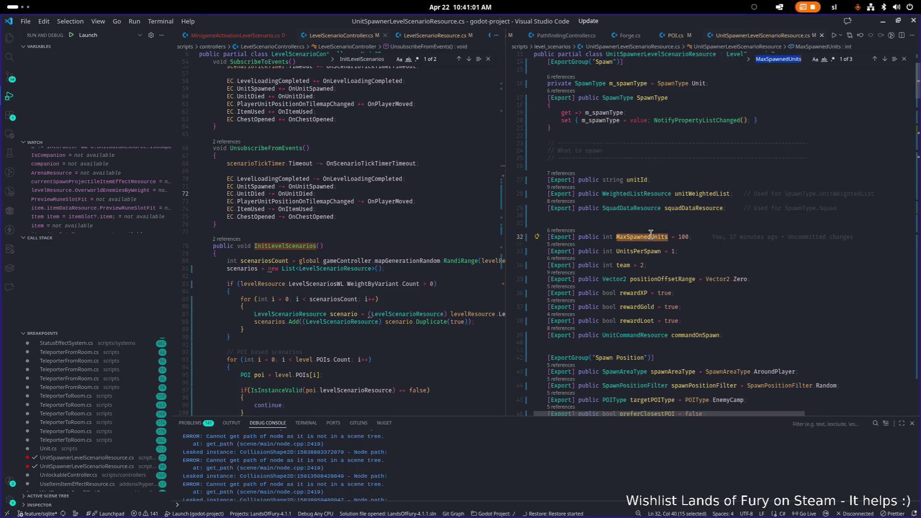
{"action": "key", "text": "Return"}
{"action": "key", "text": "Right"}
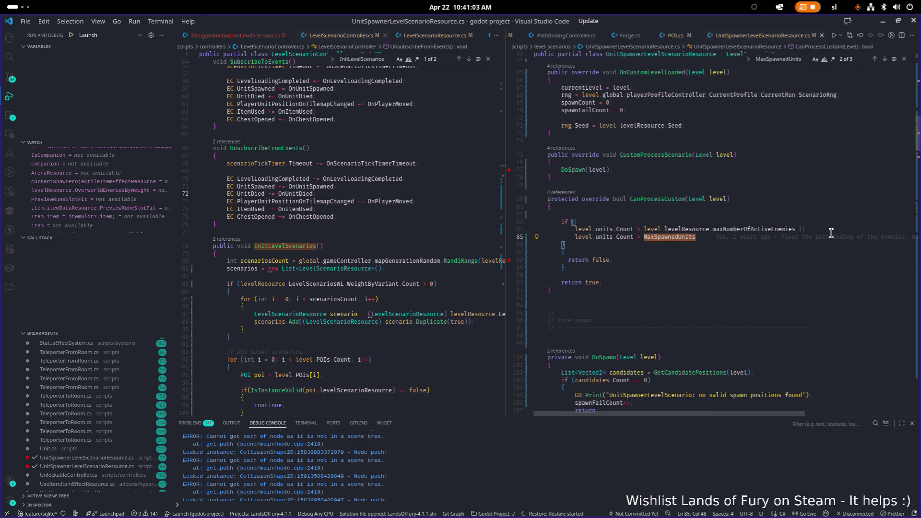
{"action": "type", "text": "||"}
Discard the draft spawnCount condition on line 86 and save the spawner script unchanged.
{"action": "key", "text": "Return"}
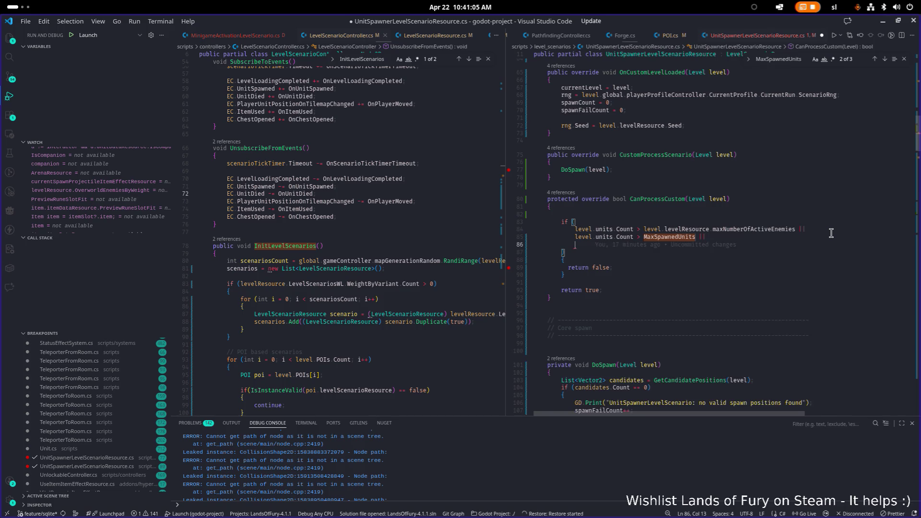
{"action": "type", "text": "level.unit"}
{"action": "key", "text": "Tab"}
{"action": "type", "text": ".cou"}
{"action": "key", "text": "Escape"}
{"action": "key", "text": "ctrl+Left"}
{"action": "key", "text": "ctrl+Left"}
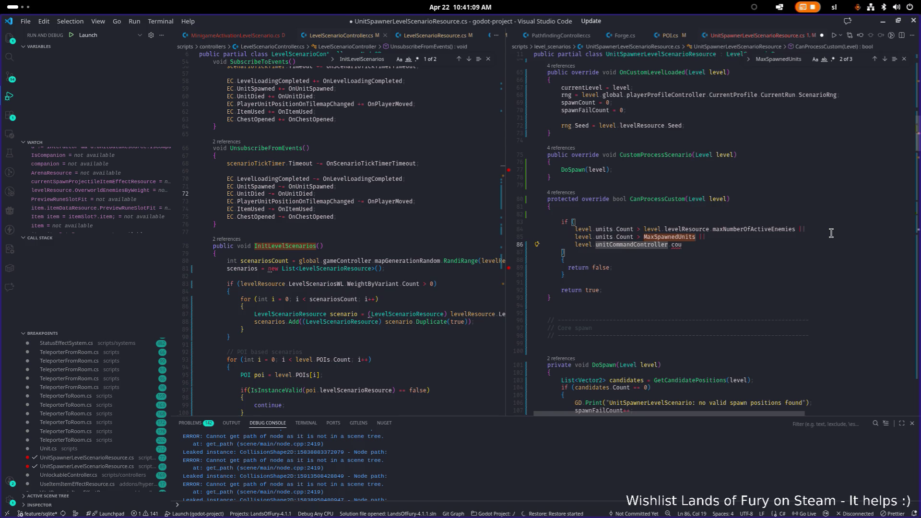
{"action": "key", "text": "End"}
{"action": "key", "text": "shift+Home"}
{"action": "type", "text": "spawnCount "}
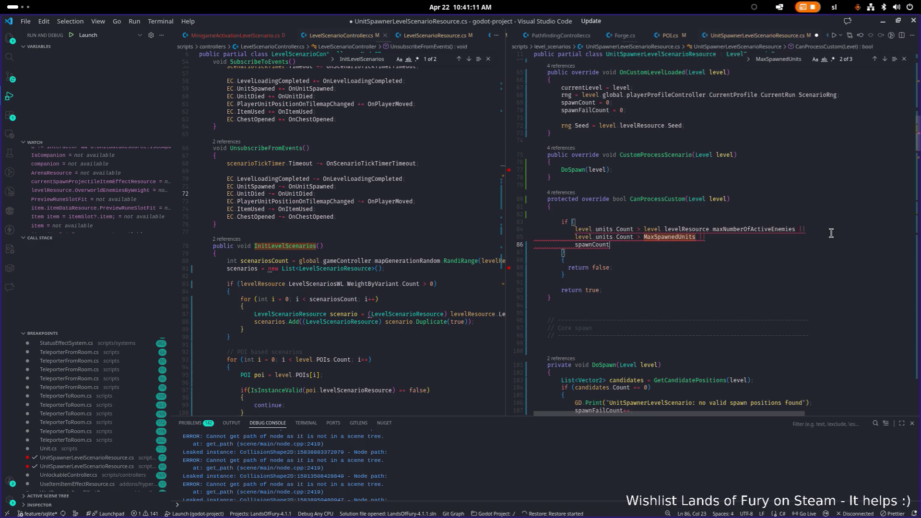
{"action": "type", "text": ">"}
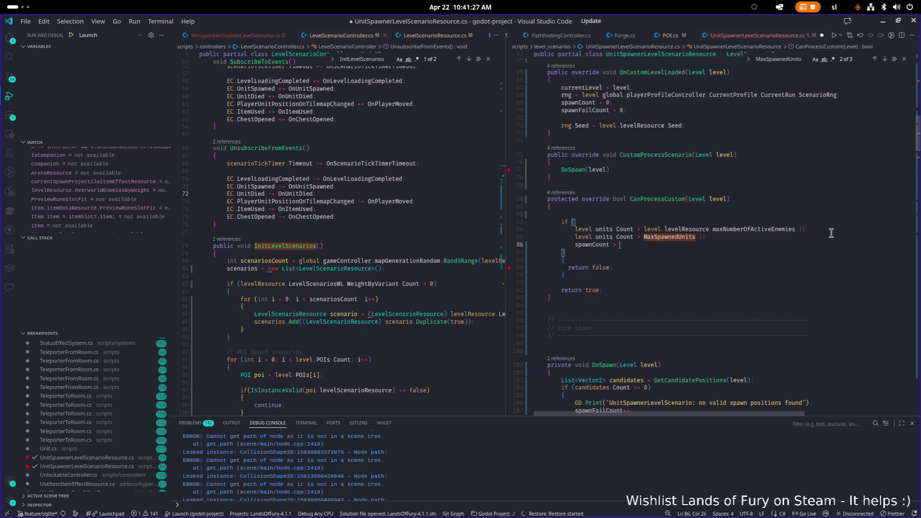
{"action": "key", "text": "BackSpace"}
{"action": "key", "text": "BackSpace"}
{"action": "key", "text": "BackSpace"}
{"action": "key", "text": "ctrl+s"}
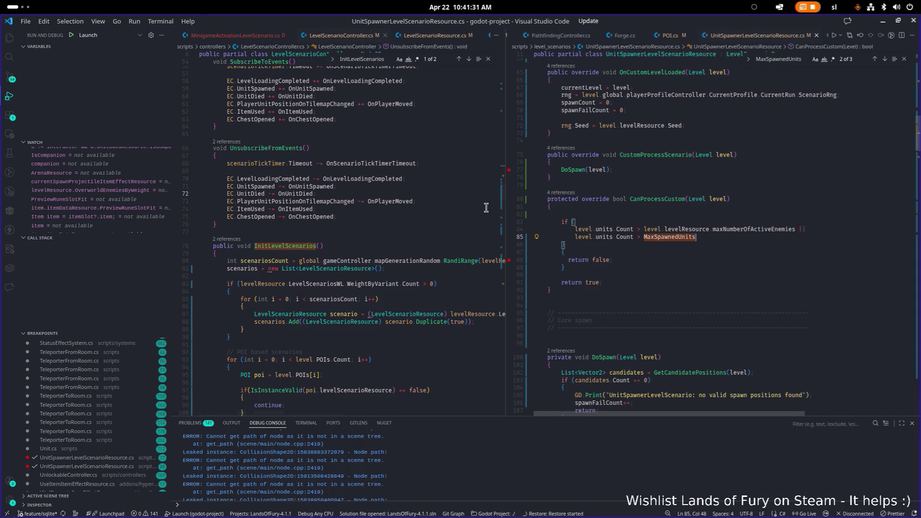
Set a breakpoint at line 102 in DoSpawn and shrink the code window to reveal Godot.
{"action": "left_click_drag", "start_coordinate": [505, 208], "coordinate": [445, 208]}
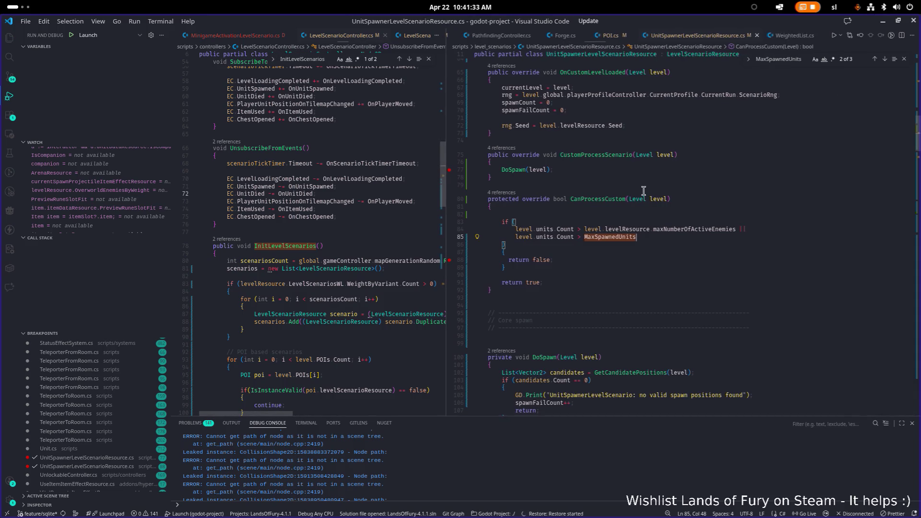
{"action": "scroll", "coordinate": [609, 206], "scroll_direction": "down", "scroll_amount": 10}
{"action": "left_click", "coordinate": [453, 99]}
{"action": "left_click", "coordinate": [637, 129]}
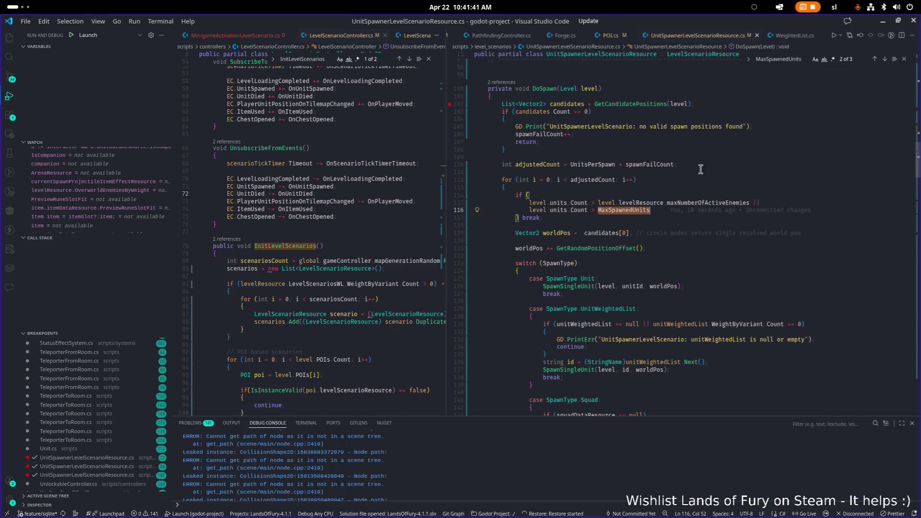
{"action": "mouse_move", "coordinate": [479, 21]}
{"action": "left_mouse_down"}
{"action": "mouse_move", "coordinate": [143, 72]}
{"action": "mouse_move", "coordinate": [0, 82]}
{"action": "left_mouse_up"}
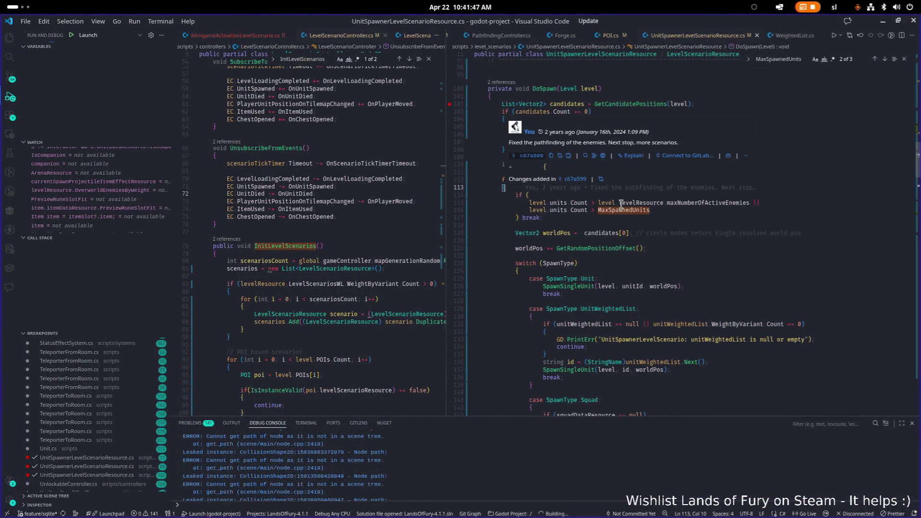
Launch the game from Godot so it passes the Hyper Fox Studios splash to the main menu.
{"action": "left_click", "coordinate": [614, 293]}
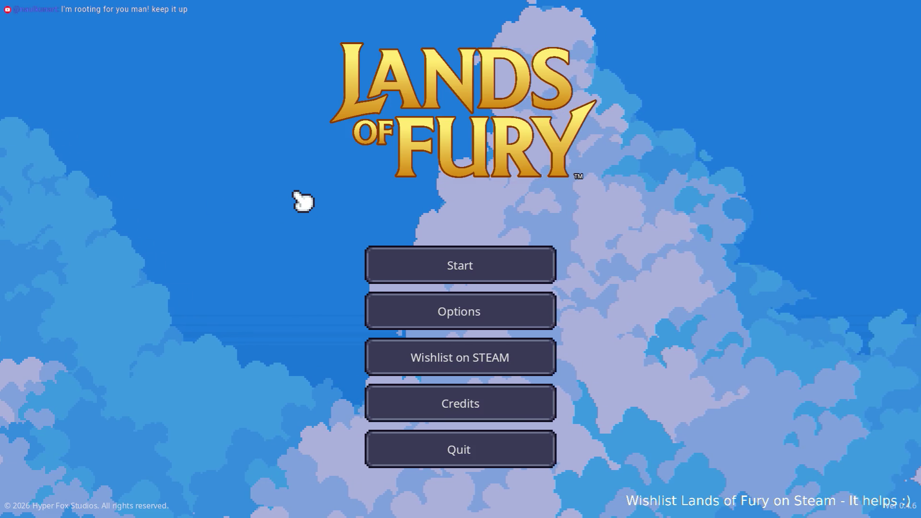
Choose Start and the first profile slot, then walk north through the purple portal.
{"action": "left_click", "coordinate": [452, 263]}
{"action": "left_click", "coordinate": [454, 266]}
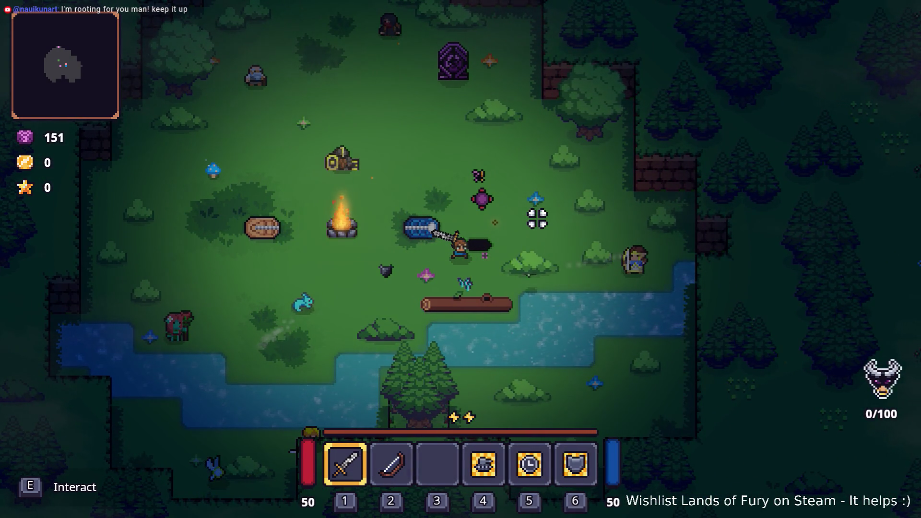
{"action": "key", "text": "w+a"}
{"action": "key", "text": "w"}
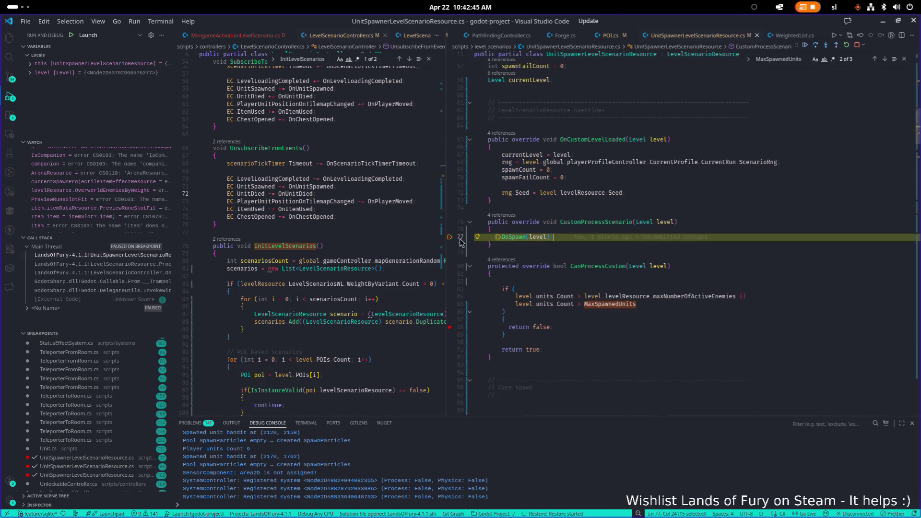
Continue to DoSpawn's line 102 breakpoint, add another at line 107, and resume the game.
{"action": "left_click", "coordinate": [805, 45]}
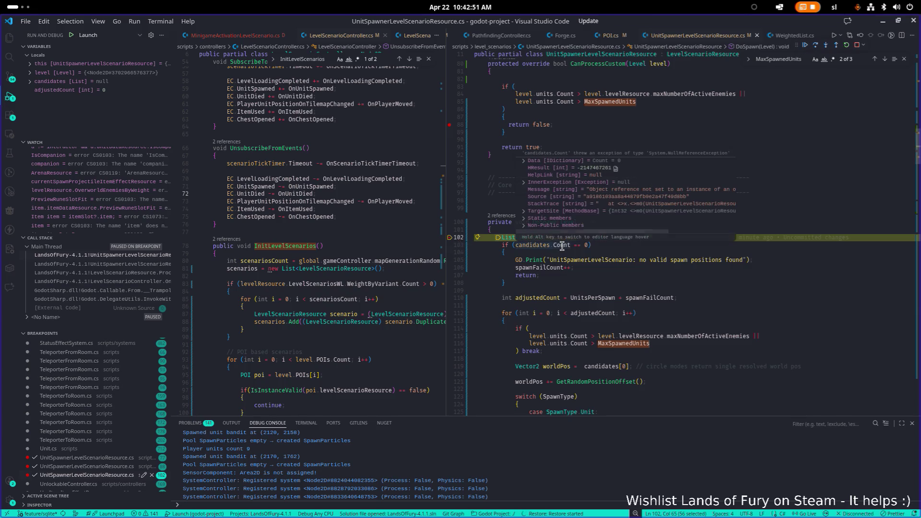
{"action": "left_click", "coordinate": [450, 275]}
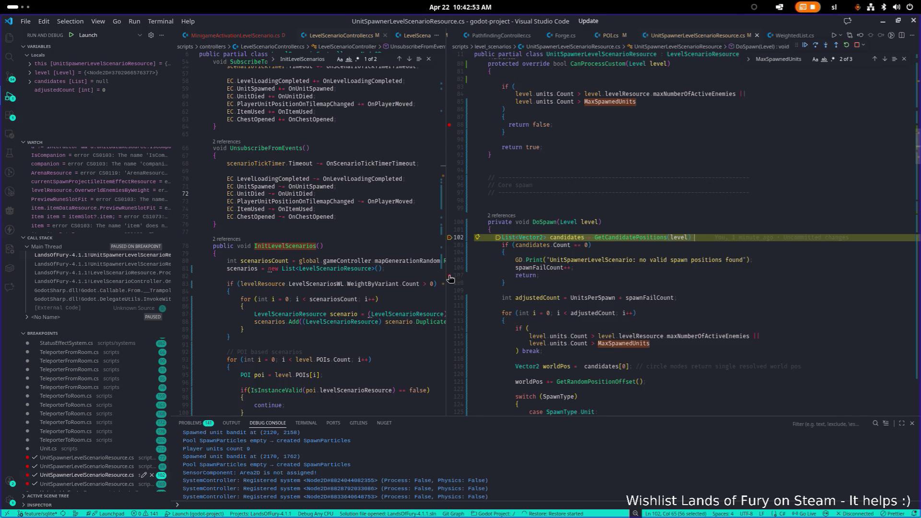
{"action": "left_click", "coordinate": [805, 46]}
{"action": "key", "text": "alt+Tab"}
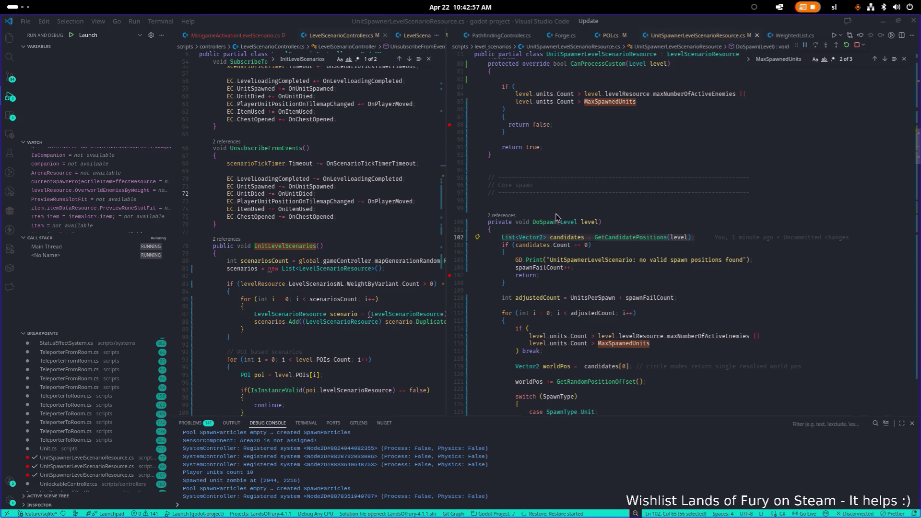
{"action": "left_click", "coordinate": [258, 259]}
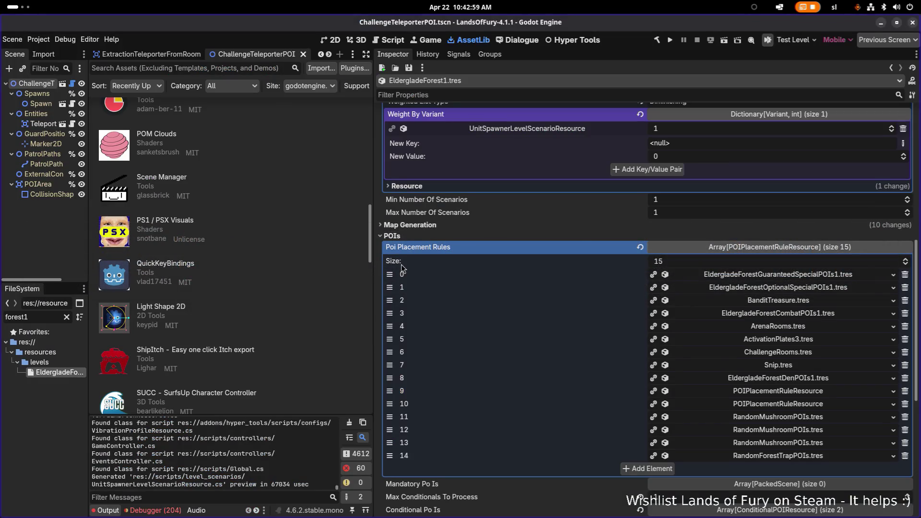
Return to the game and fight the enemies spawning near the hero on the path.
{"action": "key", "text": "alt+Tab"}
{"action": "key", "text": "Tab"}
{"action": "key", "text": "alt+Tab"}
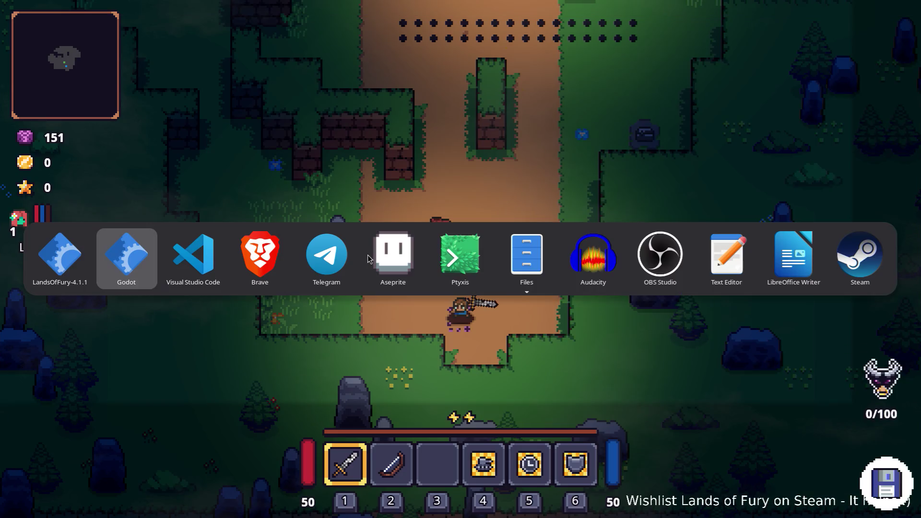
{"action": "key", "text": "alt+Tab"}
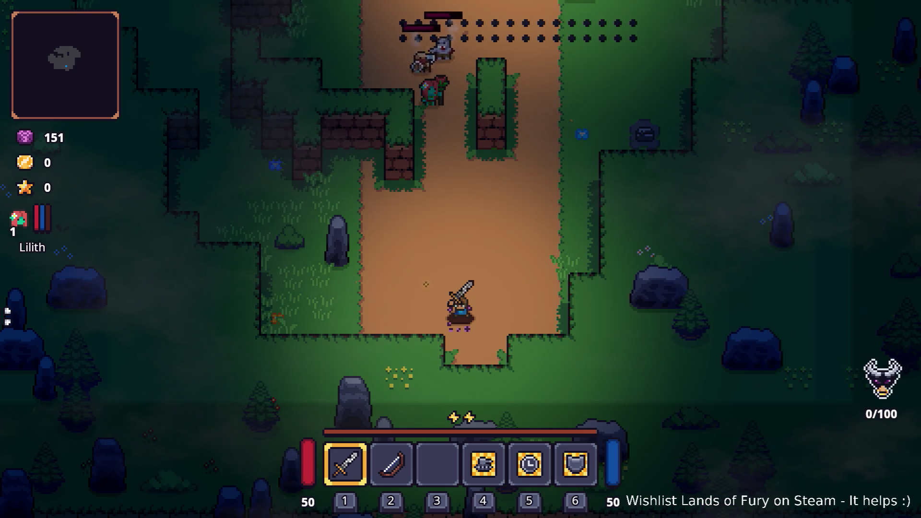
{"action": "key", "text": "space"}
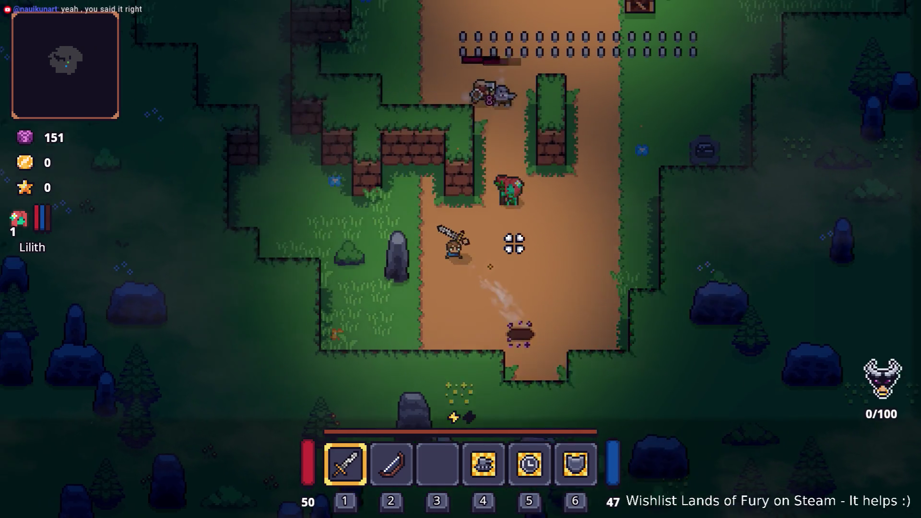
{"action": "key", "text": "w"}
{"action": "left_click", "coordinate": [511, 237]}
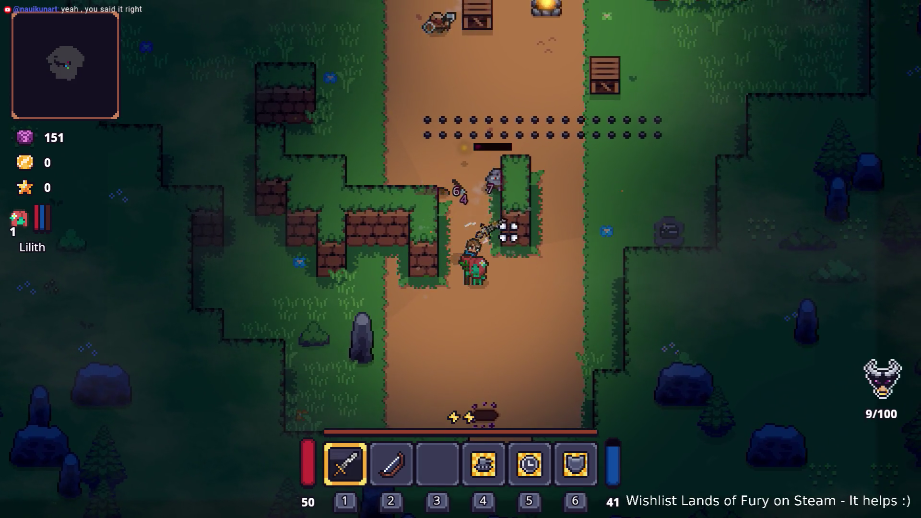
{"action": "key", "text": "w"}
{"action": "key", "text": "a"}
{"action": "key", "text": "s"}
{"action": "left_click", "coordinate": [553, 329]}
{"action": "left_click", "coordinate": [514, 287]}
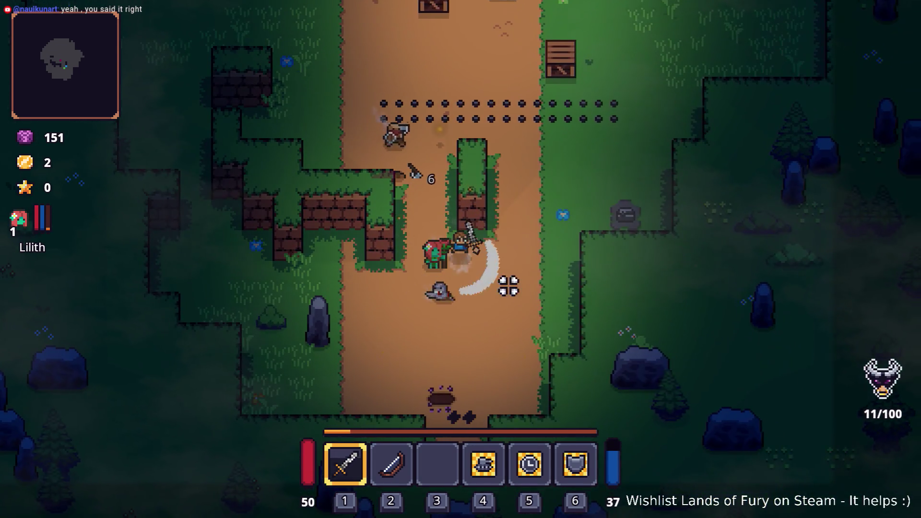
{"action": "key", "text": "Tab"}
{"action": "key", "text": "Tab"}
{"action": "key", "text": "w"}
{"action": "left_click", "coordinate": [461, 246]}
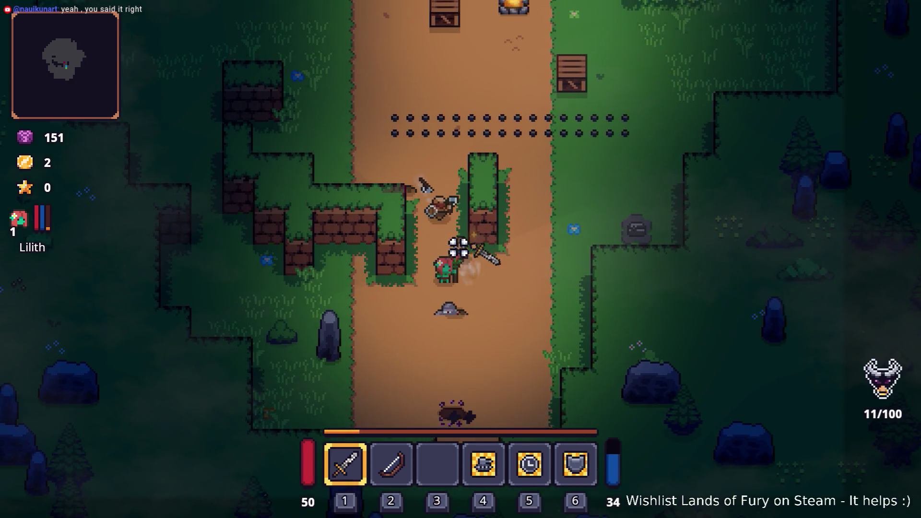
{"action": "left_click", "coordinate": [473, 206]}
{"action": "left_click", "coordinate": [512, 242]}
{"action": "left_click", "coordinate": [532, 248]}
{"action": "left_click", "coordinate": [532, 249]}
{"action": "left_click", "coordinate": [479, 242]}
Keep fighting the enemies along the path and around the campfire.
{"action": "key", "text": "w"}
{"action": "key", "text": "a"}
{"action": "left_click", "coordinate": [460, 206]}
{"action": "key", "text": "a"}
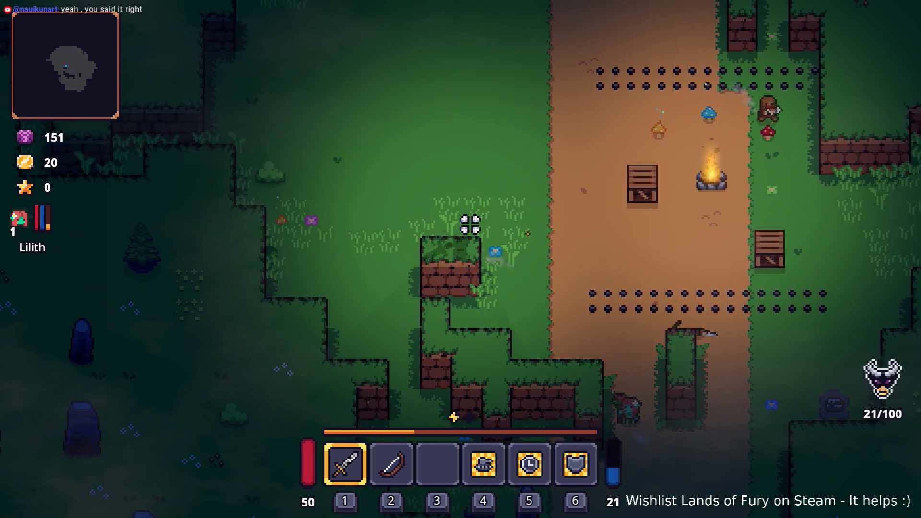
{"action": "key", "text": "s"}
{"action": "key", "text": "d"}
{"action": "key", "text": "d"}
{"action": "key", "text": "w"}
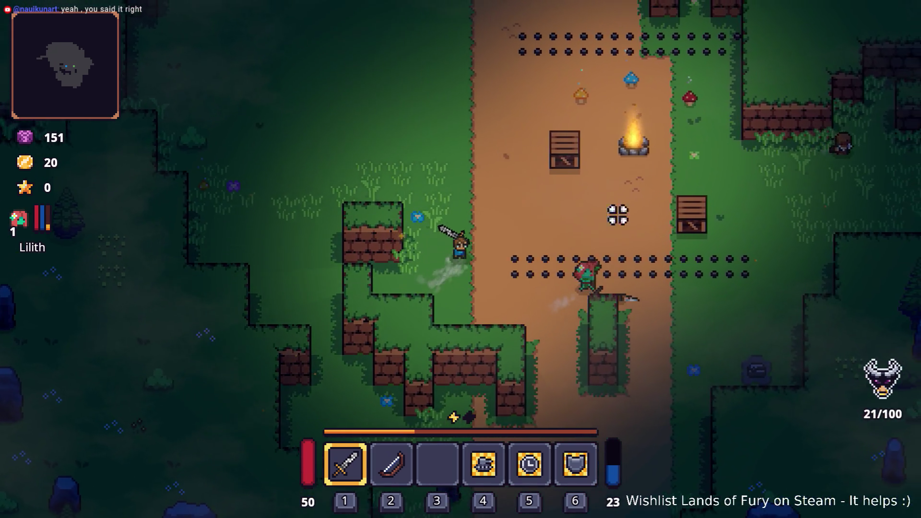
{"action": "left_click", "coordinate": [678, 203]}
{"action": "left_click", "coordinate": [673, 202]}
{"action": "key", "text": "d"}
{"action": "key", "text": "w"}
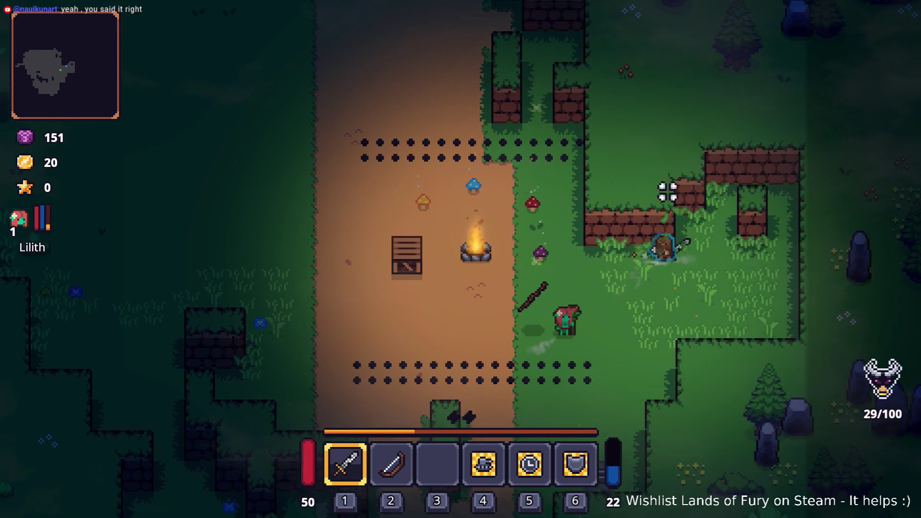
{"action": "left_click", "coordinate": [756, 257]}
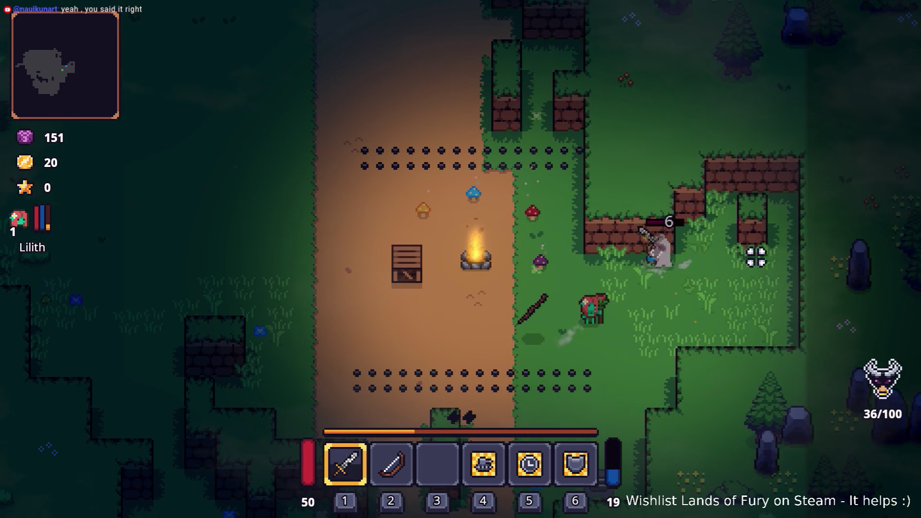
{"action": "left_click", "coordinate": [763, 240]}
{"action": "left_click", "coordinate": [695, 204]}
Walk toward the anvil and brick wall, then restart the run from the pause menu.
{"action": "key", "text": "a"}
{"action": "key", "text": "a"}
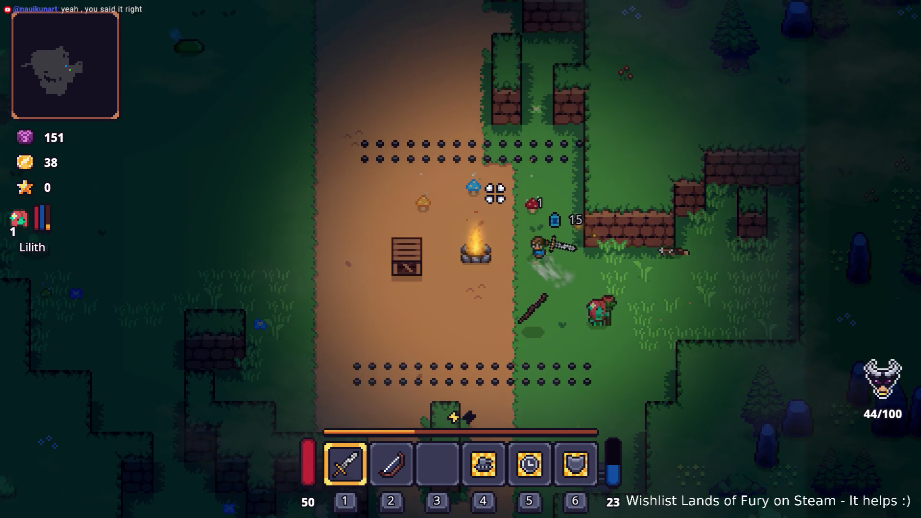
{"action": "key", "text": "w"}
{"action": "key", "text": "a"}
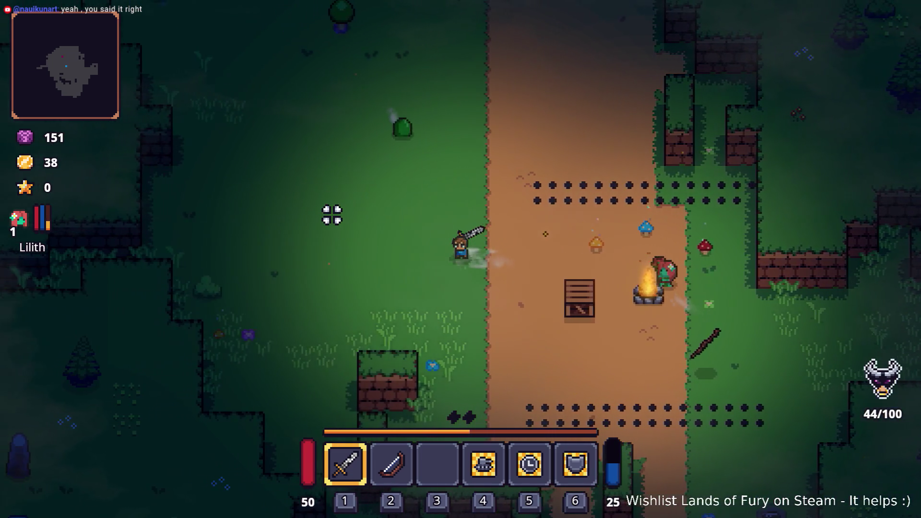
{"action": "key", "text": "w"}
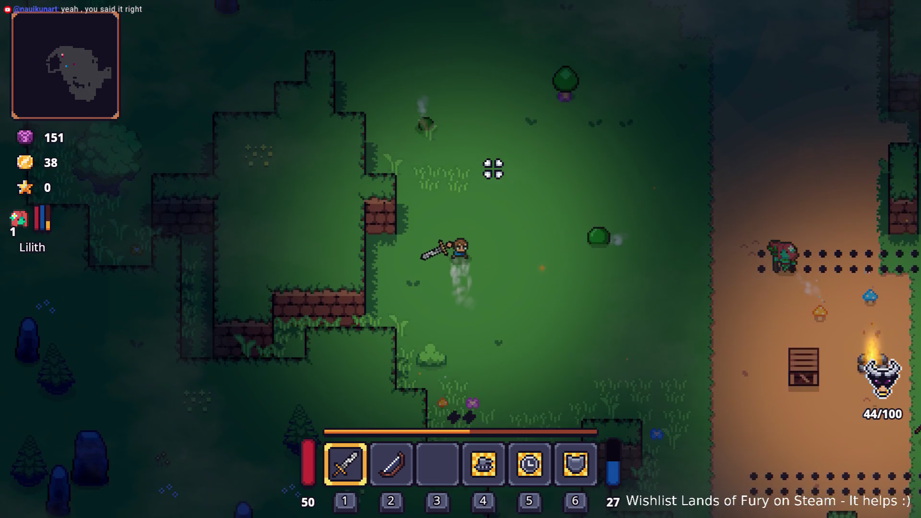
{"action": "key", "text": "a"}
{"action": "key", "text": "w"}
{"action": "key", "text": "a"}
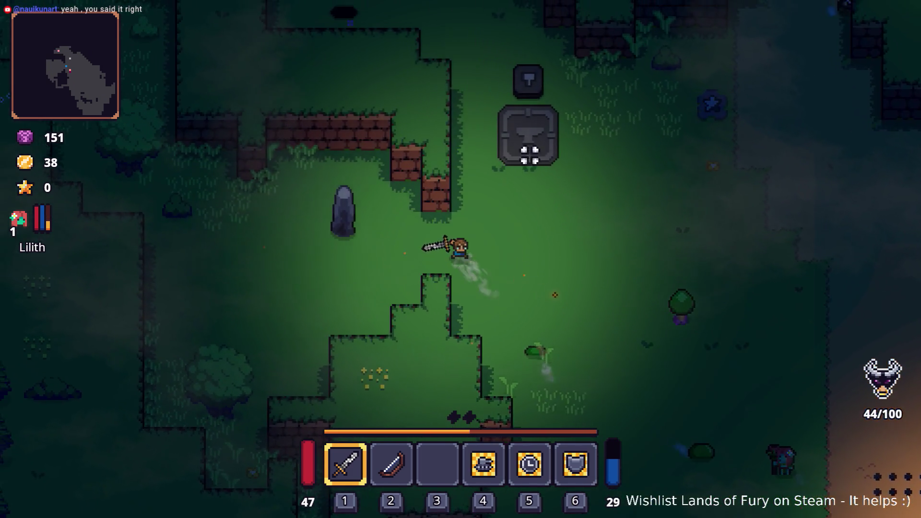
{"action": "key", "text": "s"}
{"action": "key", "text": "a"}
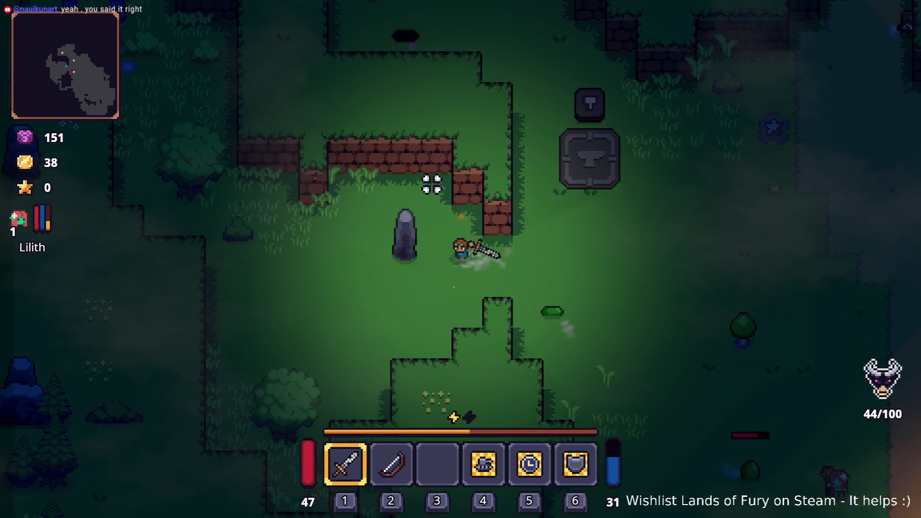
{"action": "key", "text": "w"}
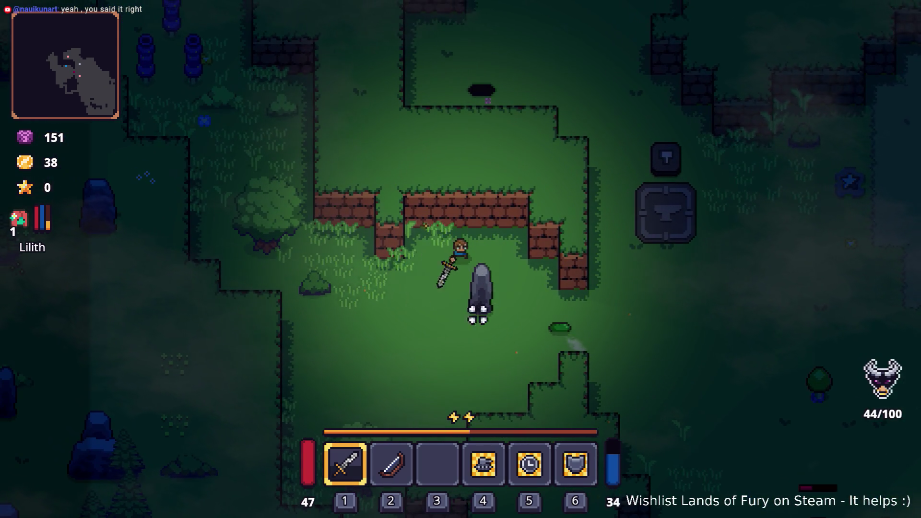
{"action": "key", "text": "Escape"}
{"action": "left_click", "coordinate": [493, 355]}
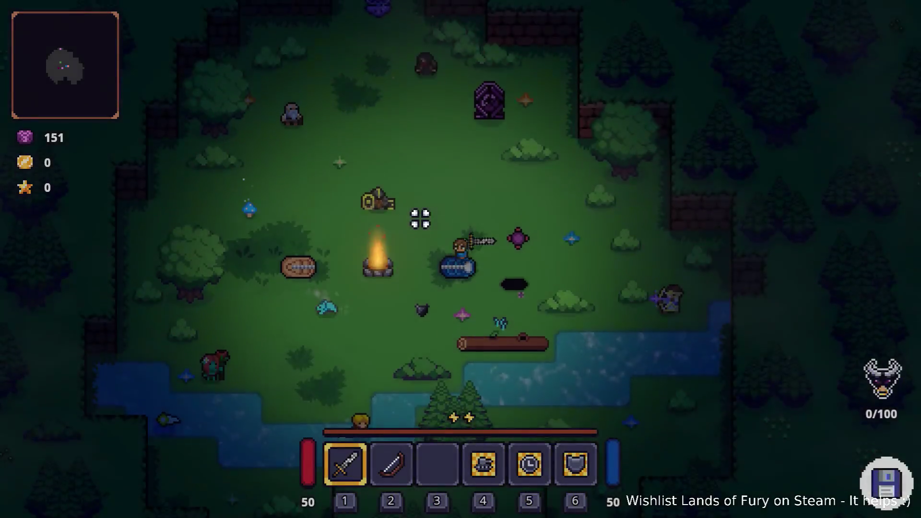
Walk north through the purple portal into the forest level and swing the sword there.
{"action": "key", "text": "w"}
{"action": "key", "text": "e"}
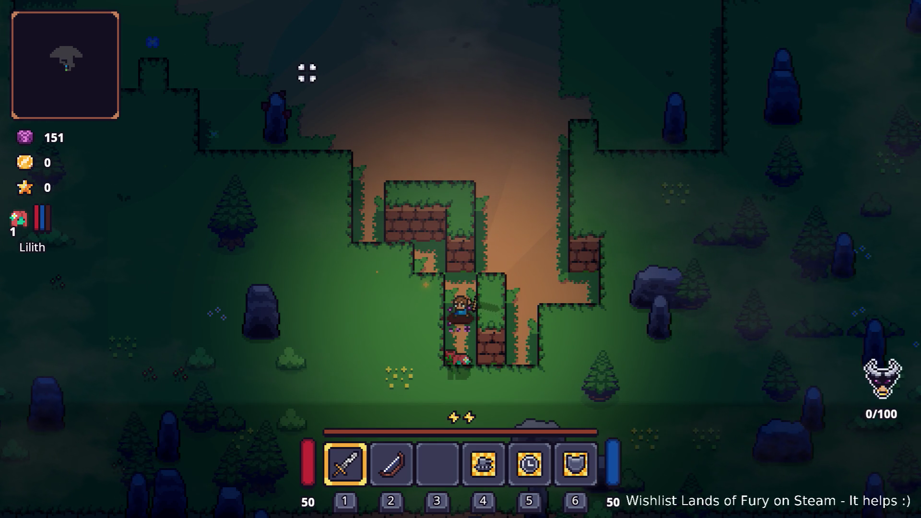
{"action": "left_click", "coordinate": [552, 160]}
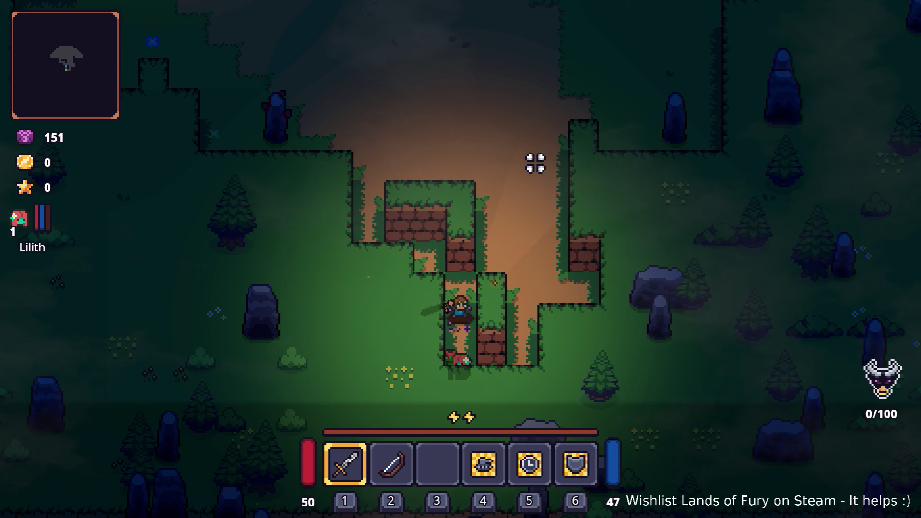
Move and dash up the dirt path toward the campfire and back as enemies close in.
{"action": "key", "text": "w"}
{"action": "key", "text": "d"}
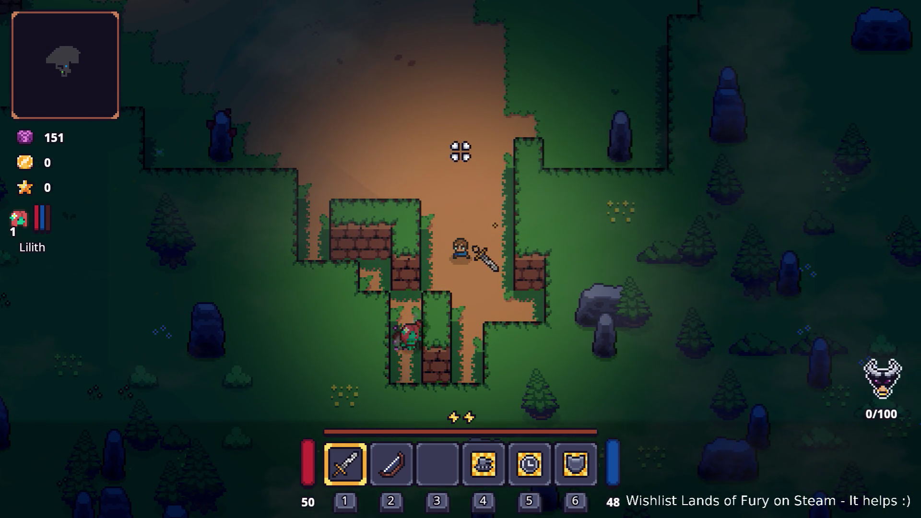
{"action": "key", "text": "w"}
{"action": "key", "text": "a"}
{"action": "key", "text": "space"}
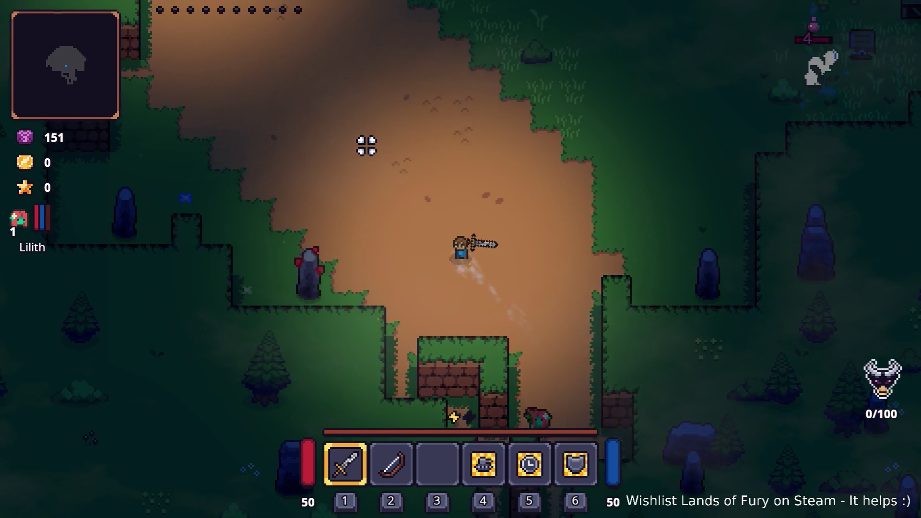
{"action": "key", "text": "w"}
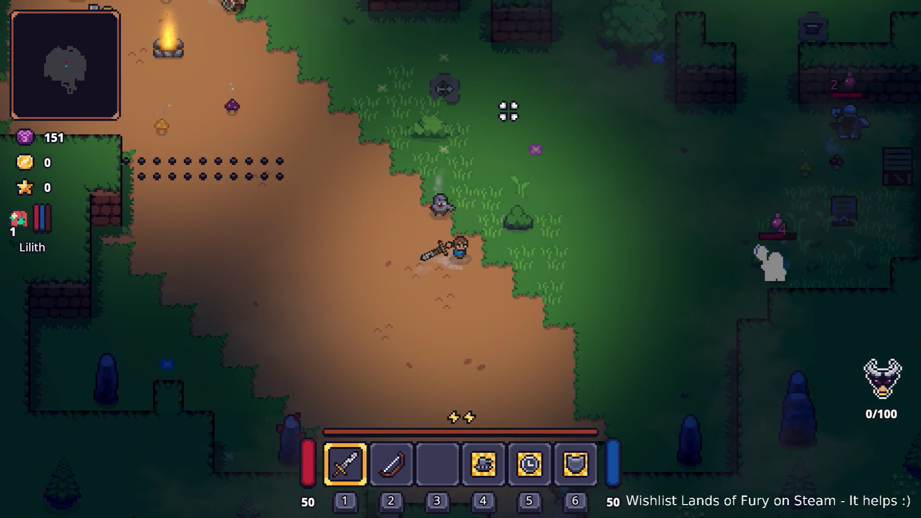
{"action": "key", "text": "w"}
{"action": "key", "text": "space"}
{"action": "key", "text": "space"}
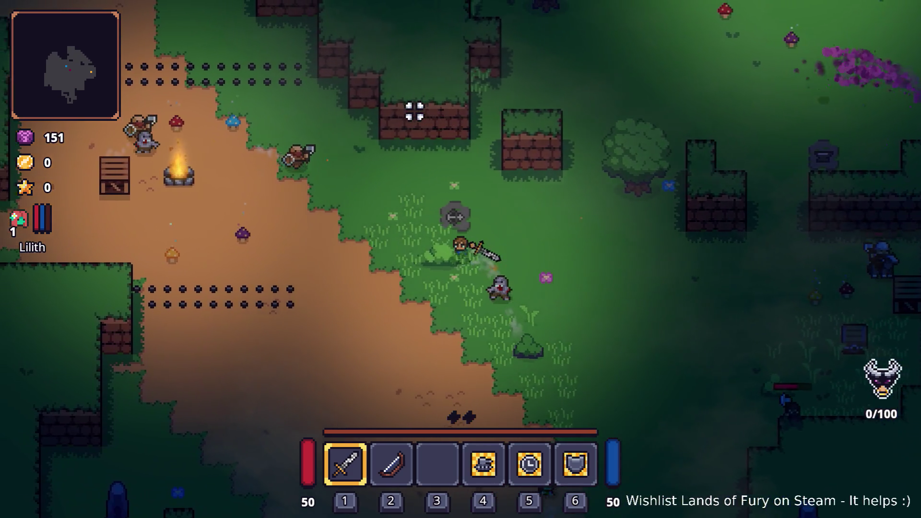
{"action": "key", "text": "a"}
{"action": "key", "text": "s"}
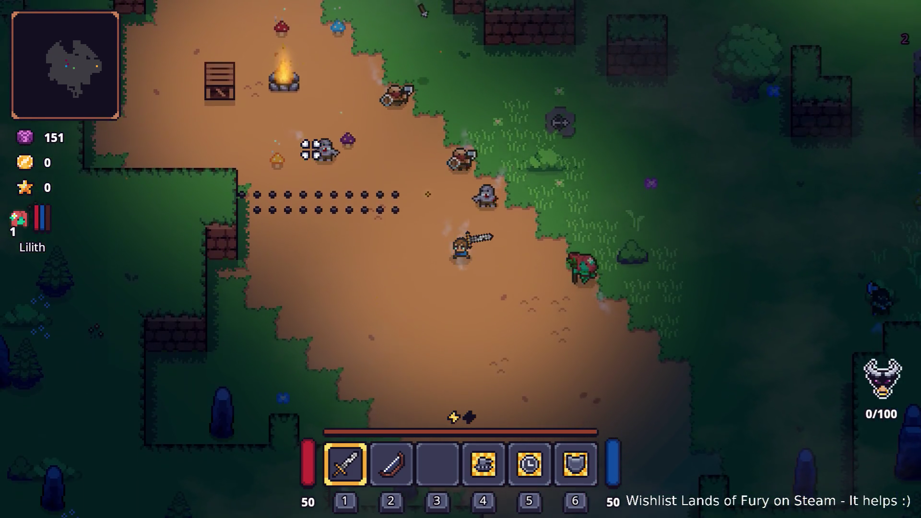
{"action": "key", "text": "s"}
{"action": "key", "text": "d"}
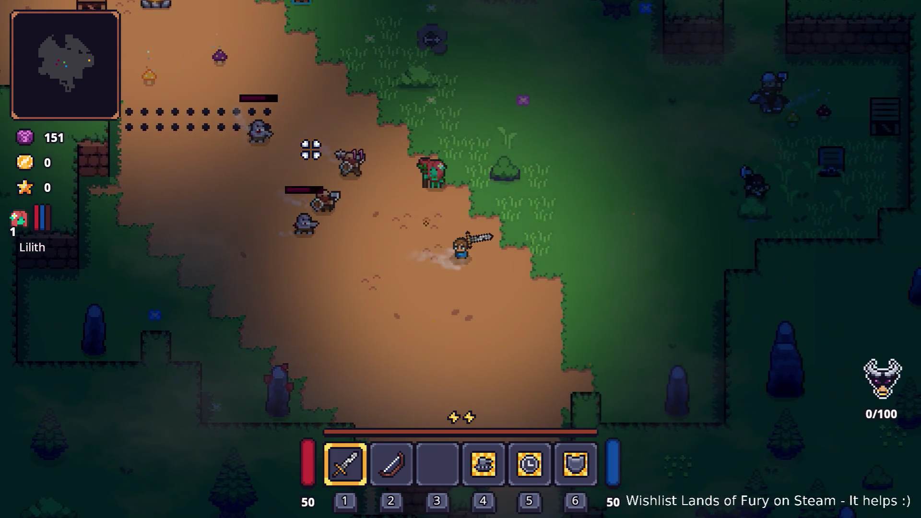
Dodge and engage the nearby enemies, then pause the game and switch to the editor with F8.
{"action": "key", "text": "d"}
{"action": "key", "text": "w"}
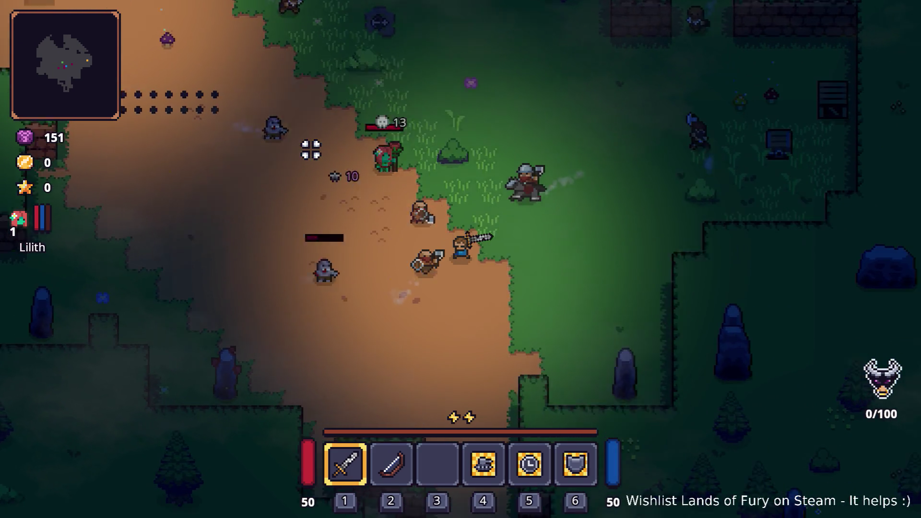
{"action": "key", "text": "a"}
{"action": "key", "text": "w"}
{"action": "key", "text": "space"}
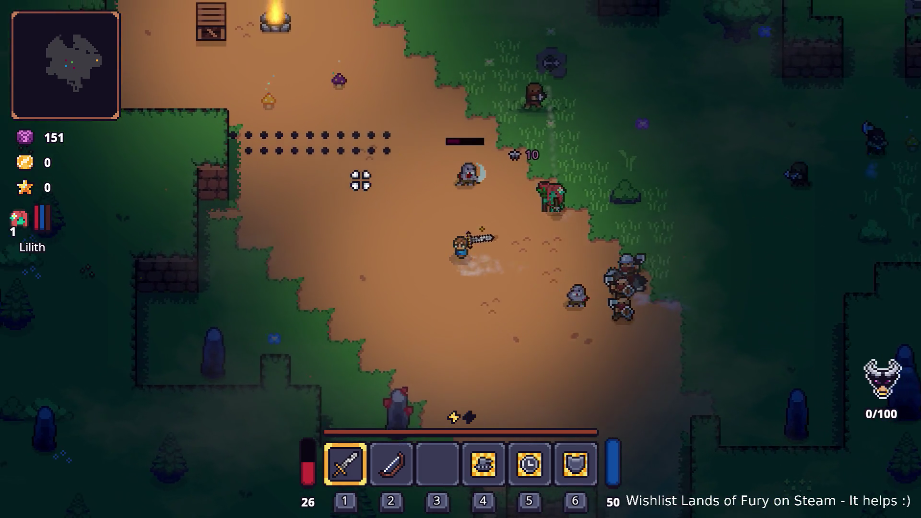
{"action": "key", "text": "w"}
{"action": "key", "text": "d"}
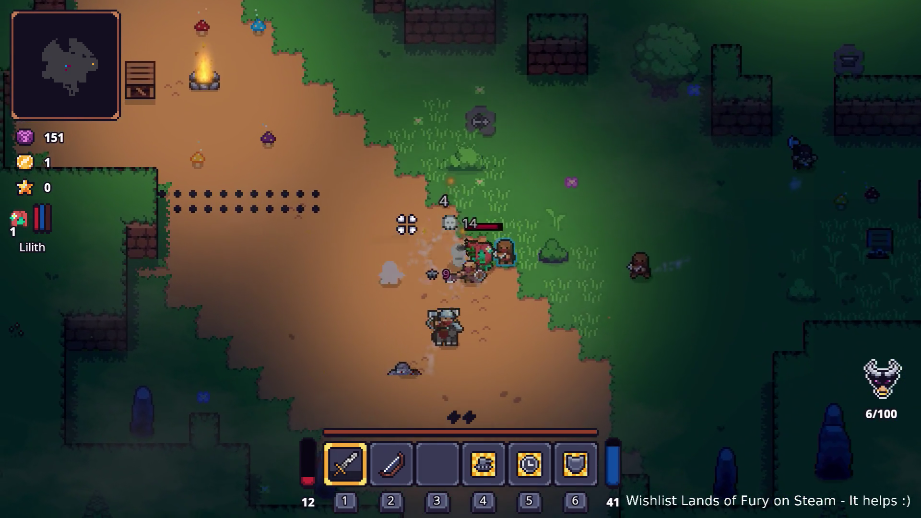
{"action": "key", "text": "Escape"}
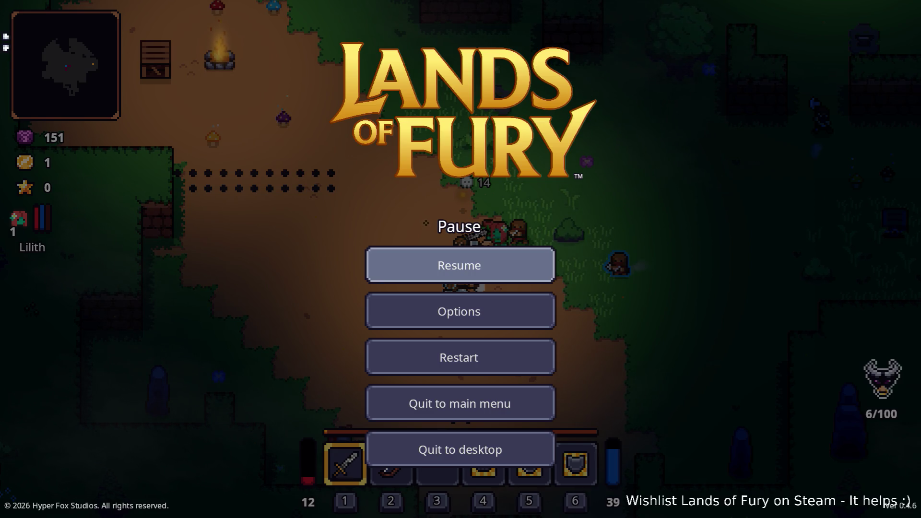
{"action": "key", "text": "F8"}
Bring Godot forward, widen the asset library area, and scroll to EldergladeForest1's Units settings.
{"action": "key", "text": "alt+Tab"}
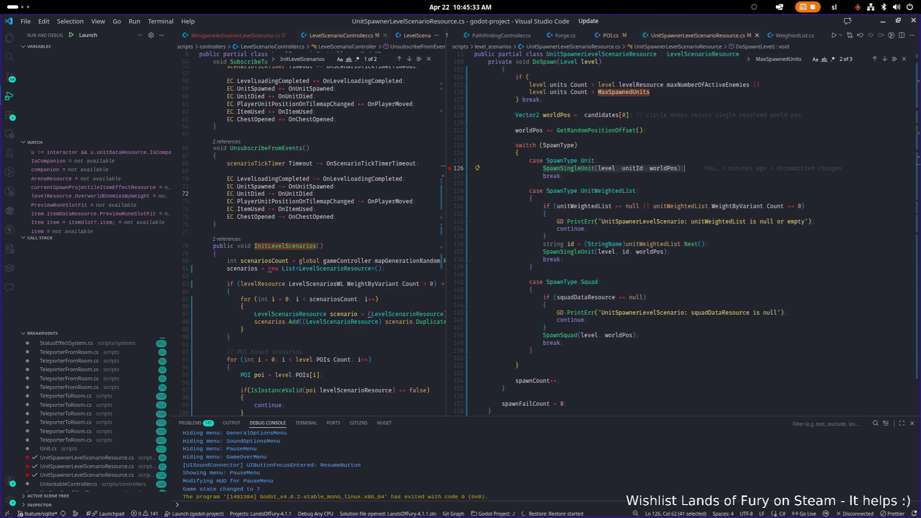
{"action": "left_click", "coordinate": [882, 23]}
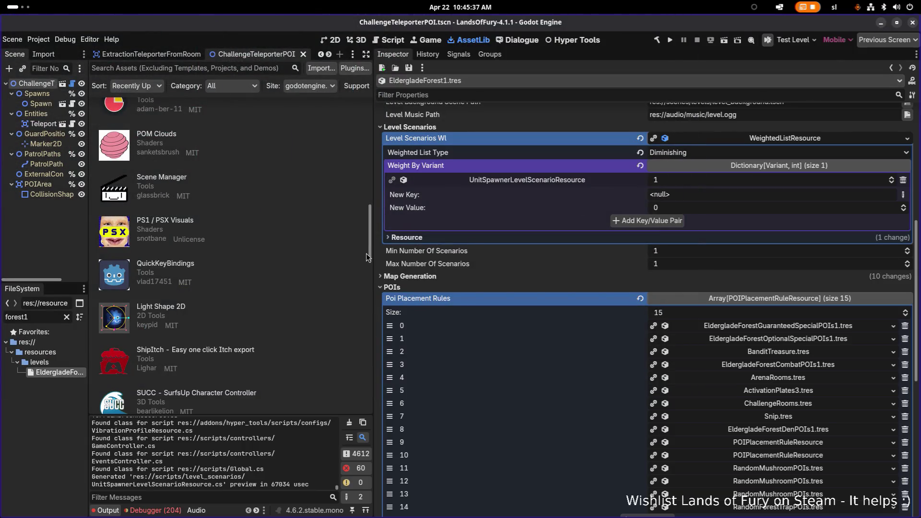
{"action": "mouse_move", "coordinate": [374, 259]}
{"action": "left_mouse_down"}
{"action": "mouse_move", "coordinate": [564, 250]}
{"action": "mouse_move", "coordinate": [516, 240]}
{"action": "mouse_move", "coordinate": [569, 233]}
{"action": "left_mouse_up"}
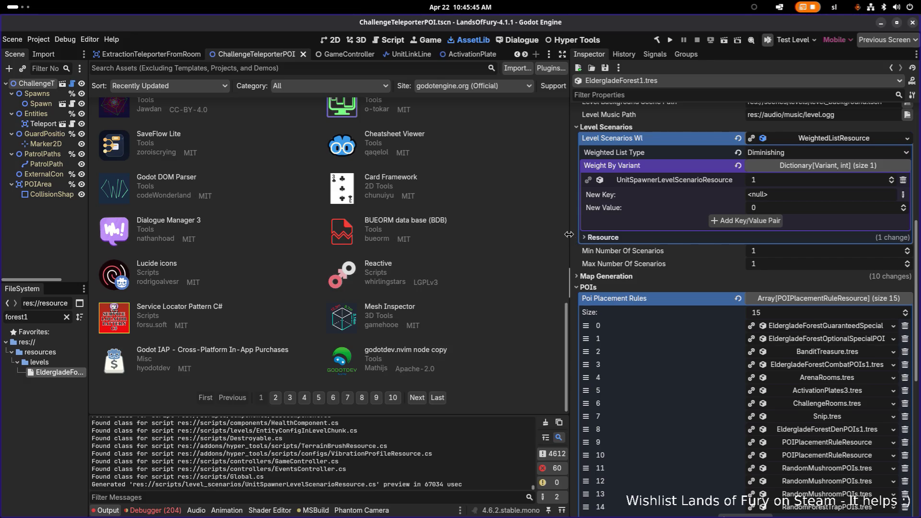
{"action": "left_click_drag", "start_coordinate": [569, 234], "coordinate": [583, 232]}
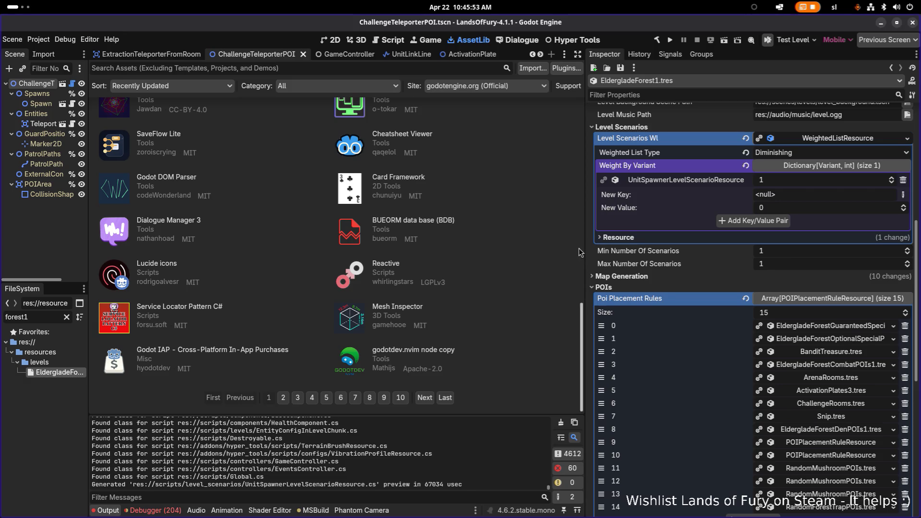
{"action": "left_click_drag", "start_coordinate": [584, 254], "coordinate": [564, 253]}
{"action": "scroll", "coordinate": [760, 352], "scroll_direction": "down", "scroll_amount": 8}
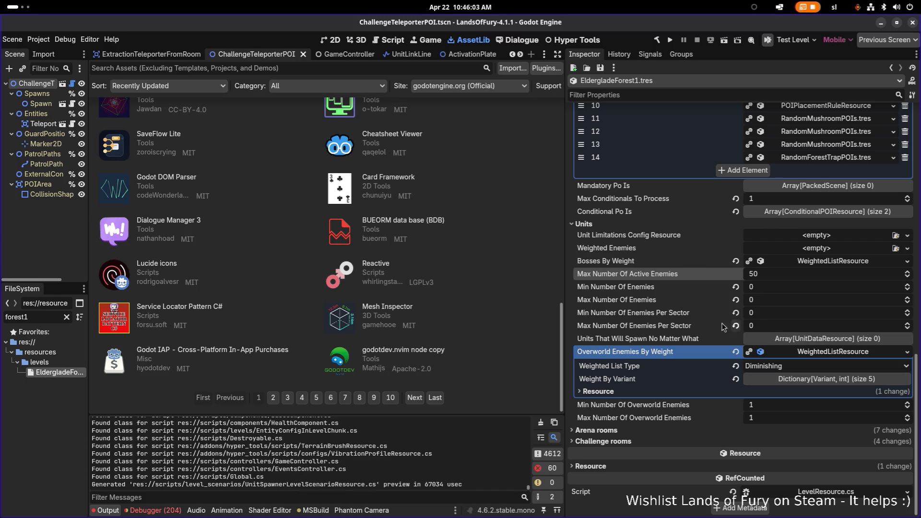
Set the zombie spawner's Spawn Area Type to AroundPlayer in EldergladeForest1.tres and save it.
{"action": "scroll", "coordinate": [715, 325], "scroll_direction": "up", "scroll_amount": 3}
{"action": "scroll", "coordinate": [716, 324], "scroll_direction": "up", "scroll_amount": 10}
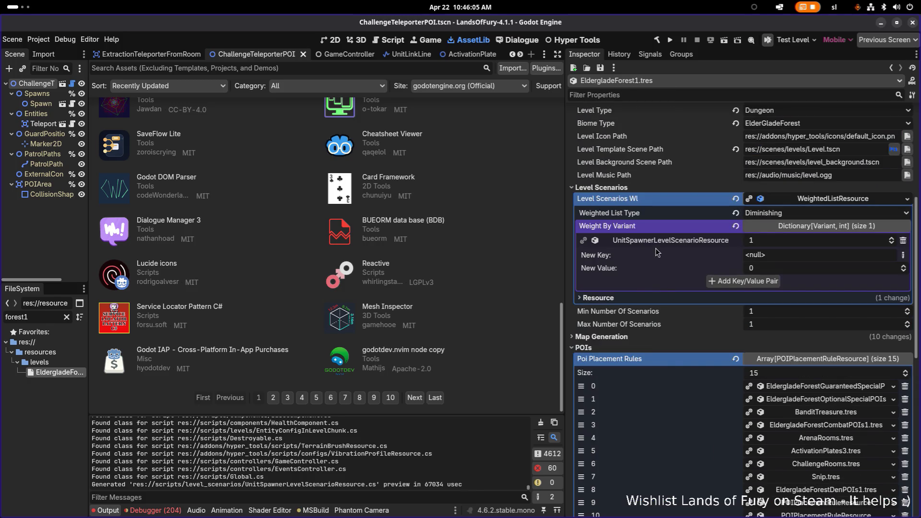
{"action": "left_click", "coordinate": [658, 242]}
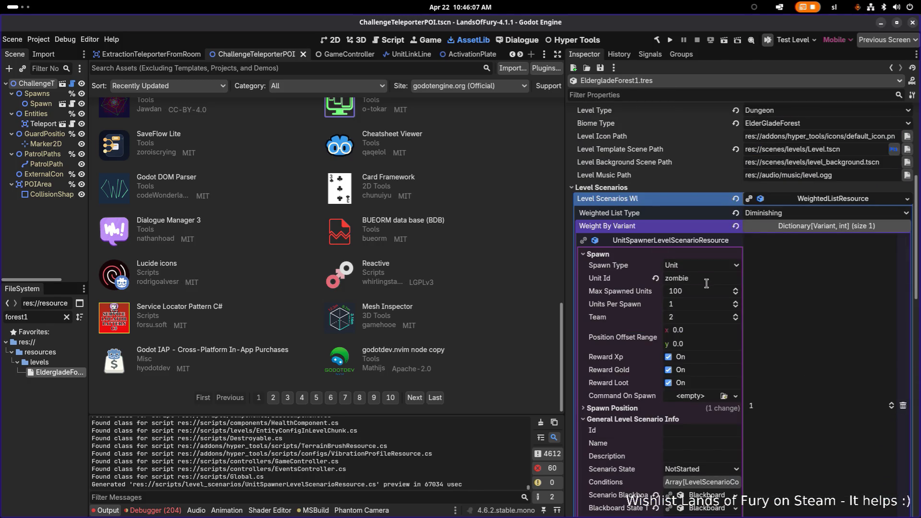
{"action": "scroll", "coordinate": [698, 310], "scroll_direction": "down", "scroll_amount": 3}
{"action": "left_click", "coordinate": [645, 307]}
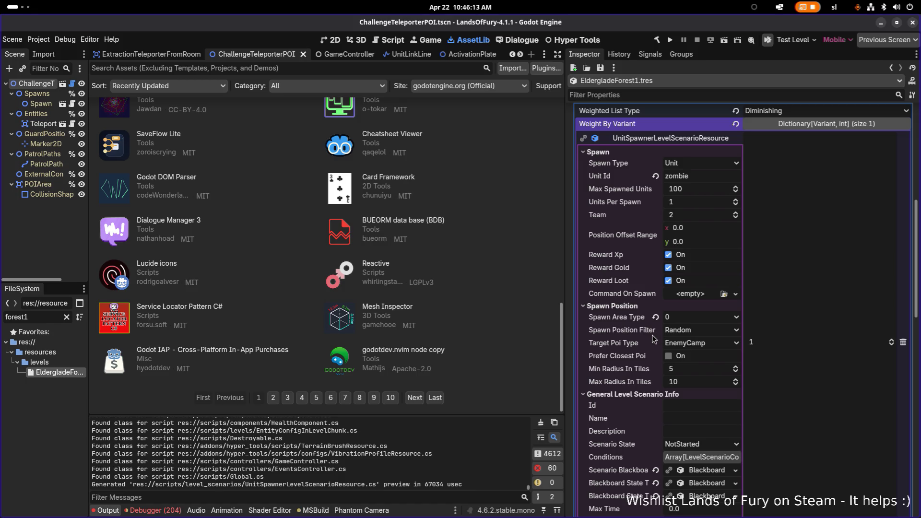
{"action": "left_click", "coordinate": [687, 318]}
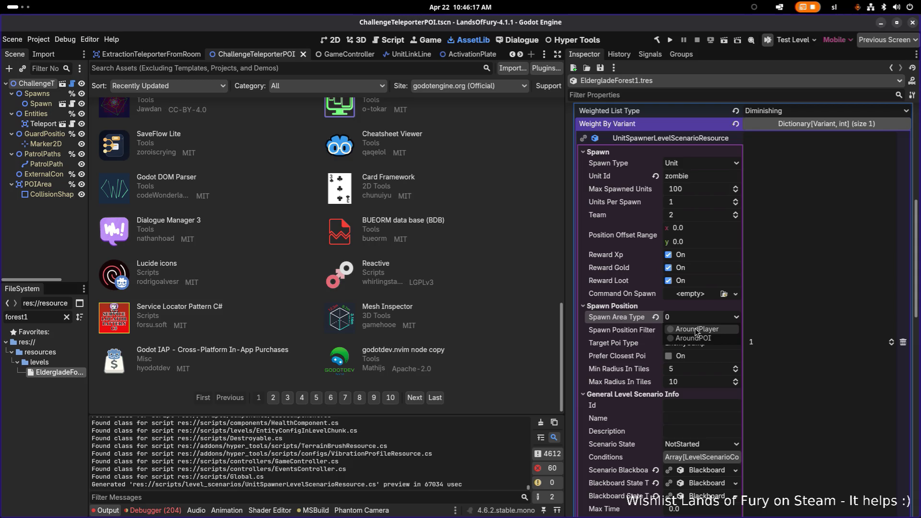
{"action": "left_click", "coordinate": [696, 329]}
{"action": "key", "text": "ctrl+s"}
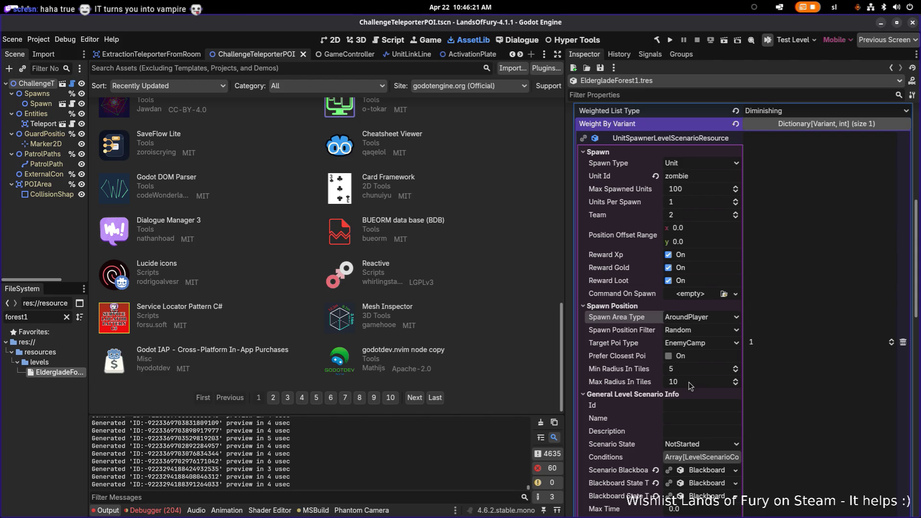
{"action": "key", "text": "alt+Tab"}
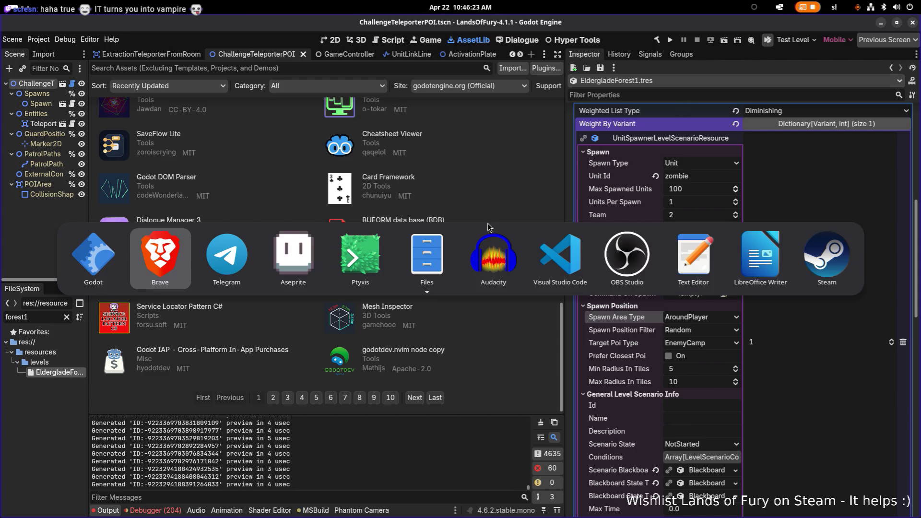
Rebuild and relaunch the game from Godot to reach the Lands of Fury title menu.
{"action": "left_click", "coordinate": [558, 248]}
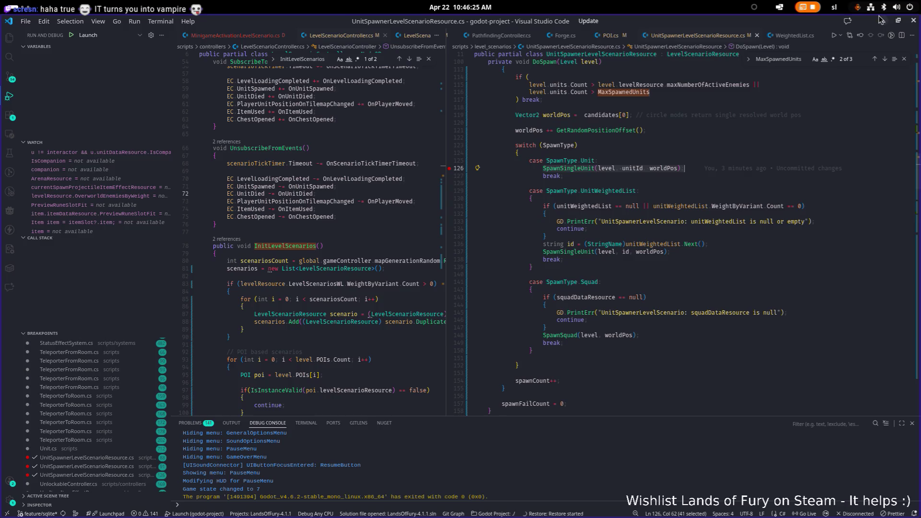
{"action": "key", "text": "alt+Tab"}
{"action": "left_click", "coordinate": [670, 41]}
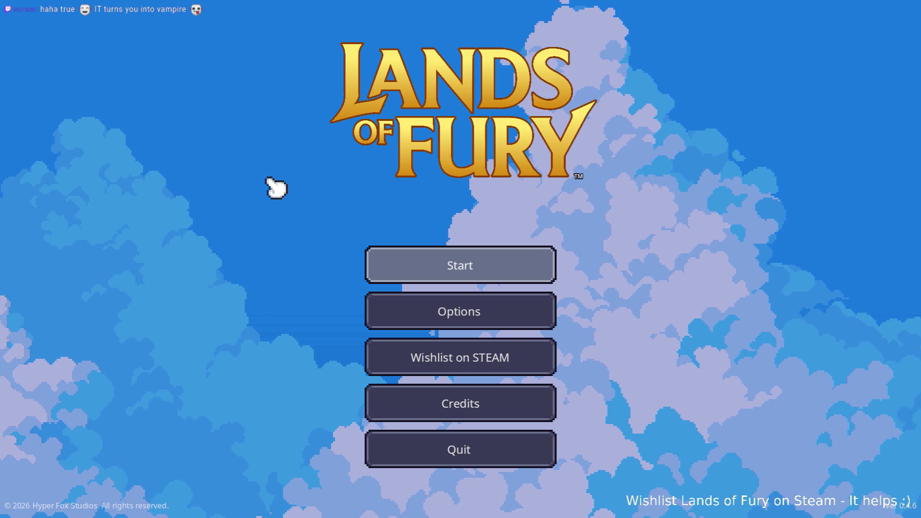
Start a game on the first profile and enter the purple portal to load the forest level.
{"action": "left_click", "coordinate": [460, 263]}
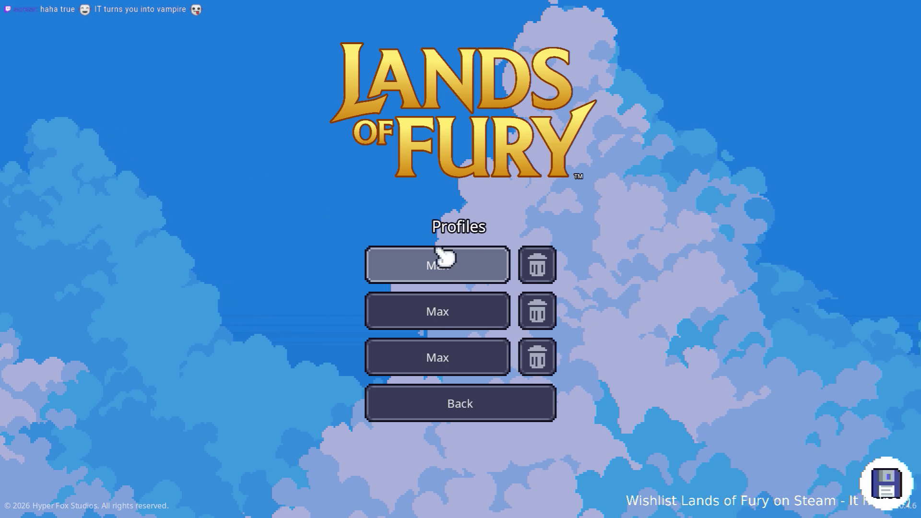
{"action": "left_click", "coordinate": [443, 259]}
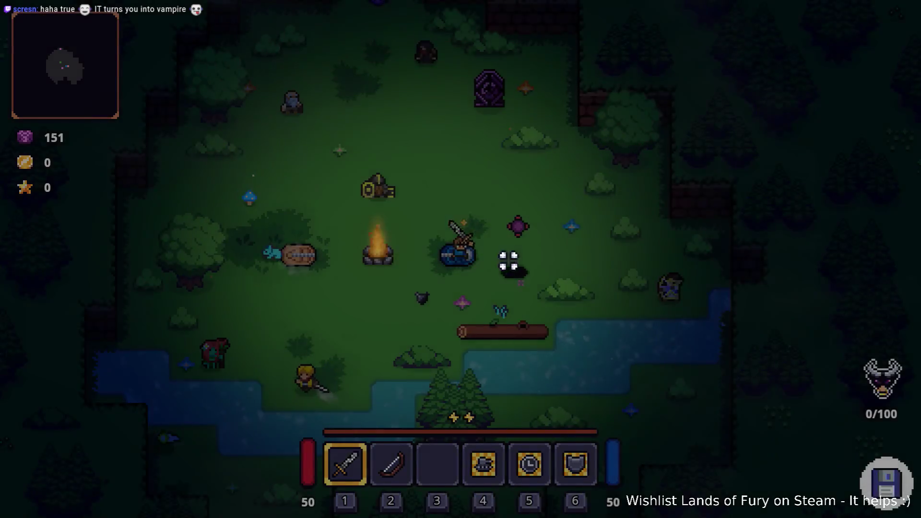
{"action": "key", "text": "w"}
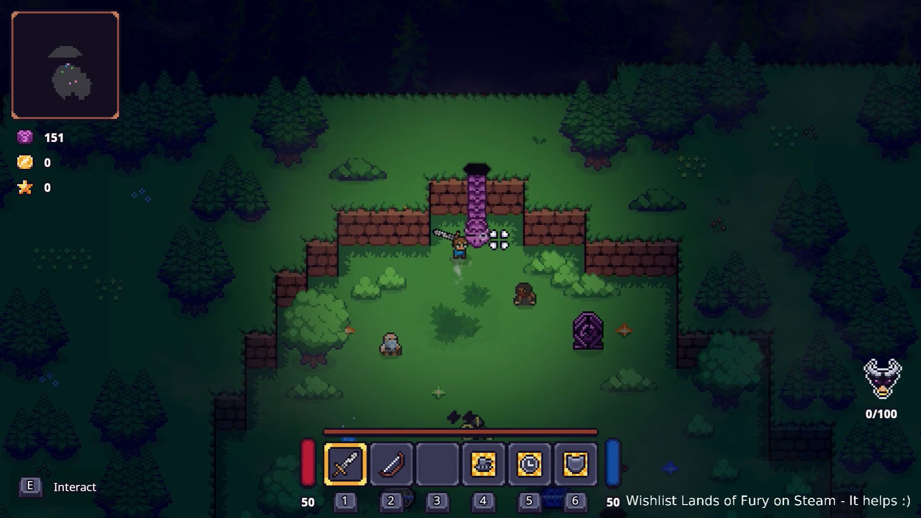
{"action": "key", "text": "e"}
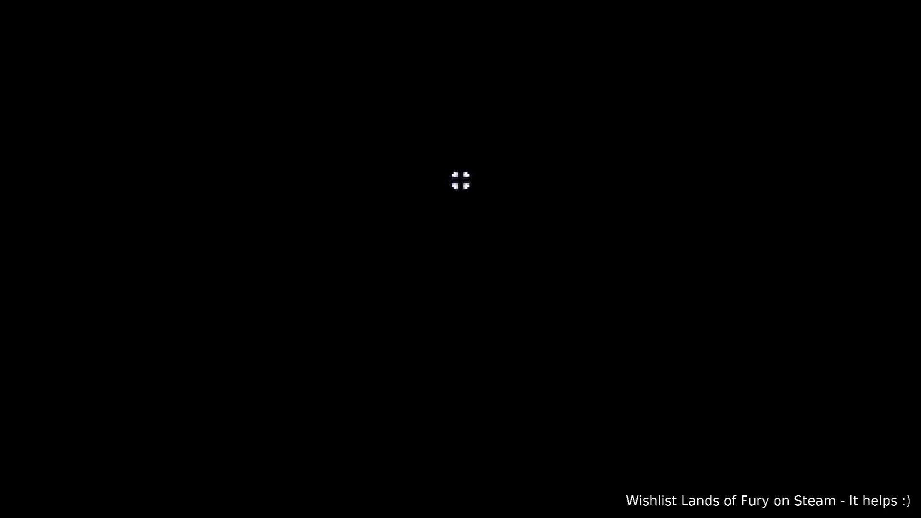
Fight the first enemies that appear near the hero in the clearing.
{"action": "key", "text": "w"}
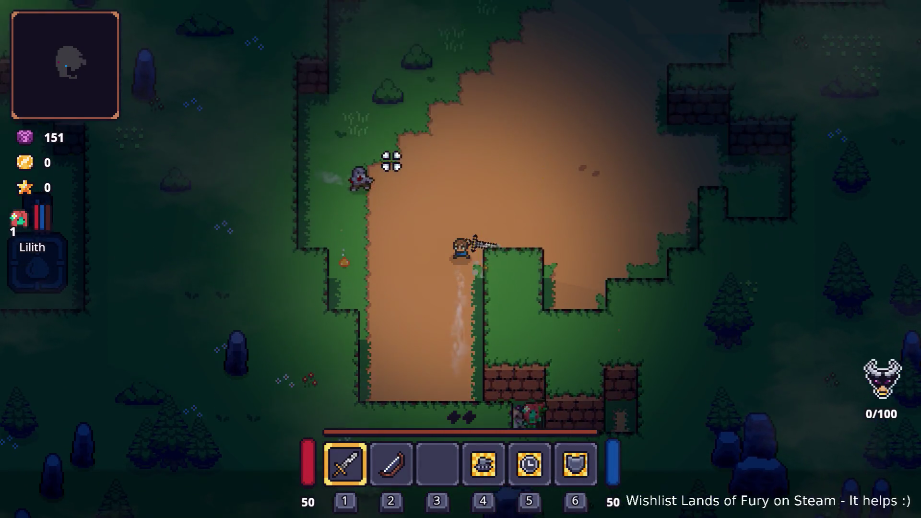
{"action": "key", "text": "w"}
{"action": "key", "text": "d"}
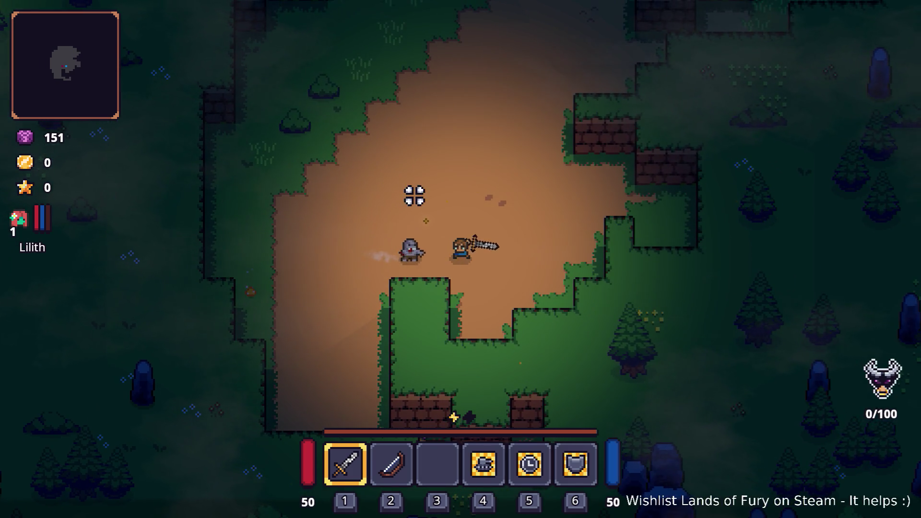
{"action": "left_click", "coordinate": [403, 289]}
{"action": "left_click", "coordinate": [460, 293]}
{"action": "key", "text": "a"}
{"action": "left_click", "coordinate": [545, 267]}
{"action": "key", "text": "s"}
{"action": "left_click", "coordinate": [592, 238]}
{"action": "left_click", "coordinate": [602, 200]}
{"action": "left_click", "coordinate": [591, 211]}
Roam the dirt path, grass and hedge corridor, watching axe enemies approach the hero.
{"action": "key", "text": "s"}
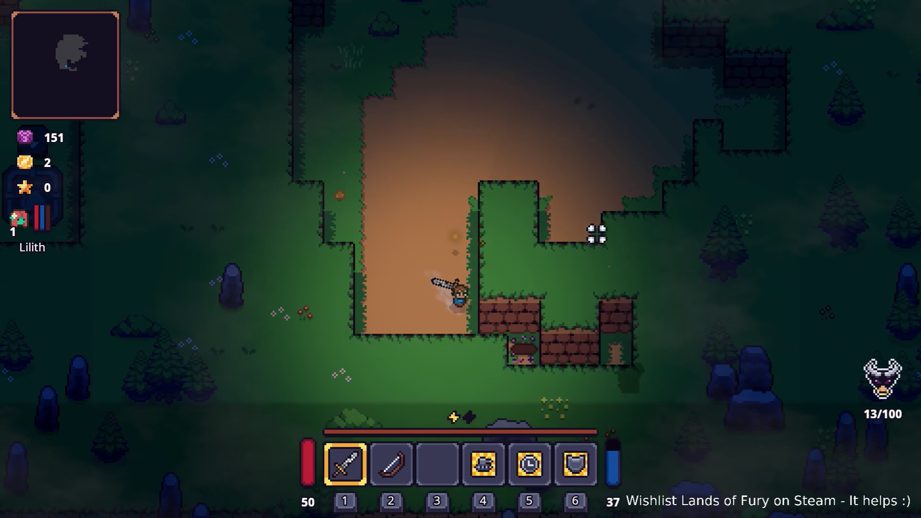
{"action": "key", "text": "a"}
{"action": "key", "text": "w"}
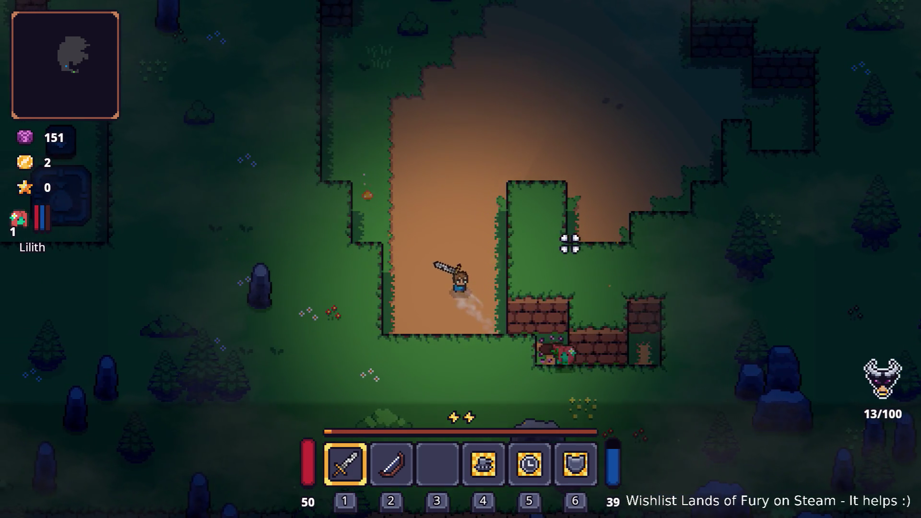
{"action": "key", "text": "w"}
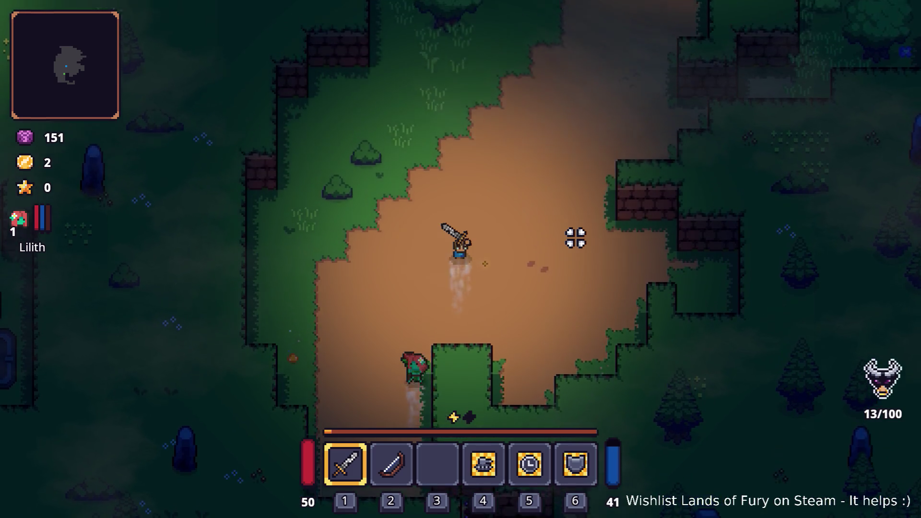
{"action": "key", "text": "d"}
{"action": "key", "text": "s"}
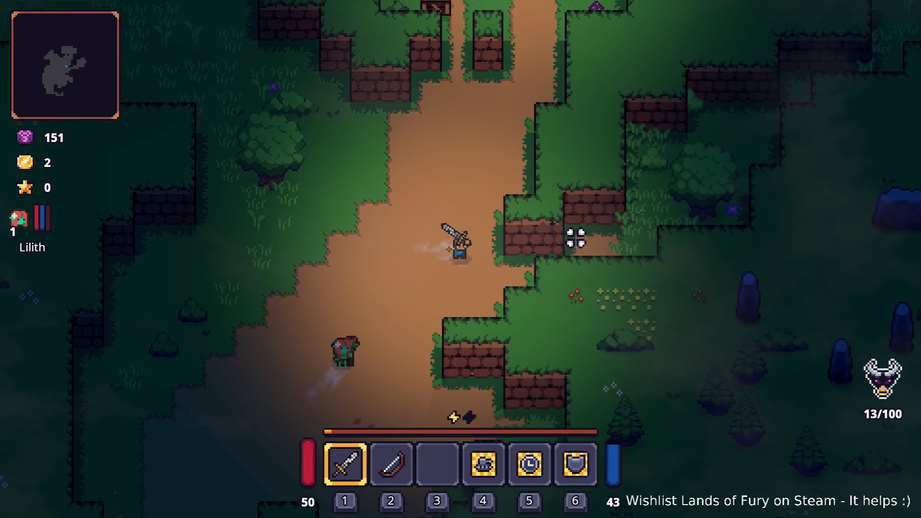
{"action": "key", "text": "s"}
{"action": "key", "text": "a"}
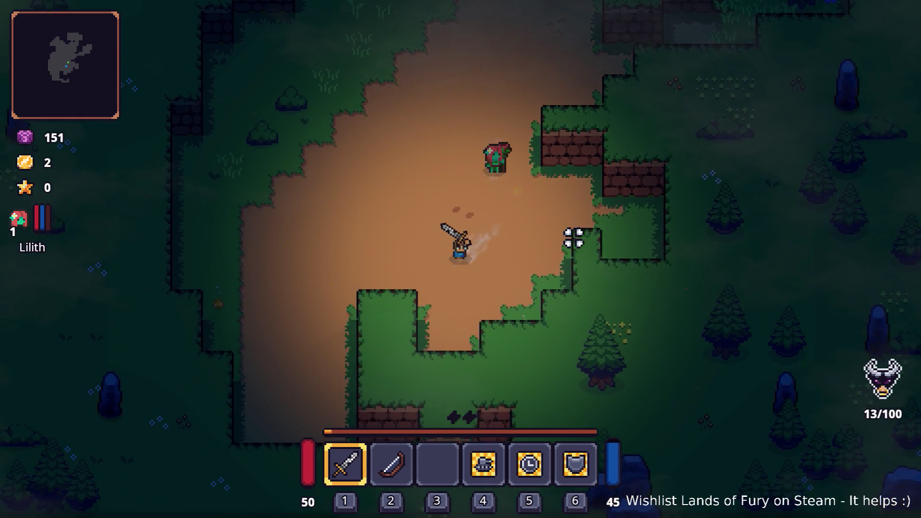
{"action": "key", "text": "a"}
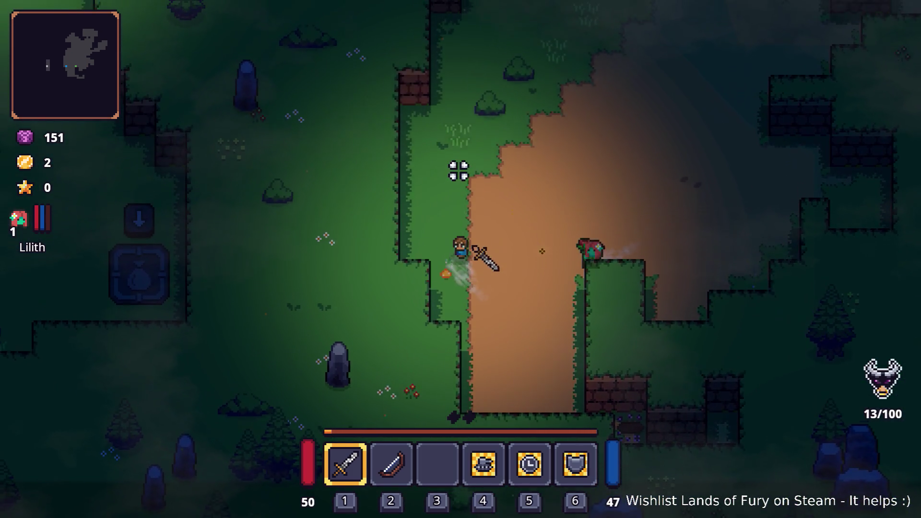
{"action": "key", "text": "w"}
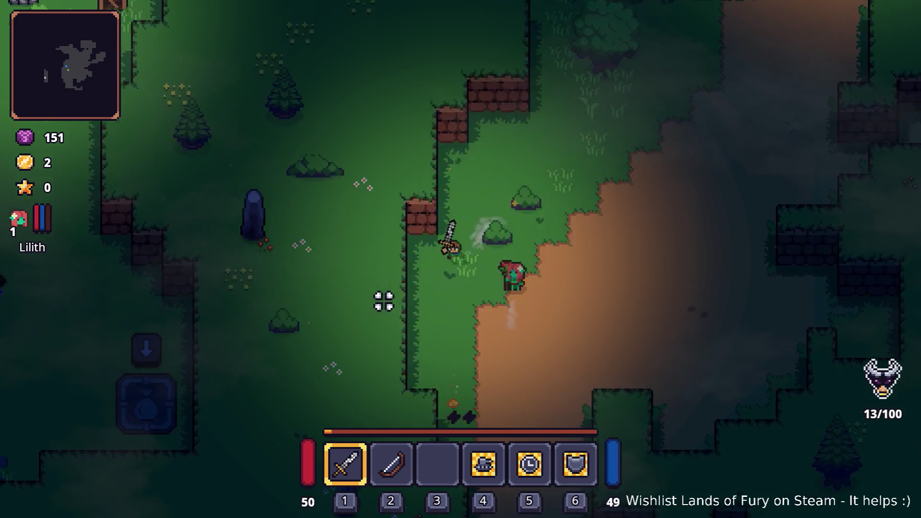
{"action": "key", "text": "s"}
{"action": "key", "text": "a"}
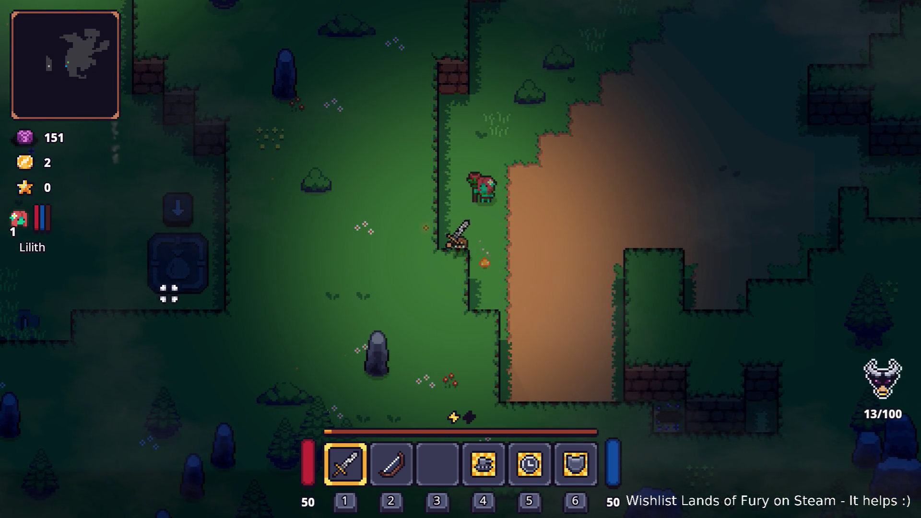
{"action": "key", "text": "w"}
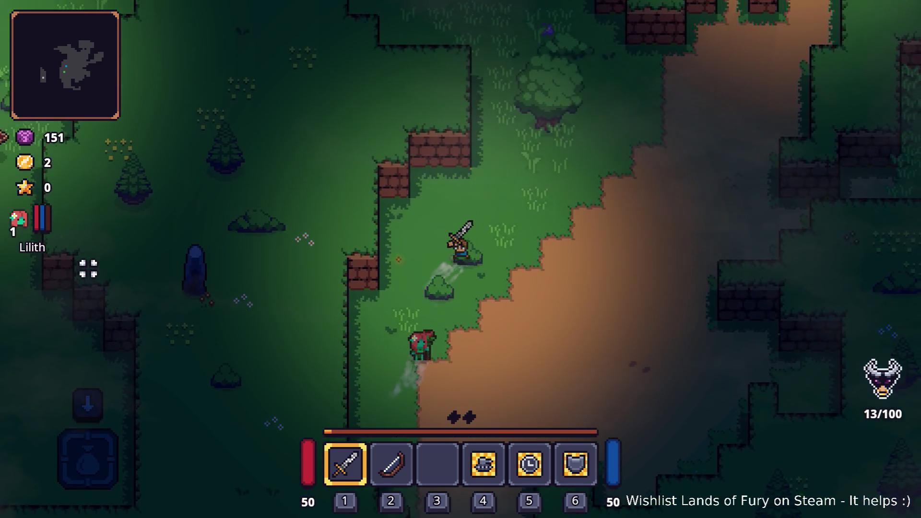
{"action": "key", "text": "a"}
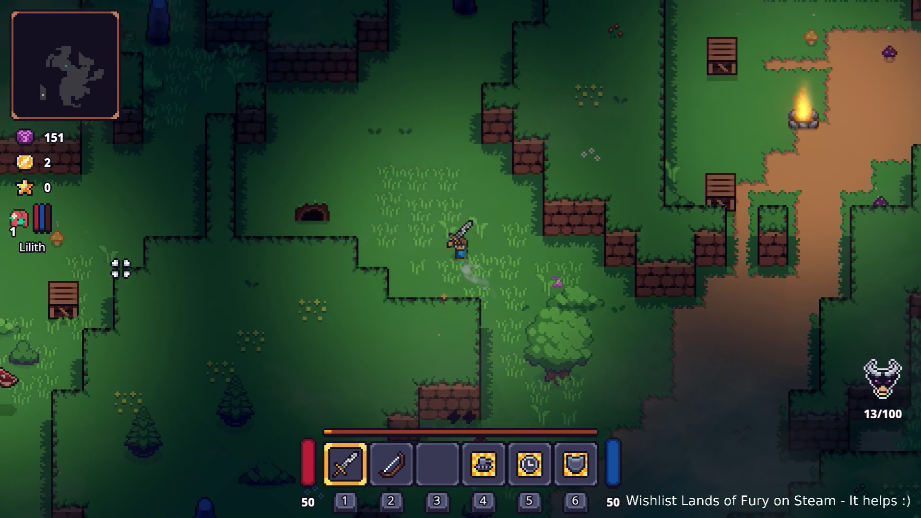
{"action": "key", "text": "w"}
{"action": "key", "text": "a"}
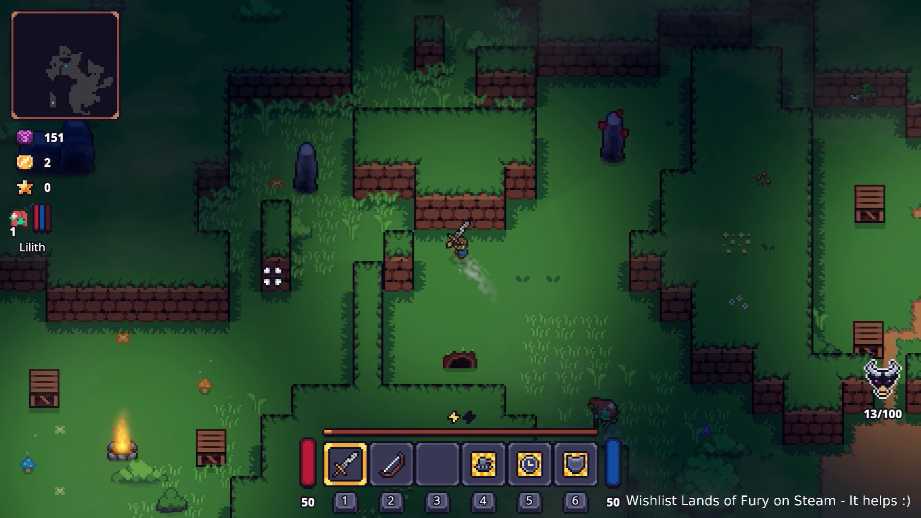
{"action": "key", "text": "s"}
{"action": "key", "text": "a"}
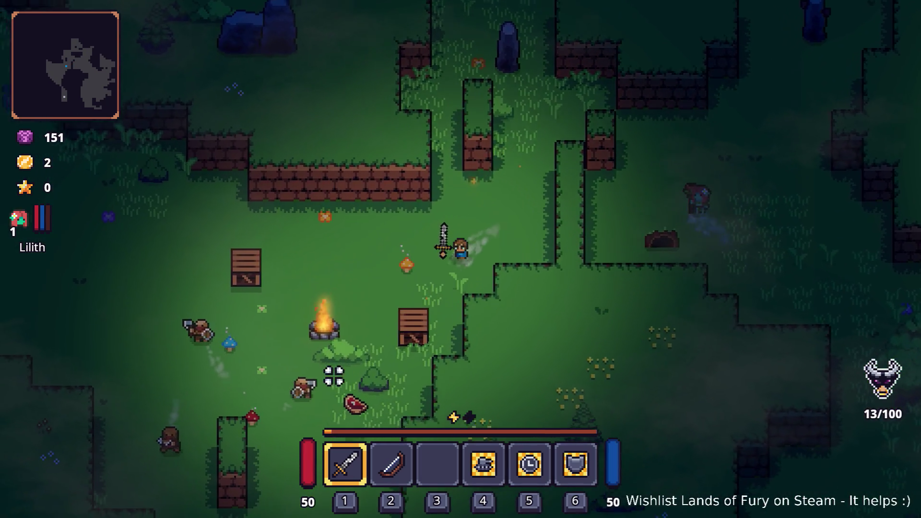
{"action": "key", "text": "s"}
{"action": "key", "text": "a"}
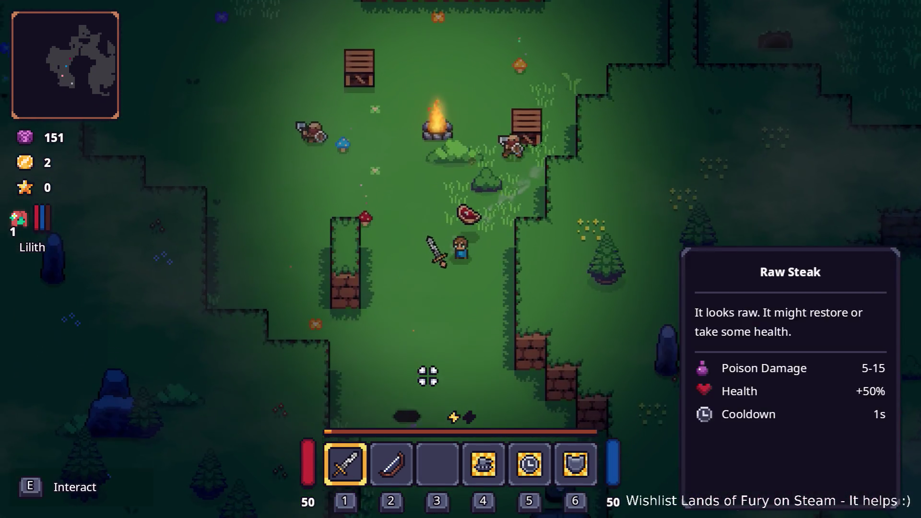
{"action": "key", "text": "s"}
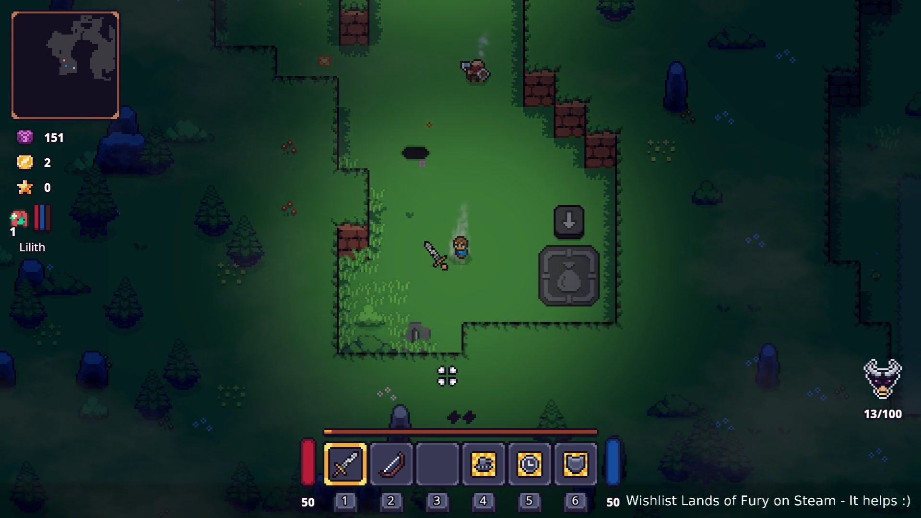
{"action": "key", "text": "a"}
{"action": "key", "text": "w"}
{"action": "key", "text": "a"}
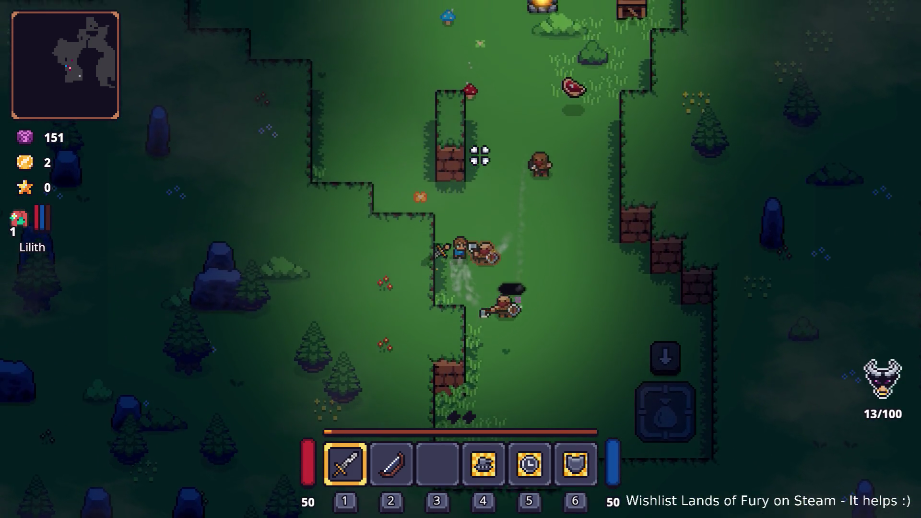
{"action": "key", "text": "w"}
{"action": "key", "text": "d"}
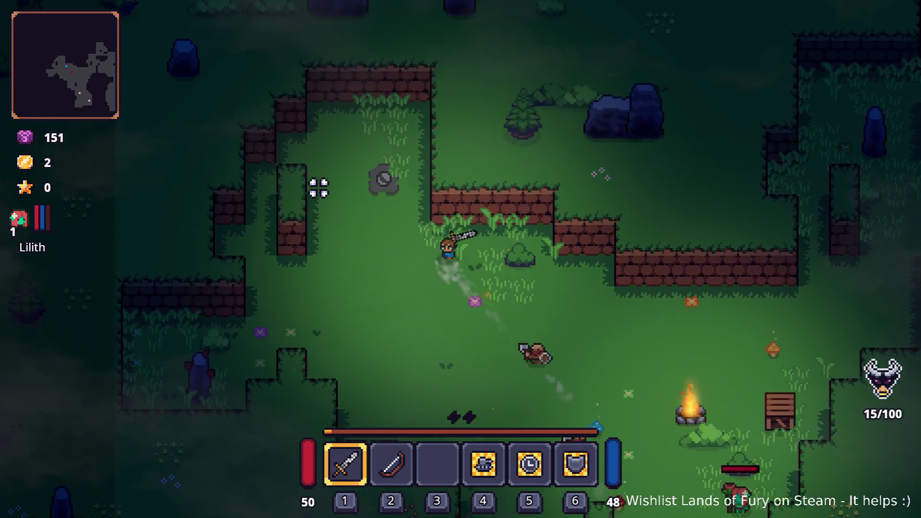
Dash and walk across the map past the brick walls to check new spawns near the hero.
{"action": "key", "text": "d"}
{"action": "key", "text": "w"}
{"action": "key", "text": "space"}
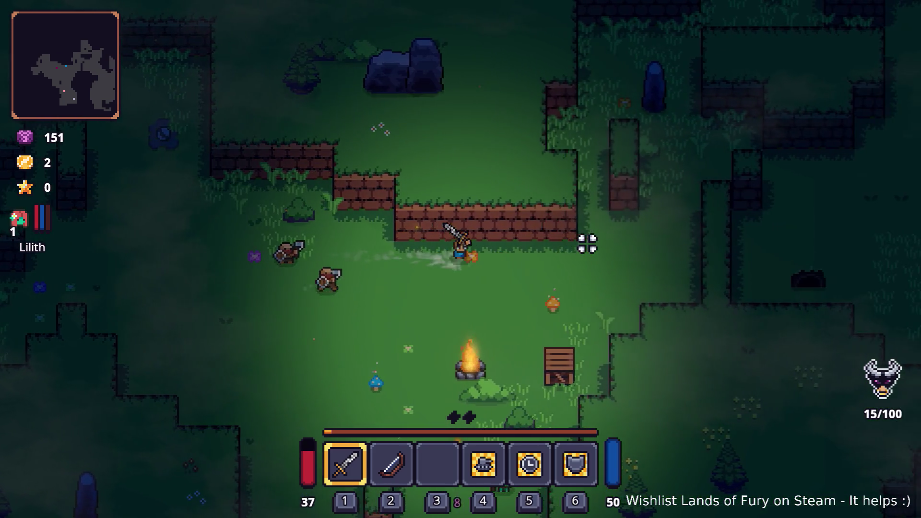
{"action": "key", "text": "d"}
{"action": "key", "text": "w"}
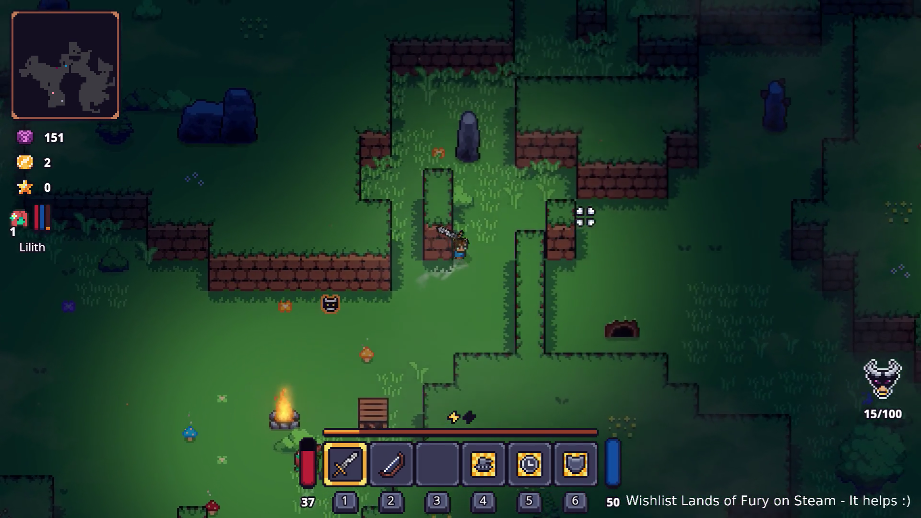
{"action": "key", "text": "d"}
{"action": "key", "text": "s"}
{"action": "key", "text": "space"}
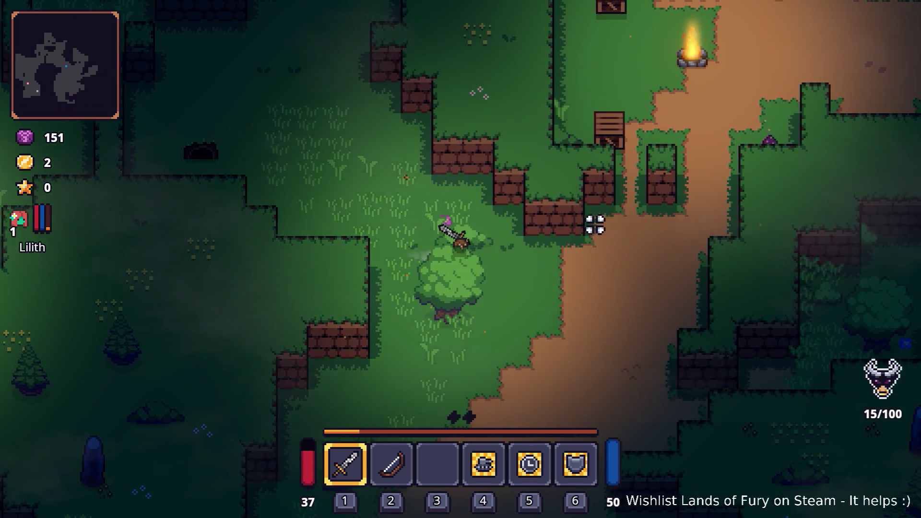
{"action": "key", "text": "d"}
{"action": "key", "text": "s"}
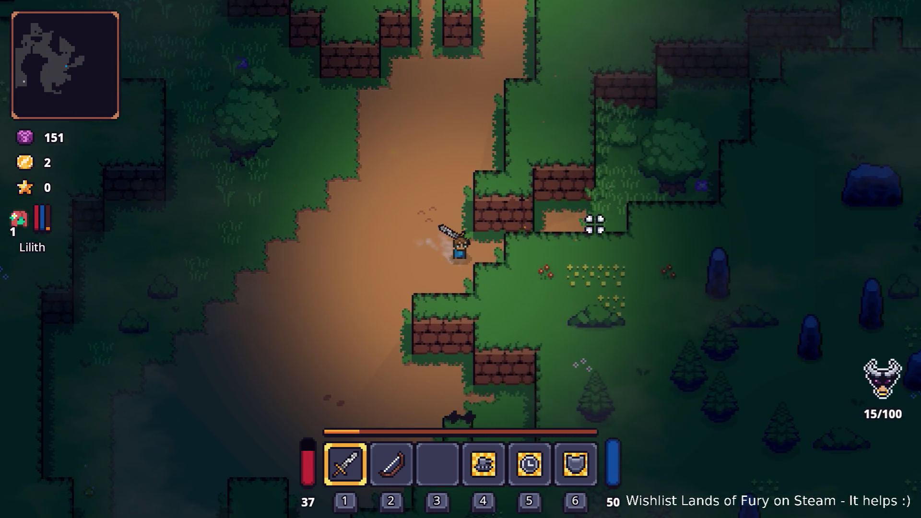
{"action": "key", "text": "d"}
{"action": "key", "text": "w"}
{"action": "key", "text": "d"}
{"action": "key", "text": "w"}
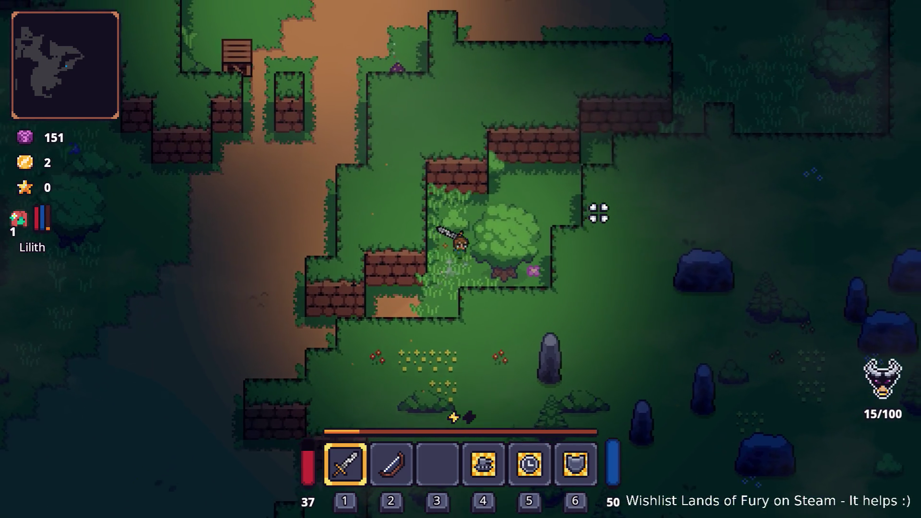
{"action": "key", "text": "space"}
{"action": "key", "text": "d"}
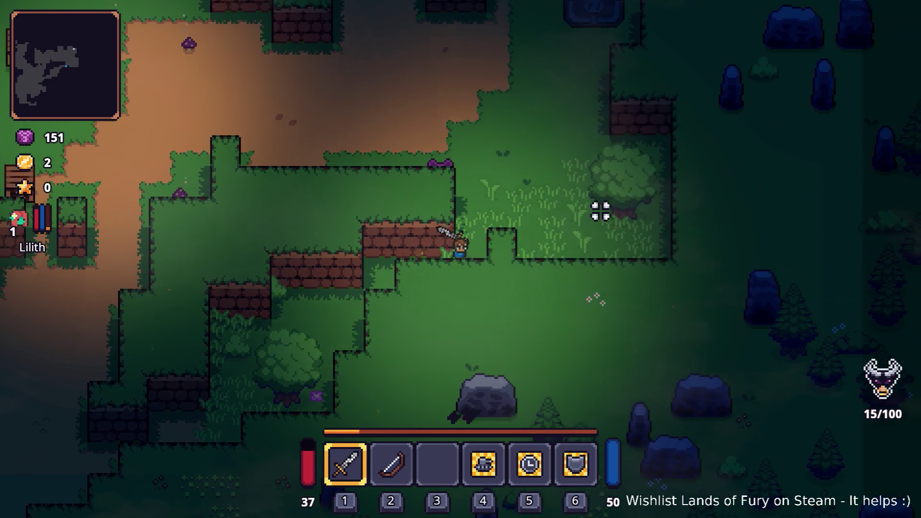
{"action": "key", "text": "w"}
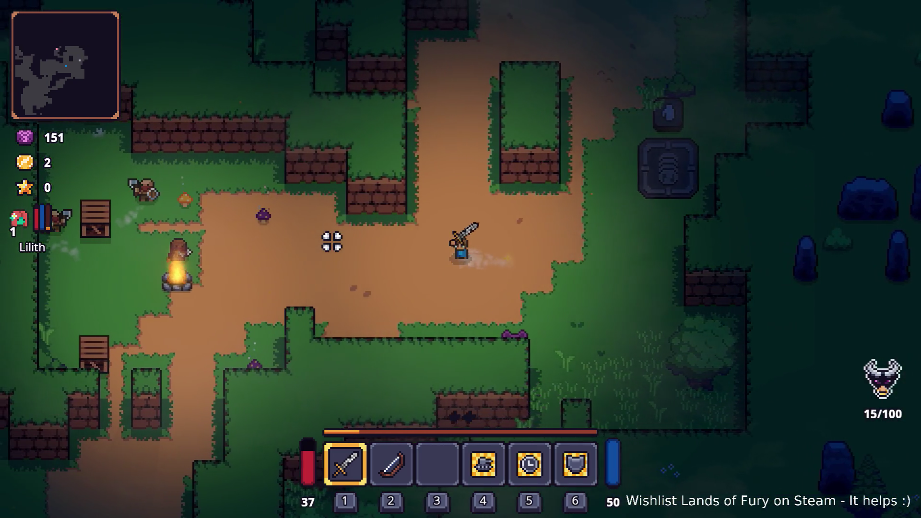
{"action": "key", "text": "w"}
{"action": "key", "text": "d"}
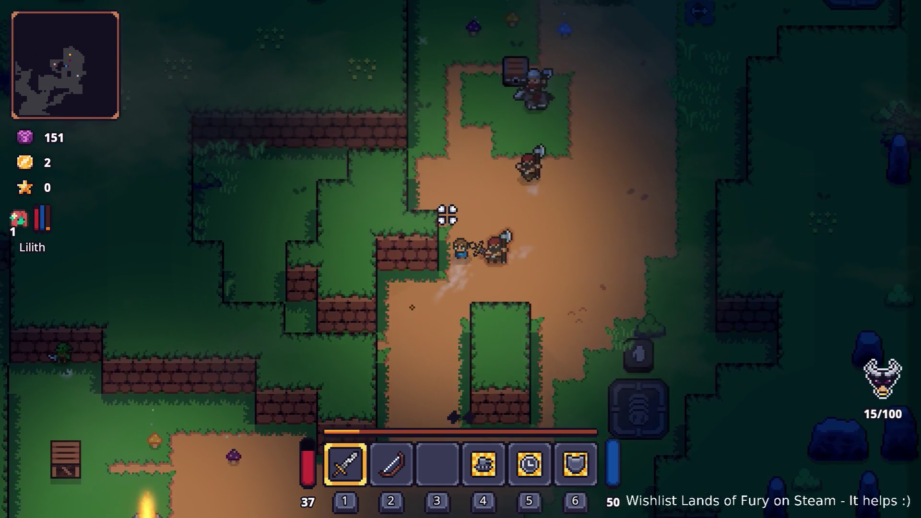
{"action": "key", "text": "w"}
{"action": "key", "text": "d"}
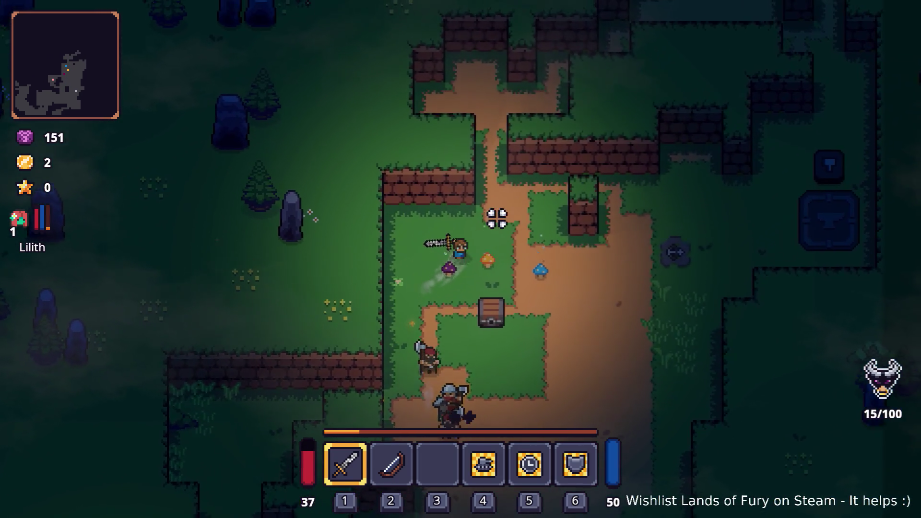
{"action": "key", "text": "w"}
{"action": "key", "text": "d"}
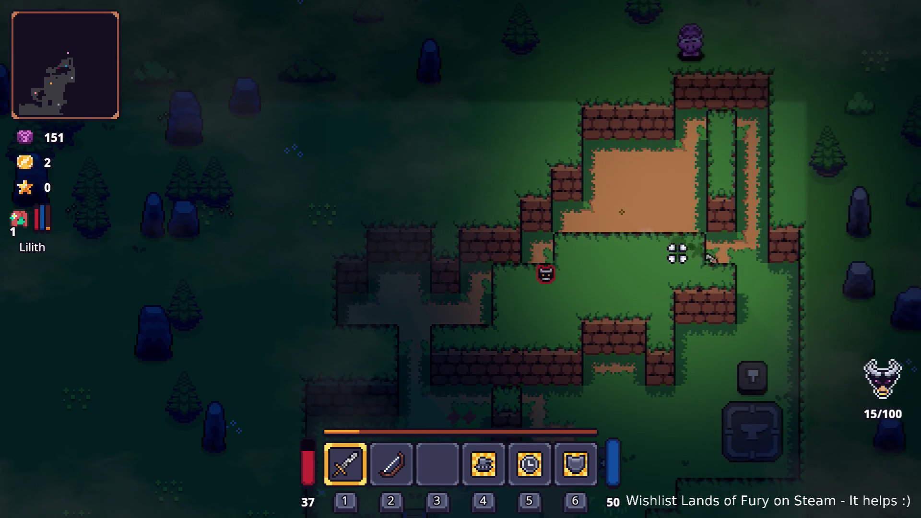
Fight around the dirt room and campfire as enemies close in, then pause the game.
{"action": "key", "text": "s"}
{"action": "left_click", "coordinate": [758, 306]}
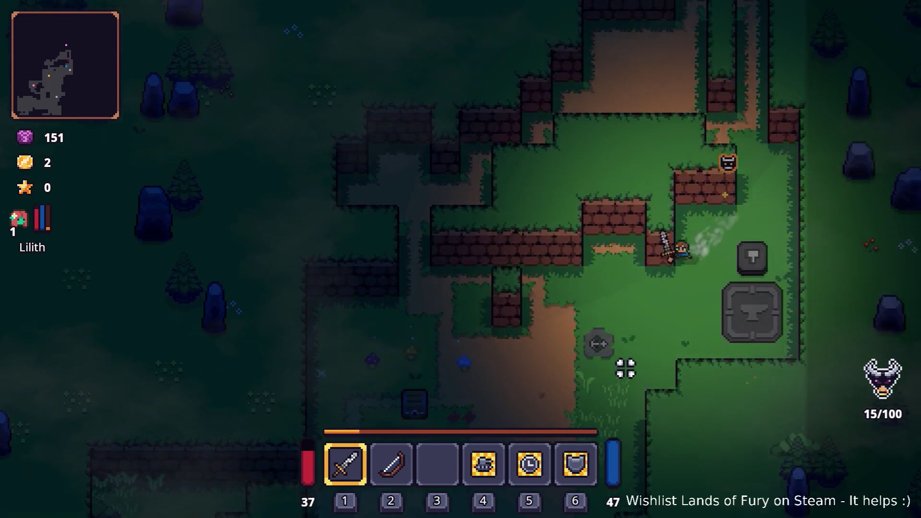
{"action": "key", "text": "s"}
{"action": "key", "text": "a"}
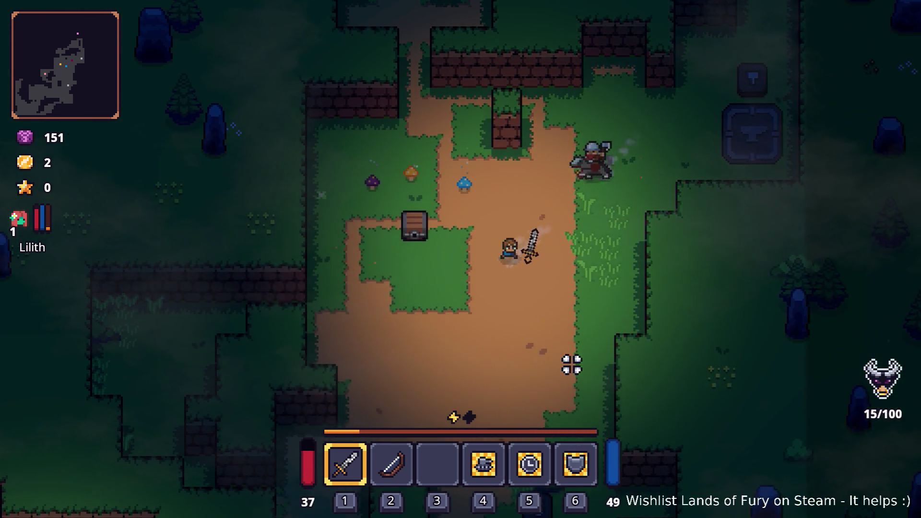
{"action": "key", "text": "s"}
{"action": "key", "text": "a"}
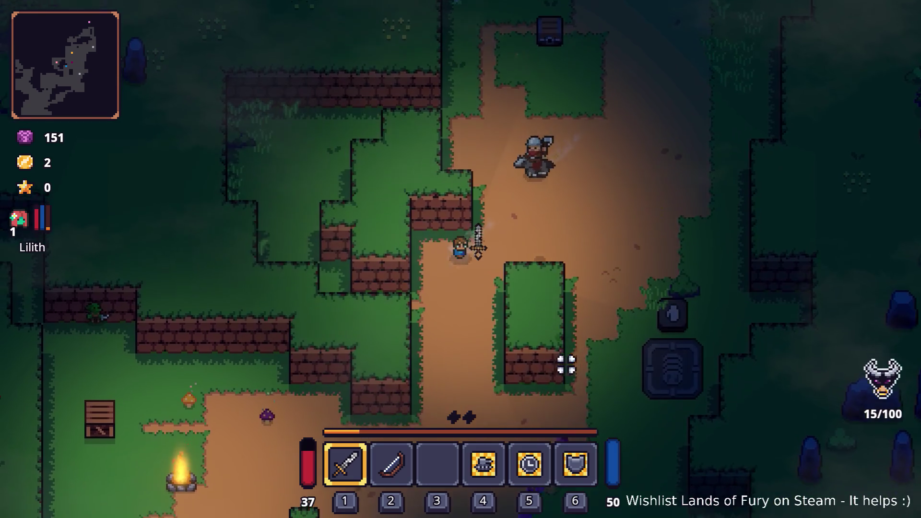
{"action": "key", "text": "s"}
{"action": "key", "text": "a"}
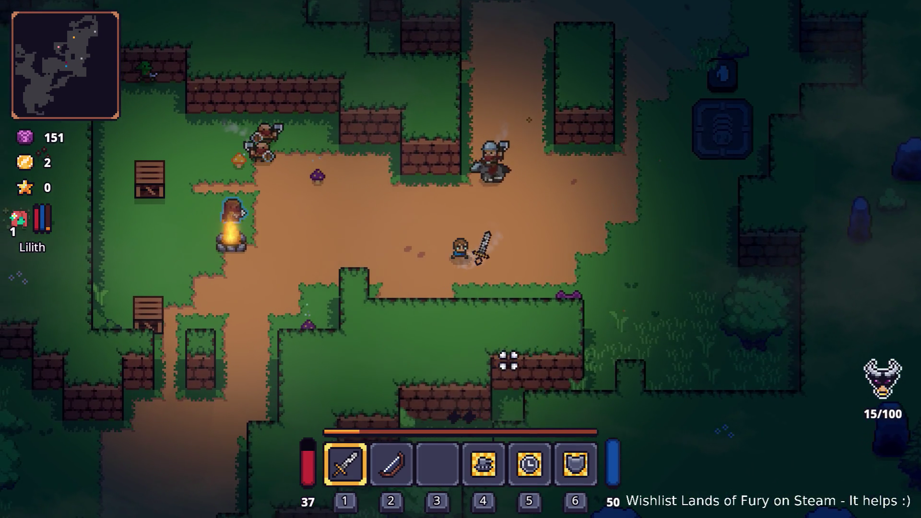
{"action": "key", "text": "a"}
{"action": "key", "text": "w"}
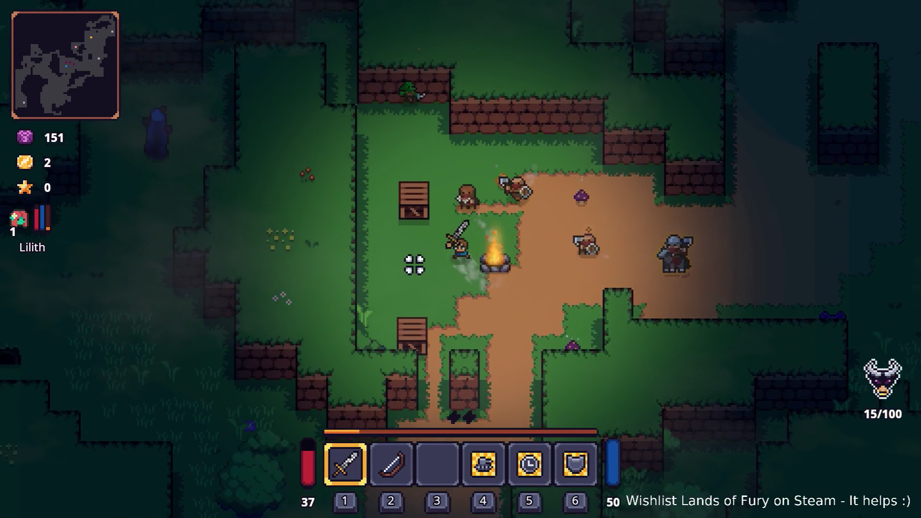
{"action": "key", "text": "a"}
{"action": "key", "text": "s"}
{"action": "key", "text": "d"}
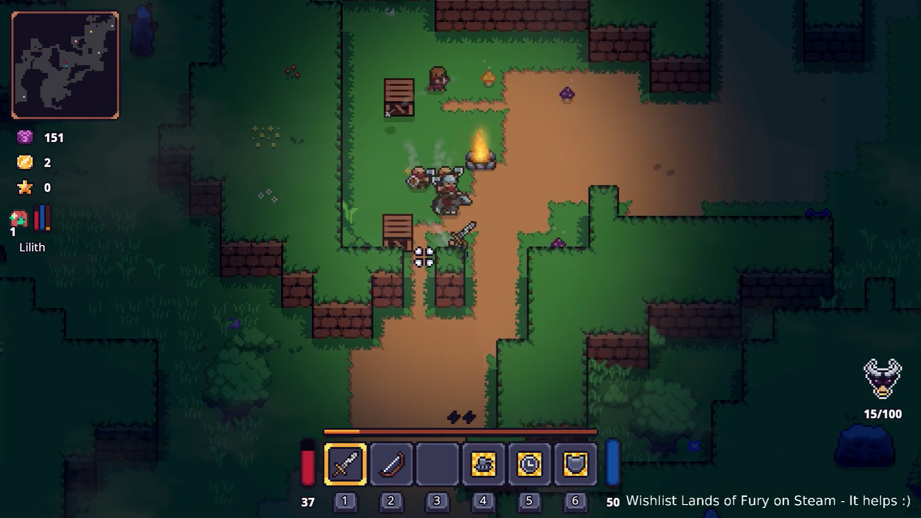
{"action": "key", "text": "Escape"}
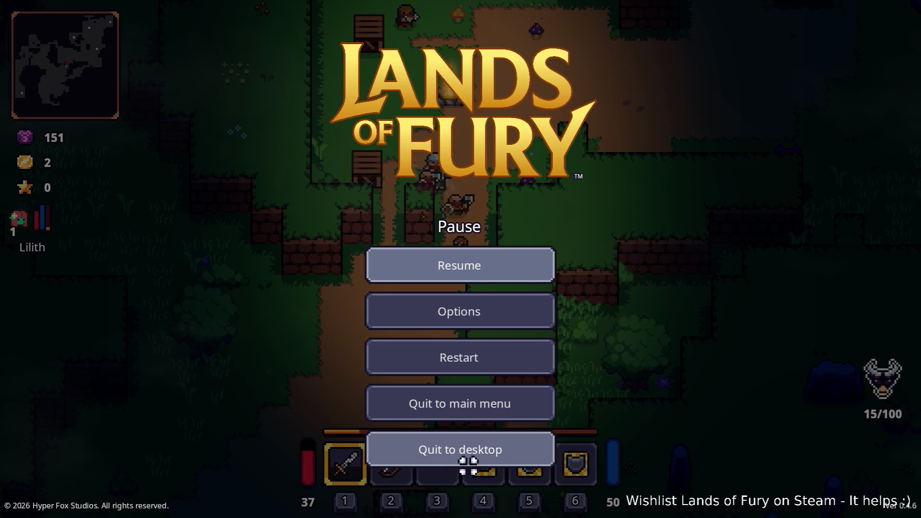
Glance at Visual Studio Code, then quit the paused game to the desktop.
{"action": "key", "text": "alt+Tab"}
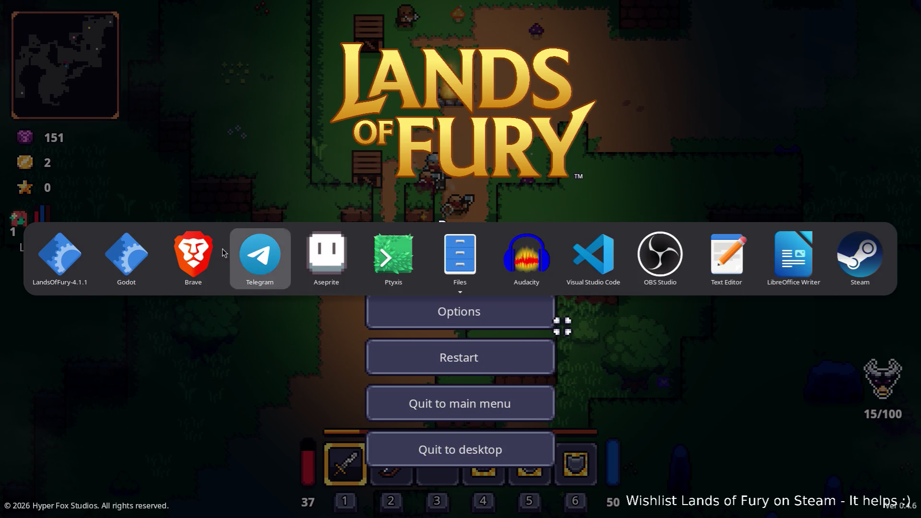
{"action": "left_click", "coordinate": [582, 237]}
{"action": "key", "text": "Up"}
{"action": "key", "text": "Up"}
{"action": "key", "text": "Up"}
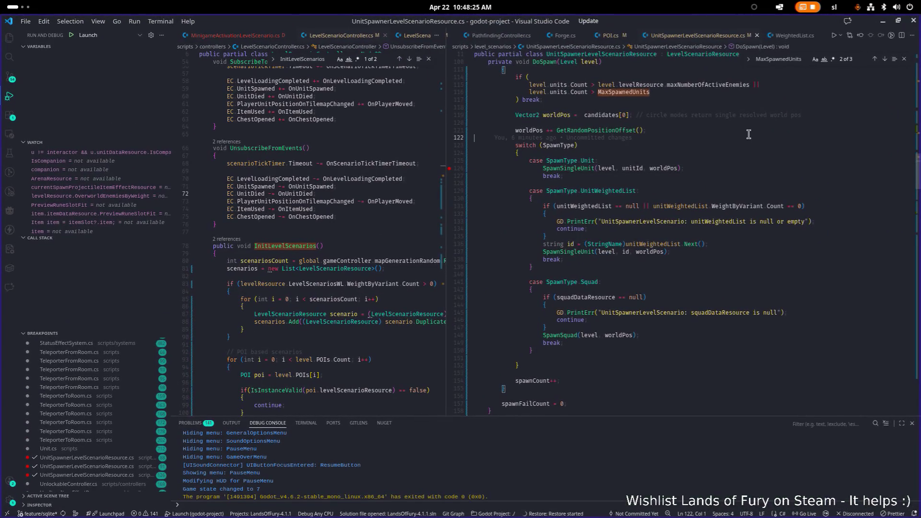
{"action": "key", "text": "alt+Tab"}
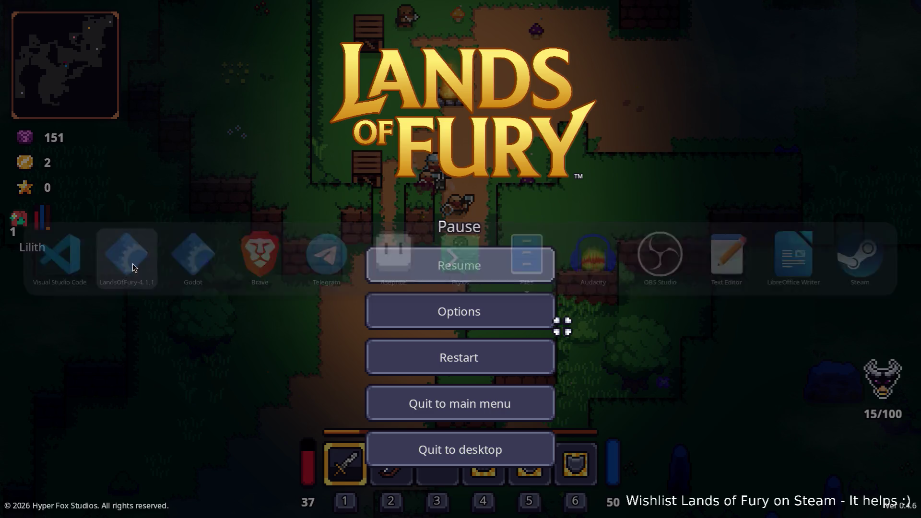
{"action": "left_click", "coordinate": [491, 458]}
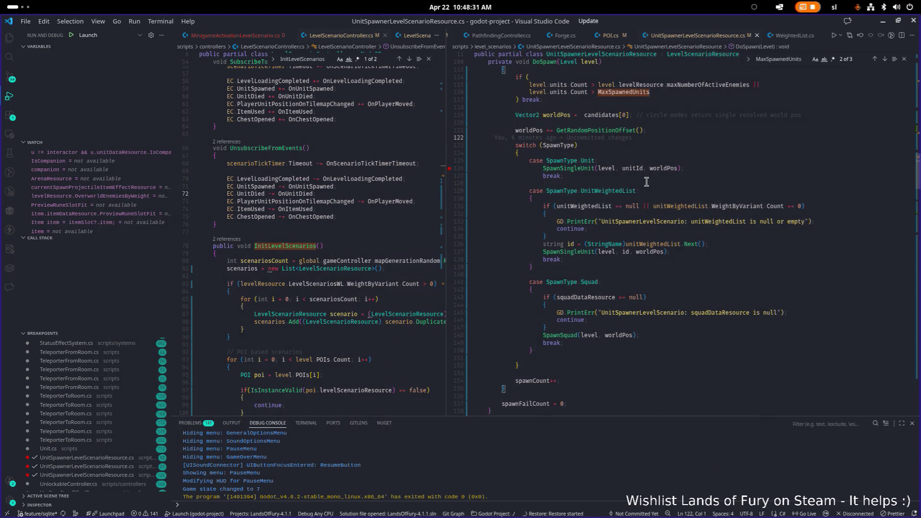
Review the SpawnType cases in DoSpawn of UnitSpawnerLevelScenarioResource.cs, then return to the game window.
{"action": "scroll", "coordinate": [581, 153], "scroll_direction": "up", "scroll_amount": 3}
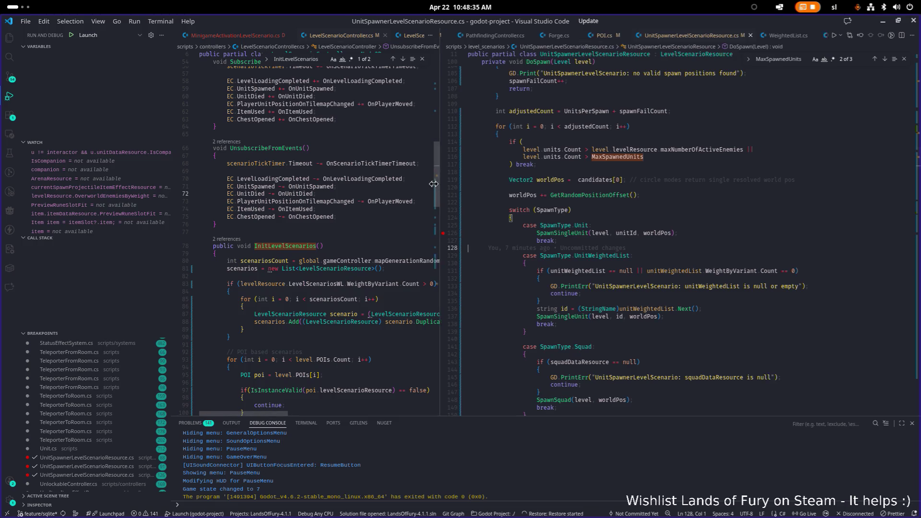
{"action": "left_click_drag", "start_coordinate": [445, 187], "coordinate": [414, 187]}
{"action": "scroll", "coordinate": [586, 164], "scroll_direction": "down", "scroll_amount": 1}
{"action": "scroll", "coordinate": [587, 167], "scroll_direction": "down", "scroll_amount": 2}
{"action": "left_click", "coordinate": [579, 166]}
{"action": "left_click", "coordinate": [704, 197]}
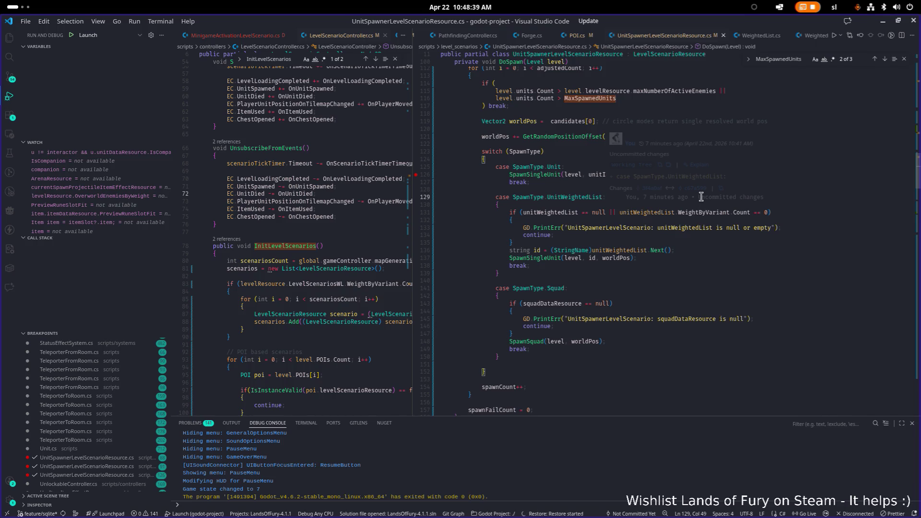
{"action": "left_click", "coordinate": [688, 227]}
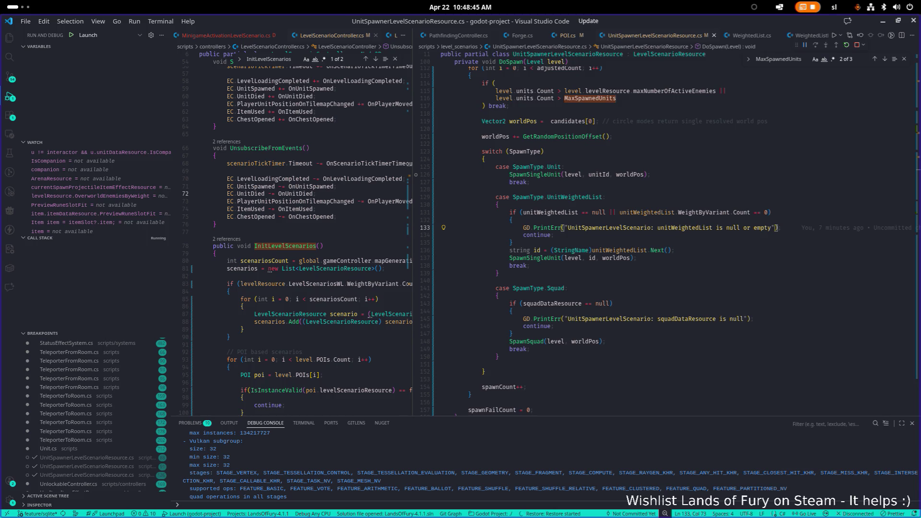
{"action": "left_click", "coordinate": [569, 205]}
{"action": "scroll", "coordinate": [569, 207], "scroll_direction": "down", "scroll_amount": 4}
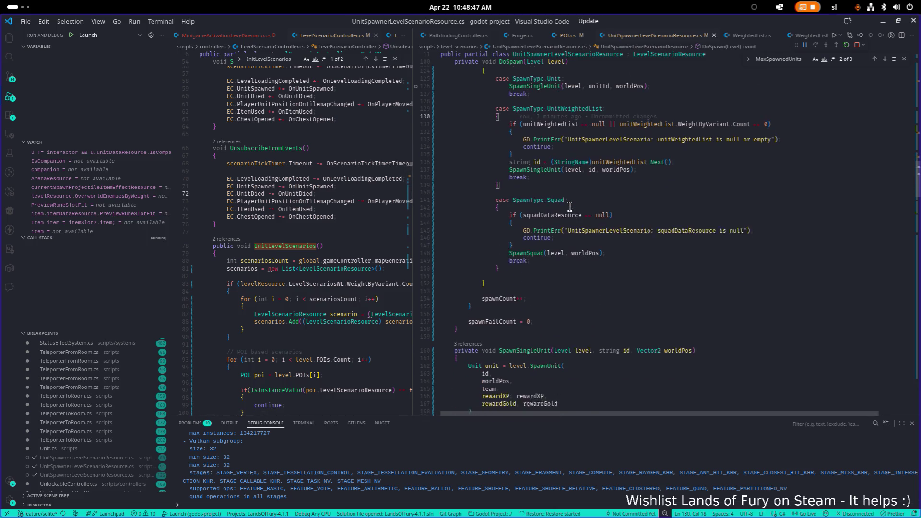
{"action": "scroll", "coordinate": [568, 207], "scroll_direction": "up", "scroll_amount": 4}
{"action": "scroll", "coordinate": [566, 207], "scroll_direction": "up", "scroll_amount": 1}
{"action": "scroll", "coordinate": [566, 208], "scroll_direction": "down", "scroll_amount": 1}
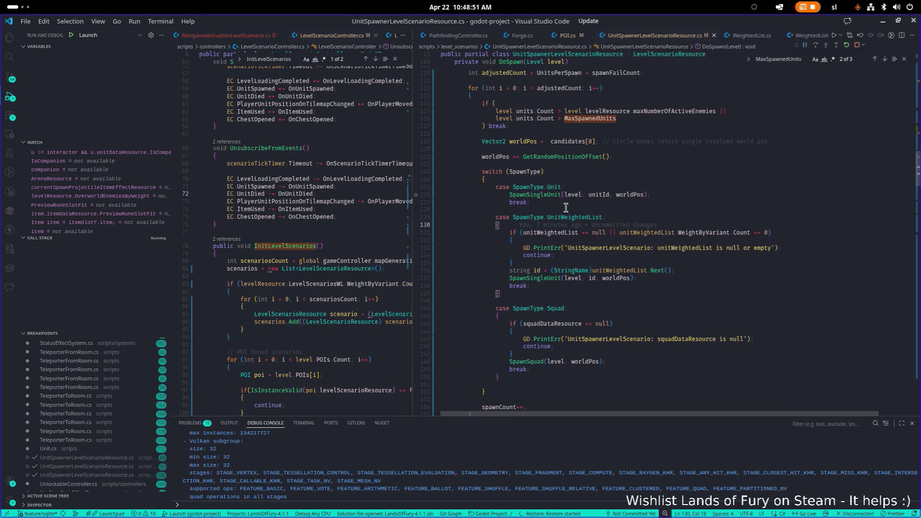
{"action": "scroll", "coordinate": [565, 207], "scroll_direction": "down", "scroll_amount": 3}
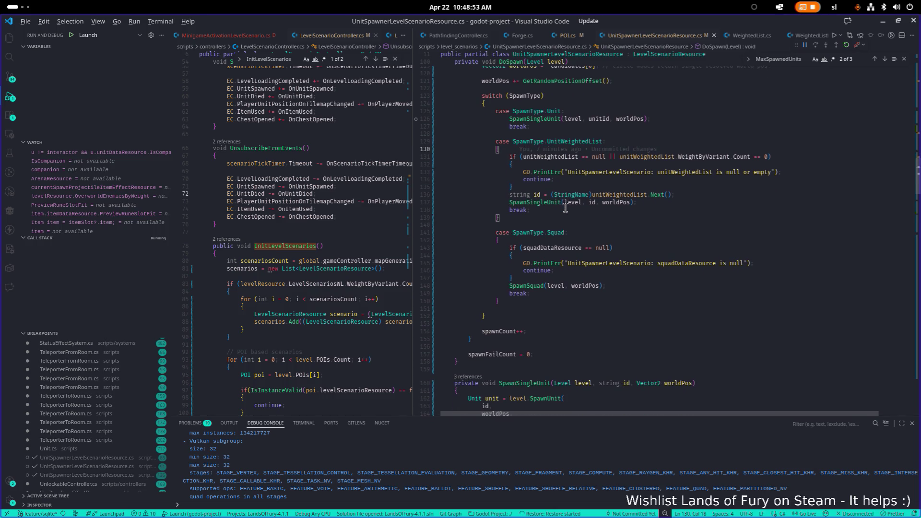
{"action": "key", "text": "alt+Tab"}
{"action": "key", "text": "alt+Tab"}
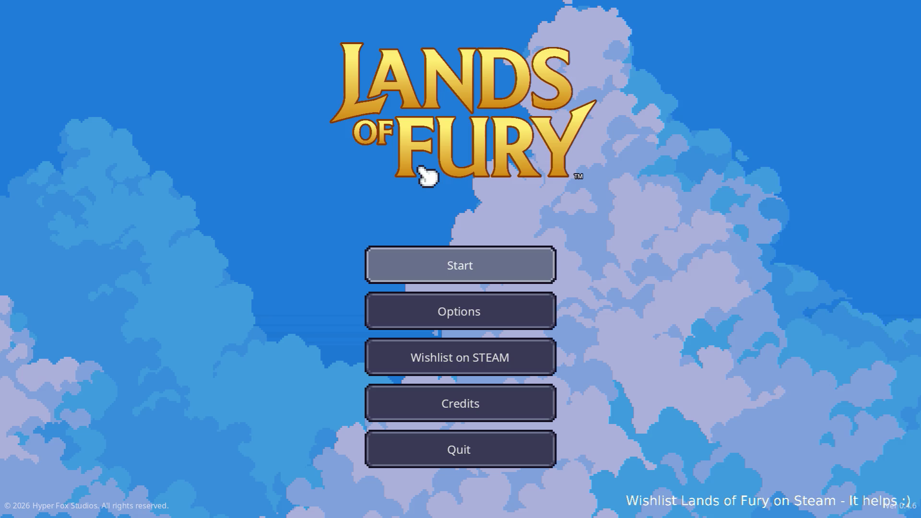
Start a new game and walk the hero into the level through the purple pillar.
{"action": "key", "text": "Return"}
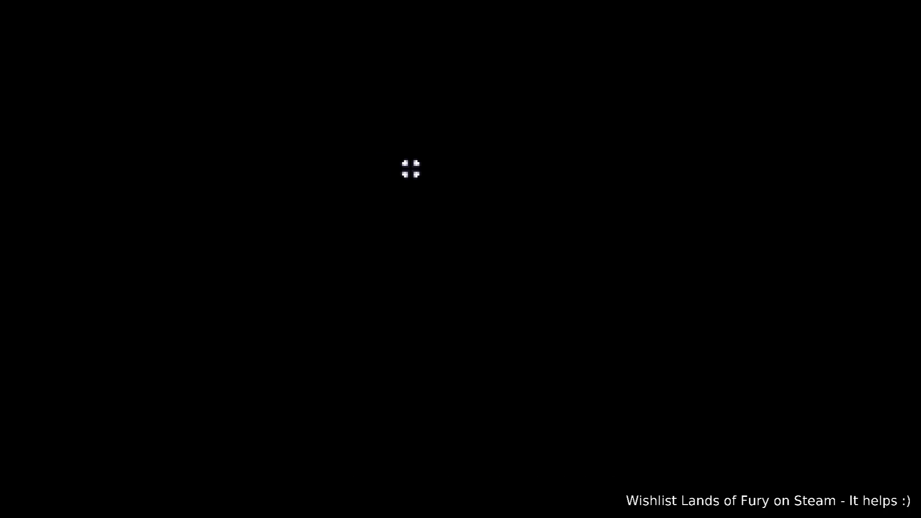
{"action": "key", "text": "w"}
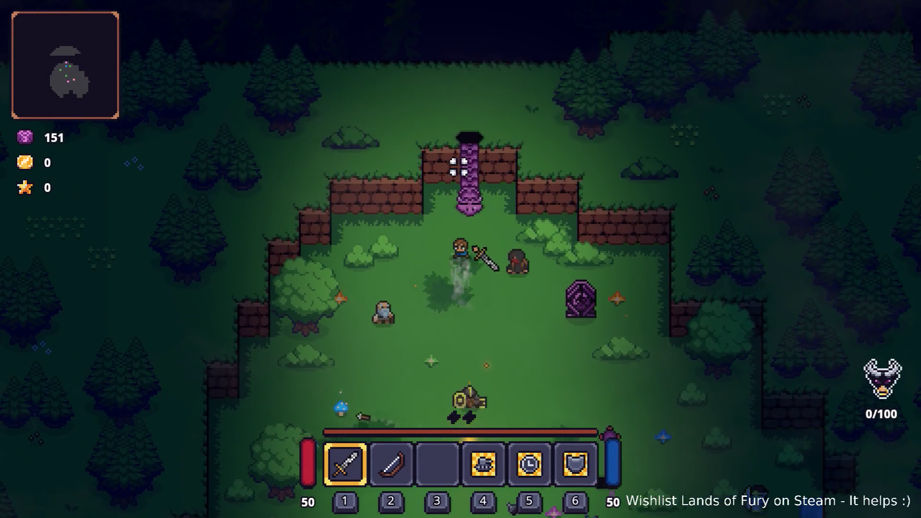
{"action": "key", "text": "e"}
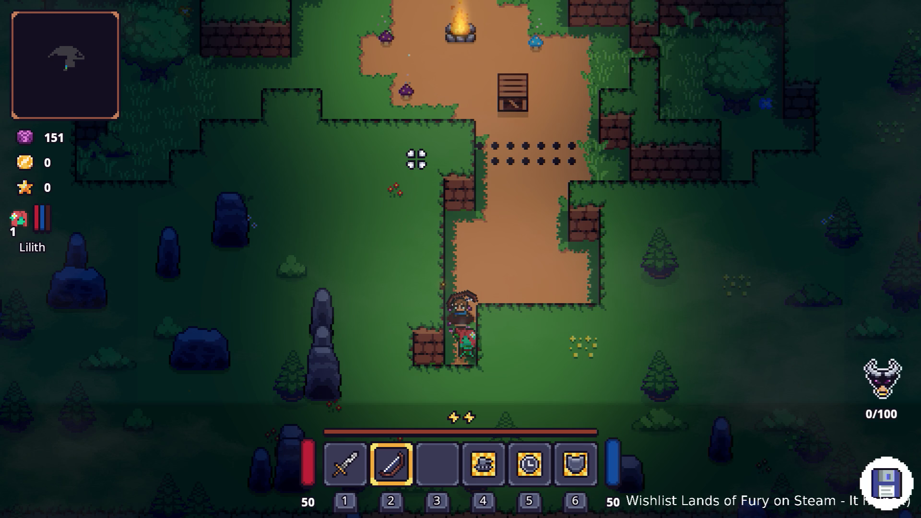
Fight the approaching enemies with a bow shot and sword swings around the campfire.
{"action": "key", "text": "w"}
{"action": "key", "text": "d"}
{"action": "left_click", "coordinate": [560, 213]}
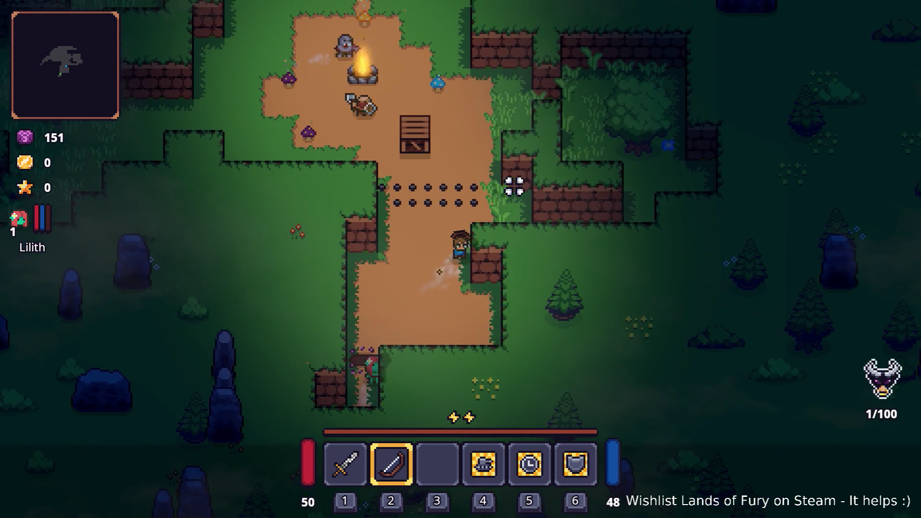
{"action": "key", "text": "w"}
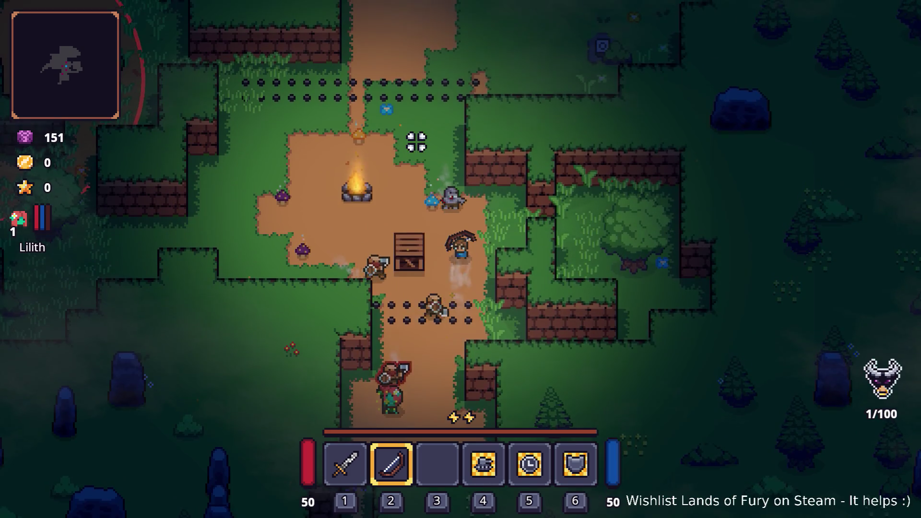
{"action": "key", "text": "w"}
{"action": "key", "text": "1"}
{"action": "left_click", "coordinate": [484, 269]}
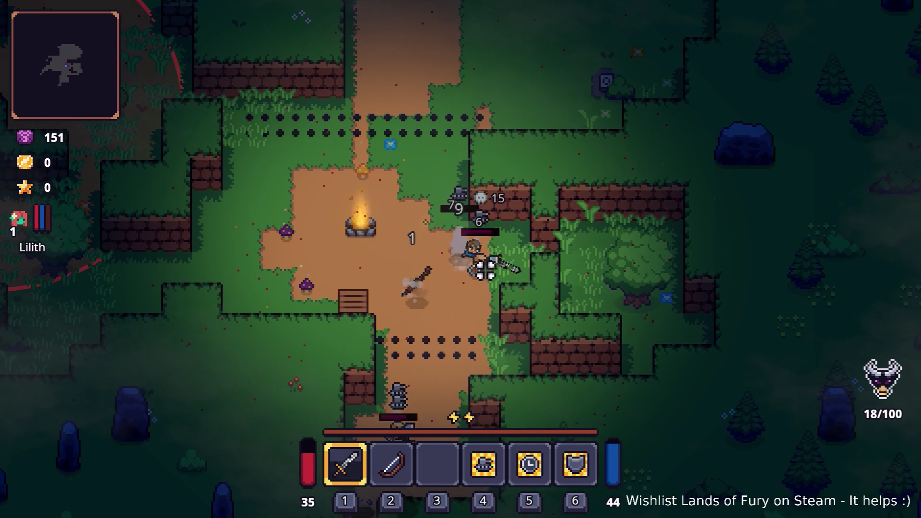
{"action": "key", "text": "s"}
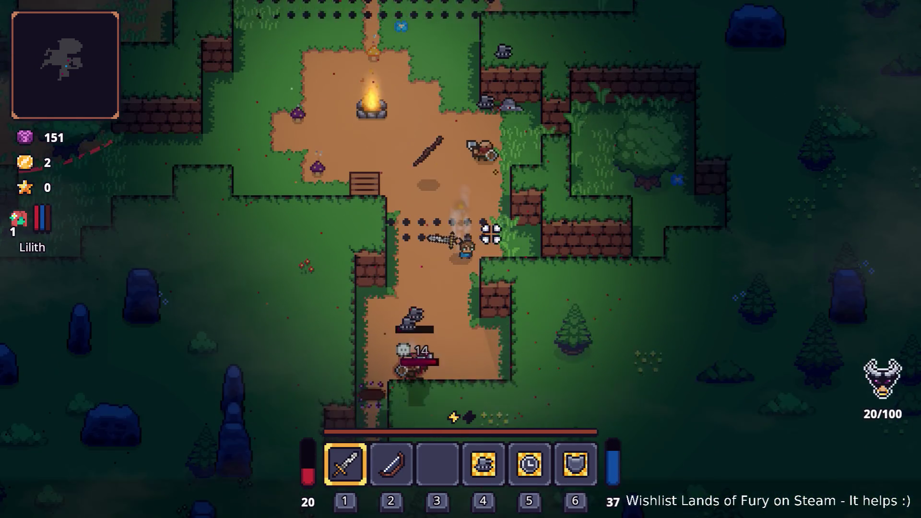
{"action": "key", "text": "s"}
{"action": "left_click", "coordinate": [343, 230]}
{"action": "left_click", "coordinate": [424, 288]}
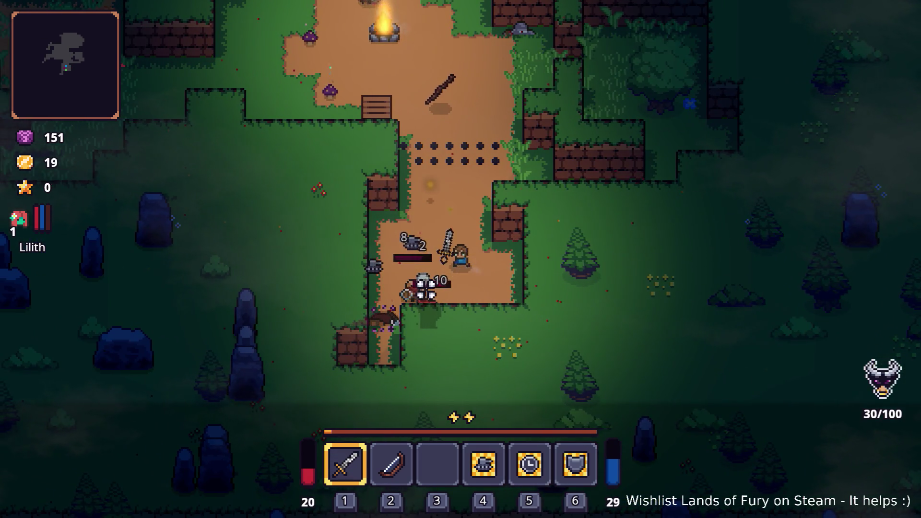
{"action": "key", "text": "w"}
{"action": "key", "text": "d"}
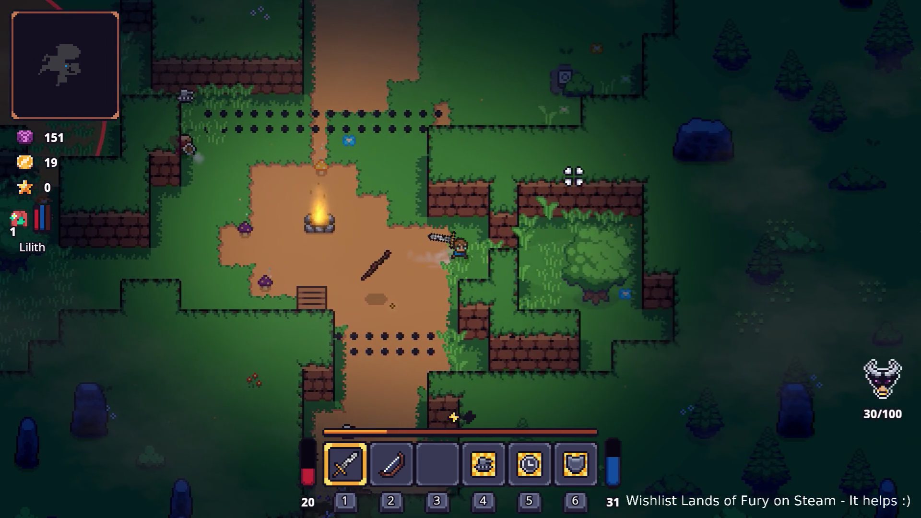
{"action": "key", "text": "d"}
{"action": "left_click", "coordinate": [589, 229]}
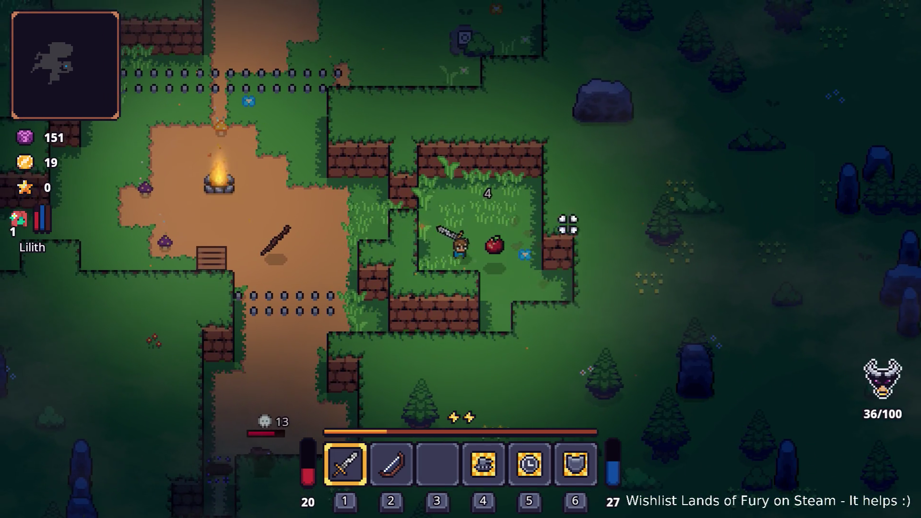
Roam the clearing past the anvil stone, then pause and restart the level.
{"action": "key", "text": "w"}
{"action": "key", "text": "a"}
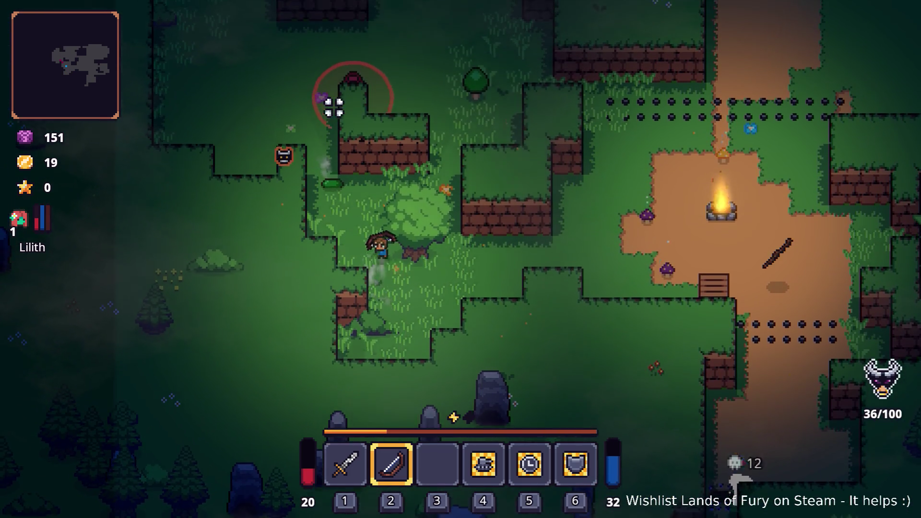
{"action": "key", "text": "w"}
{"action": "key", "text": "a"}
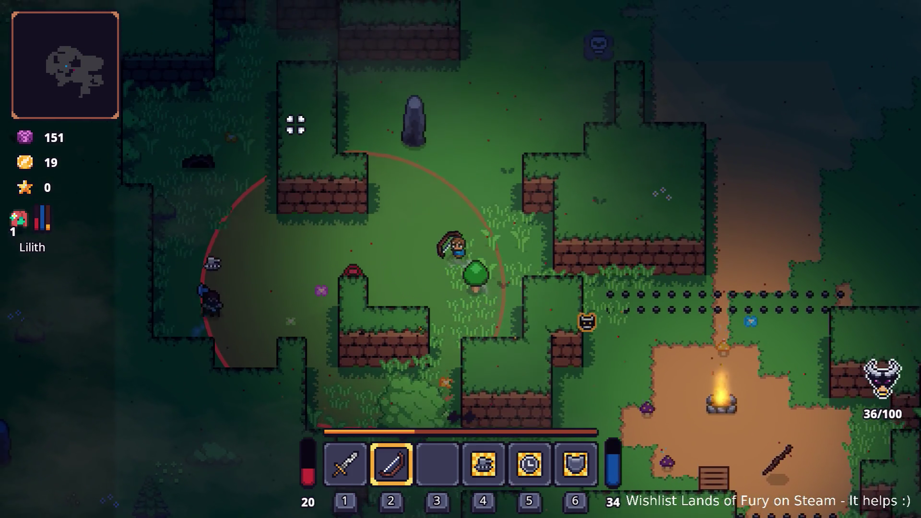
{"action": "key", "text": "w"}
{"action": "key", "text": "d"}
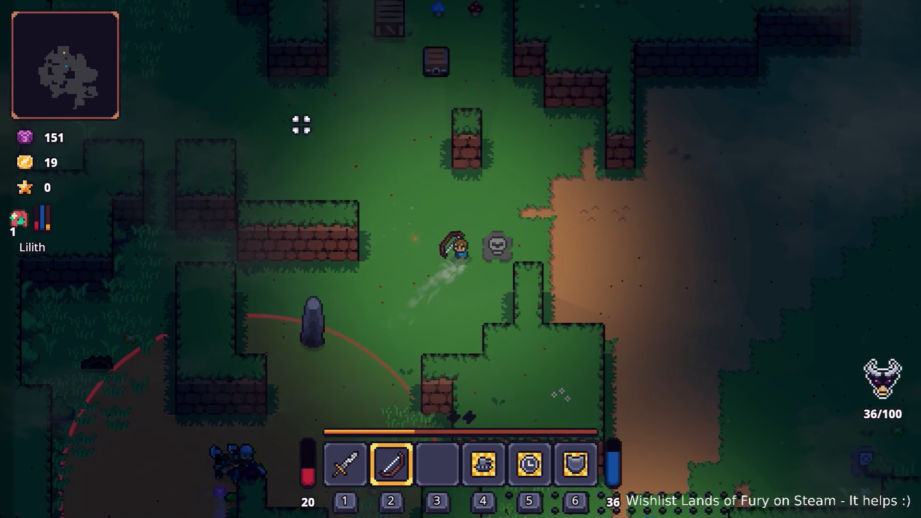
{"action": "key", "text": "d"}
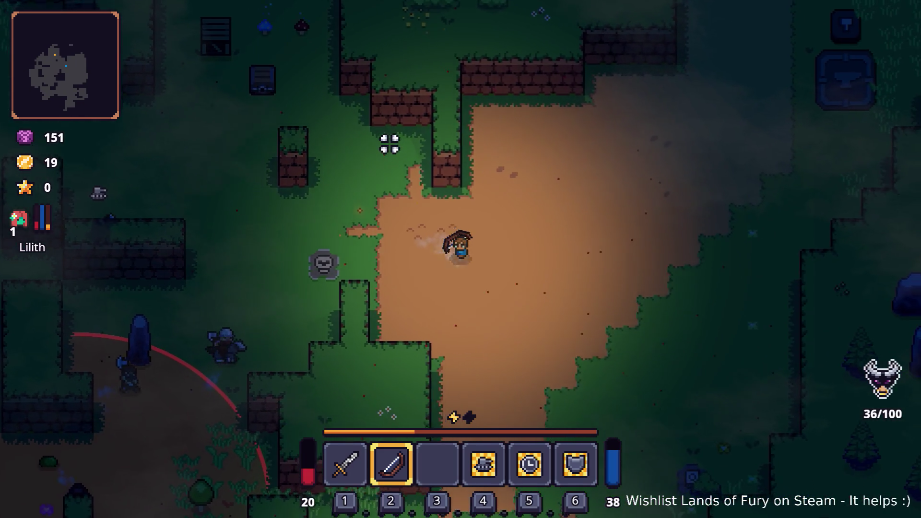
{"action": "key", "text": "s"}
{"action": "key", "text": "d"}
{"action": "key", "text": "s"}
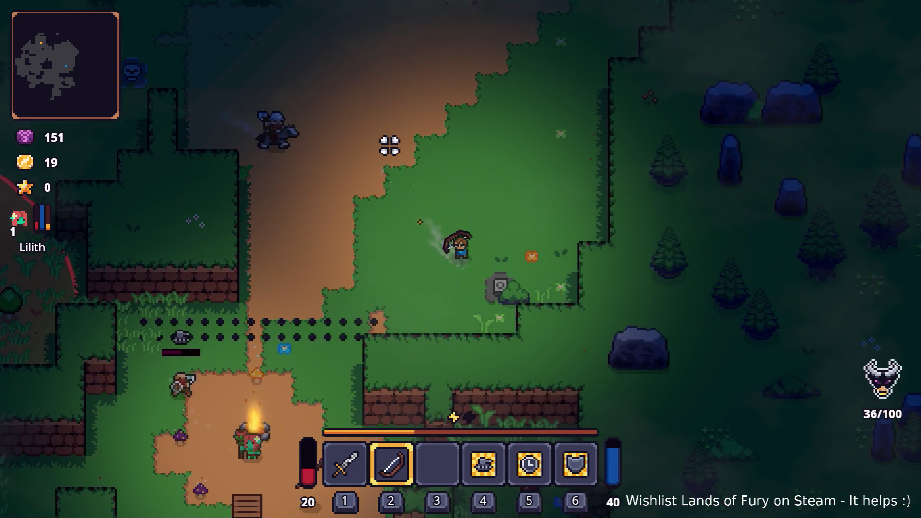
{"action": "key", "text": "w"}
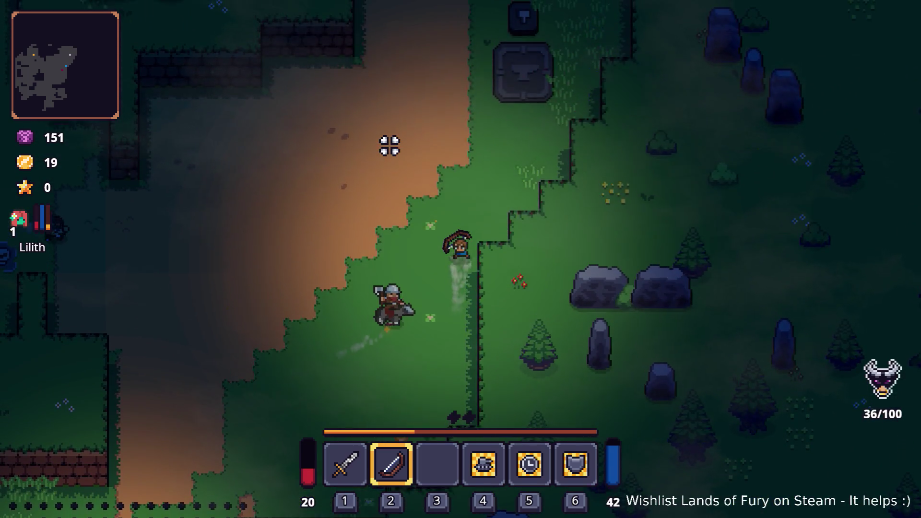
{"action": "key", "text": "w"}
{"action": "key", "text": "d"}
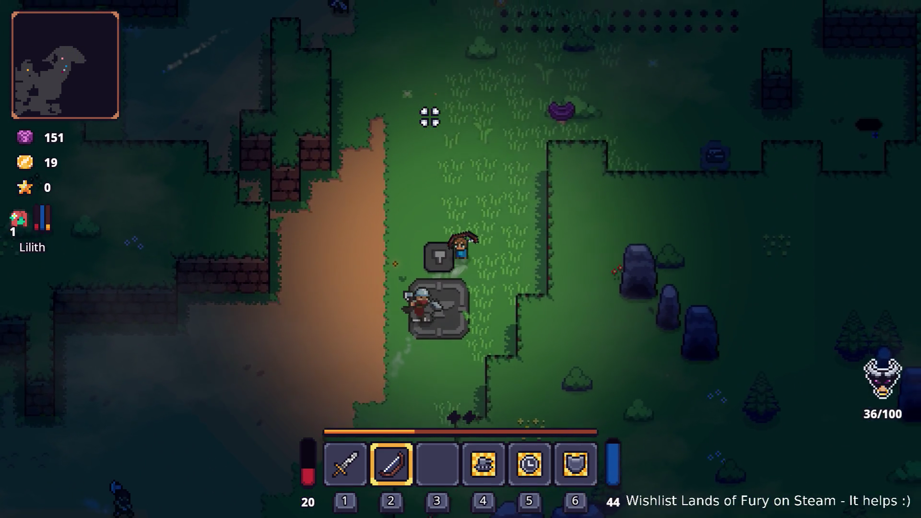
{"action": "key", "text": "w"}
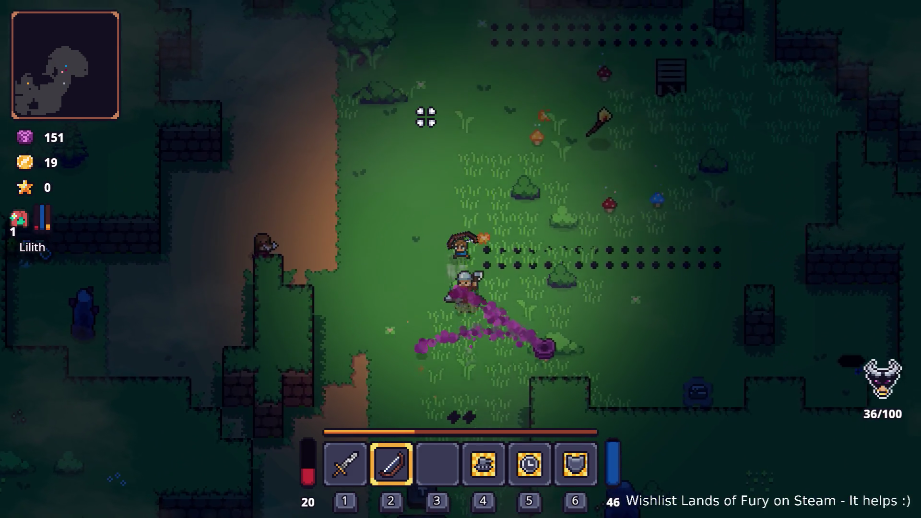
{"action": "key", "text": "d"}
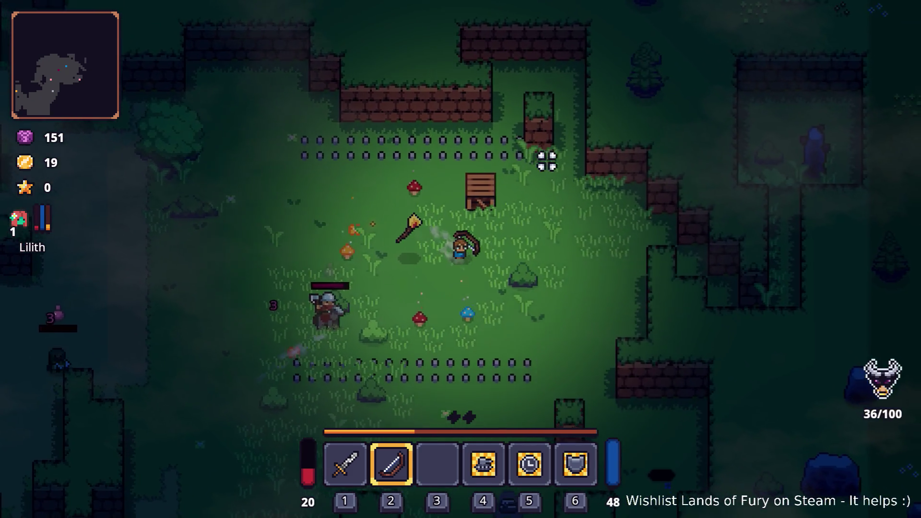
{"action": "key", "text": "3"}
{"action": "key", "text": "d"}
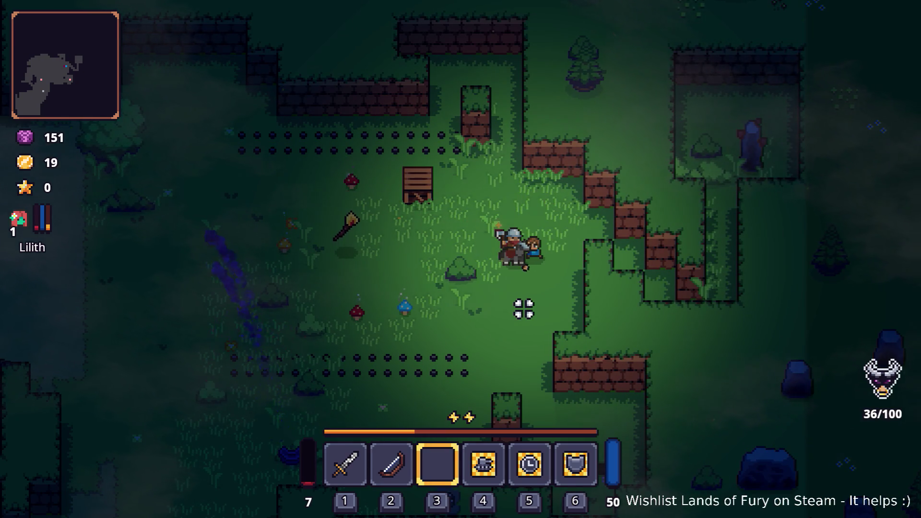
{"action": "key", "text": "Escape"}
{"action": "left_click", "coordinate": [479, 358]}
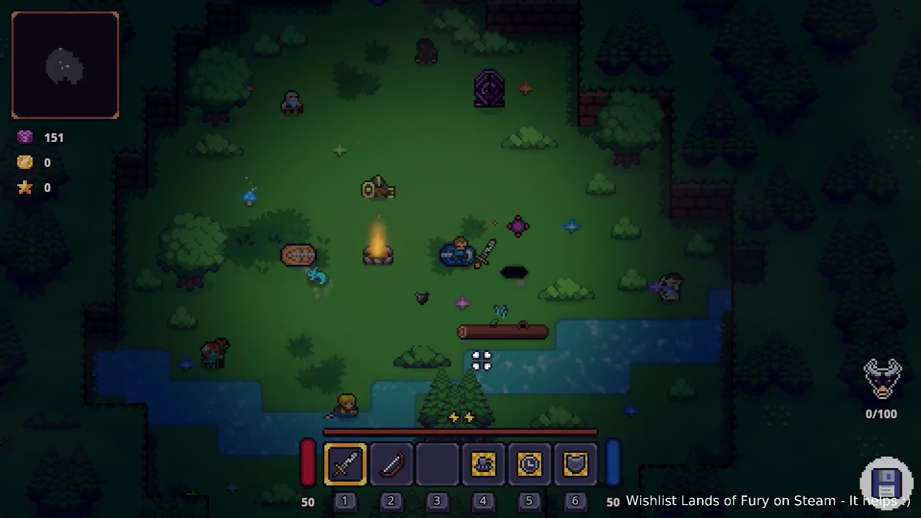
Walk the hero up to the purple vine exit with the bow equipped and enter it.
{"action": "key", "text": "w"}
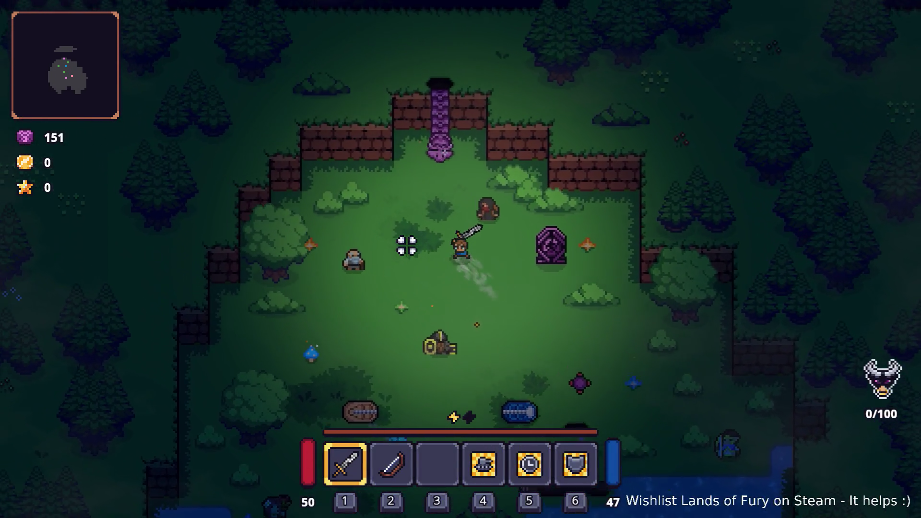
{"action": "key", "text": "2"}
{"action": "key", "text": "e"}
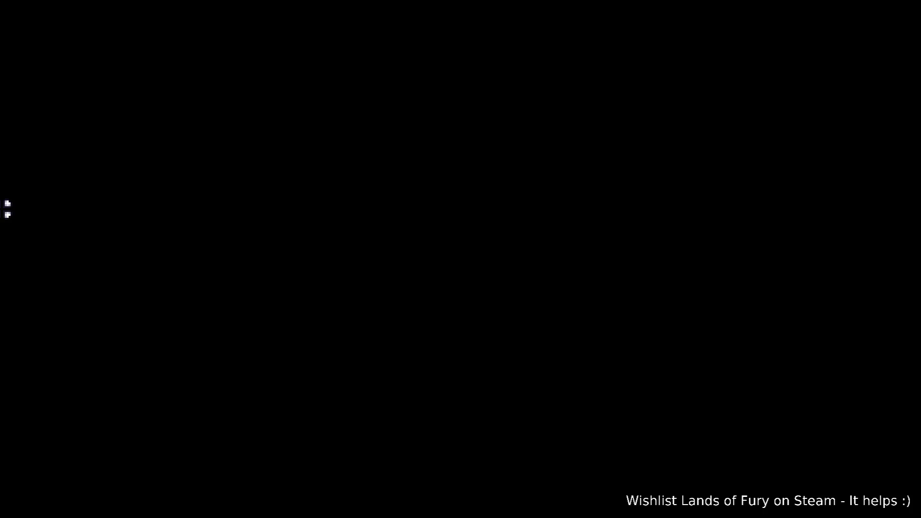
Open Text Editor and paste the coordinates (2248, 2584) on a new line below the note.
{"action": "key", "text": "super"}
{"action": "type", "text": "not"}
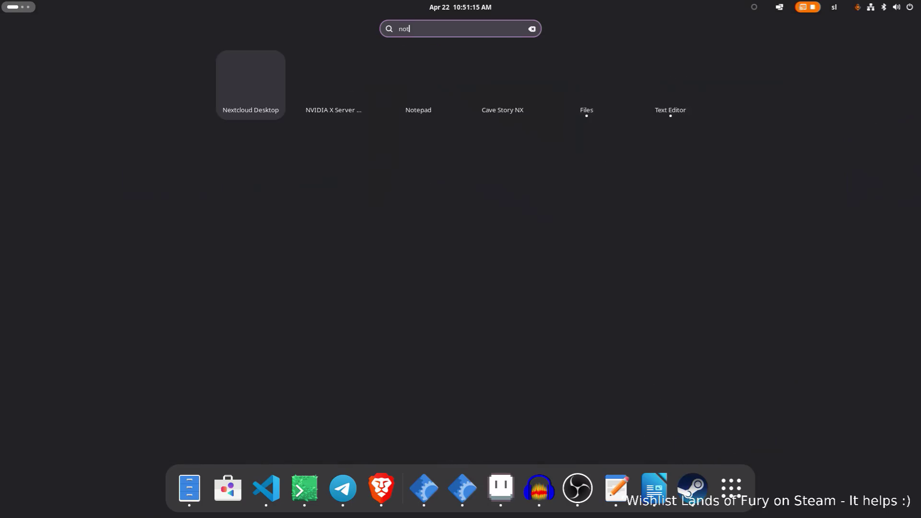
{"action": "key", "text": "Return"}
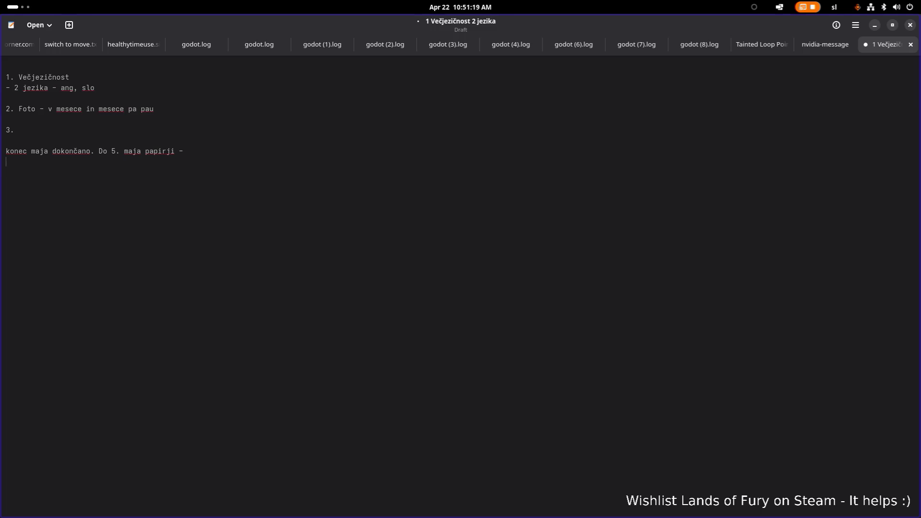
{"action": "key", "text": "Return"}
{"action": "type", "text": "{(2248, 2584)}"}
Select the note's lines, then paste the next coordinates (2472, 2360) below the first pair.
{"action": "key", "text": "Up"}
{"action": "key", "text": "Up"}
{"action": "key", "text": "End"}
{"action": "key", "text": "shift+Up"}
{"action": "key", "text": "shift+Up"}
{"action": "key", "text": "shift+Up"}
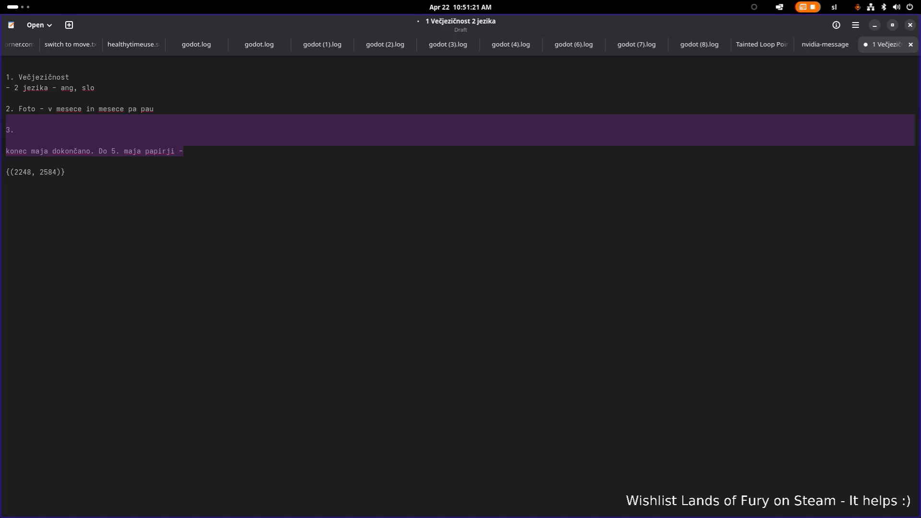
{"action": "key", "text": "shift+Up"}
{"action": "key", "text": "shift+Up"}
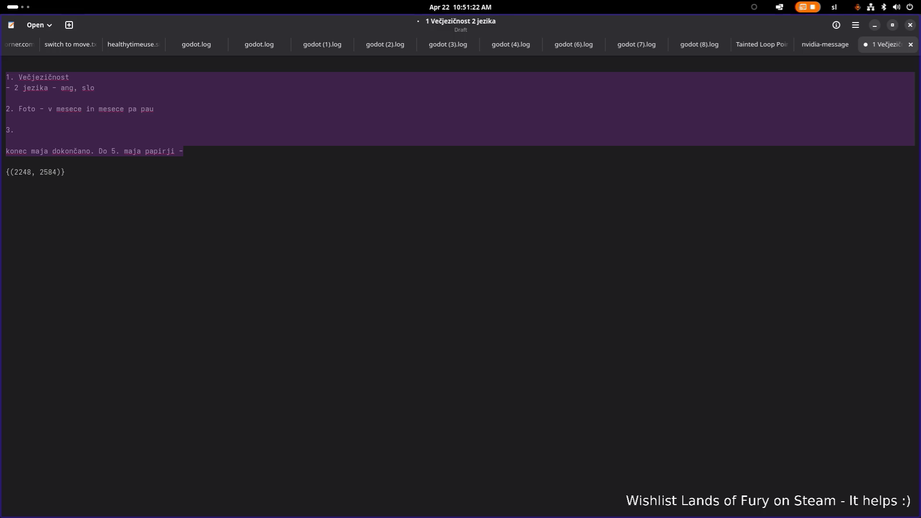
{"action": "left_click", "coordinate": [273, 269]}
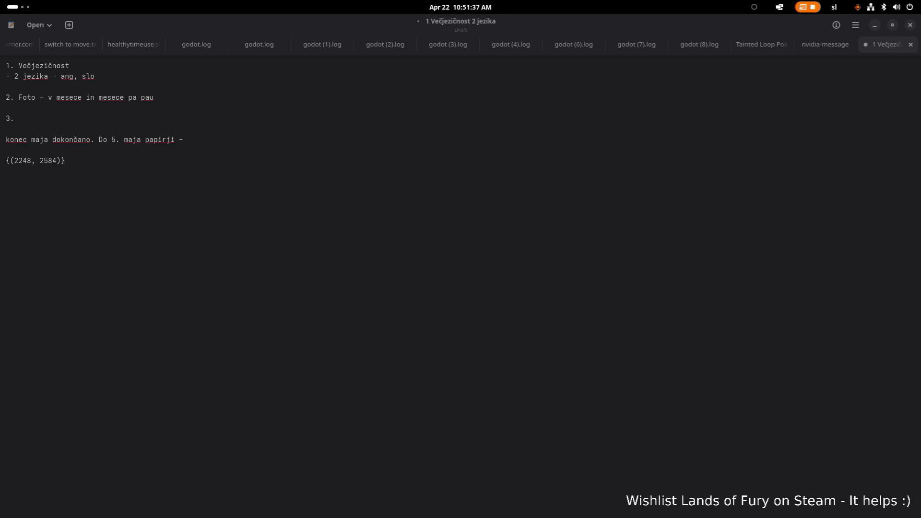
{"action": "left_click", "coordinate": [128, 161]}
{"action": "type", "text": "{(2472, 2360)}"}
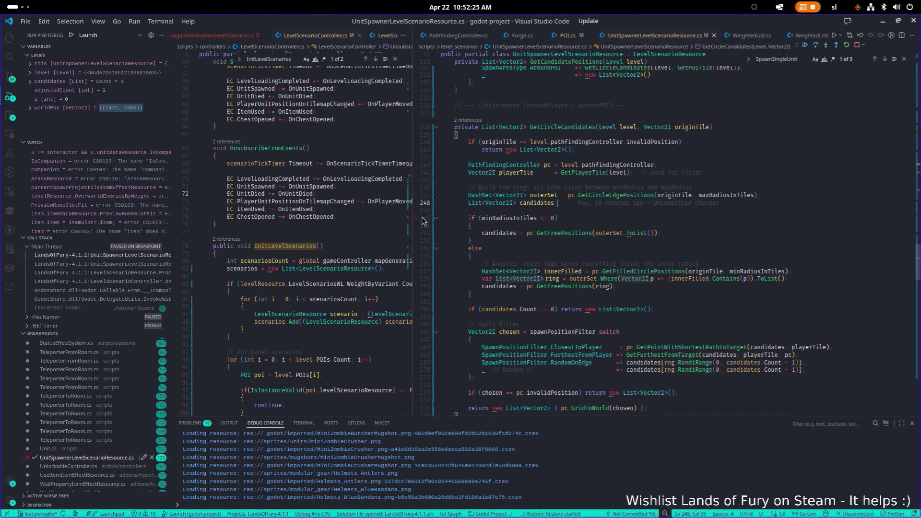
{"action": "left_click_drag", "start_coordinate": [413, 218], "coordinate": [506, 217]}
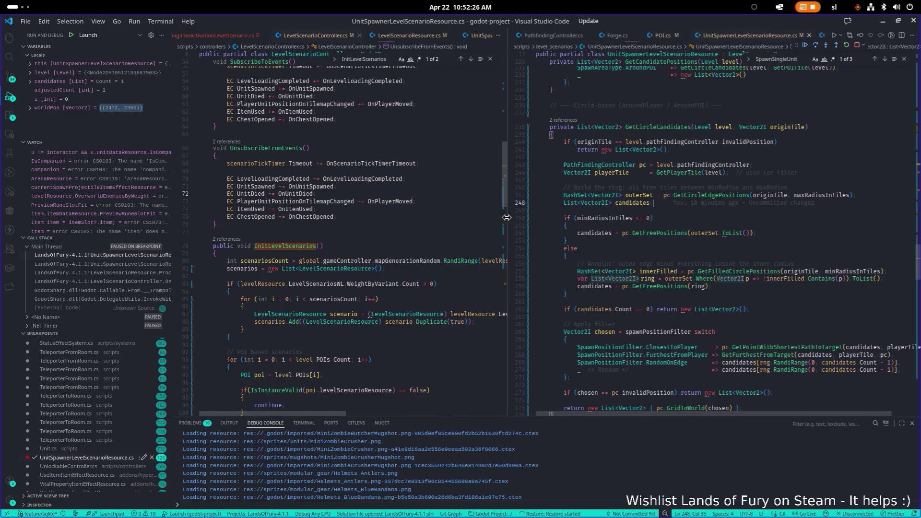
{"action": "double_click", "coordinate": [728, 196]}
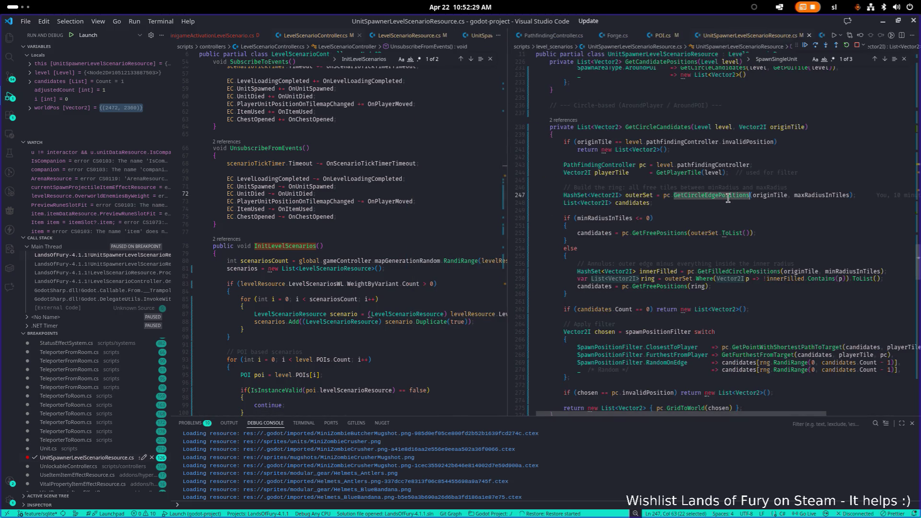
{"action": "left_click", "coordinate": [804, 257]}
{"action": "key", "text": "Up"}
{"action": "key", "text": "Up"}
{"action": "left_click", "coordinate": [652, 233]}
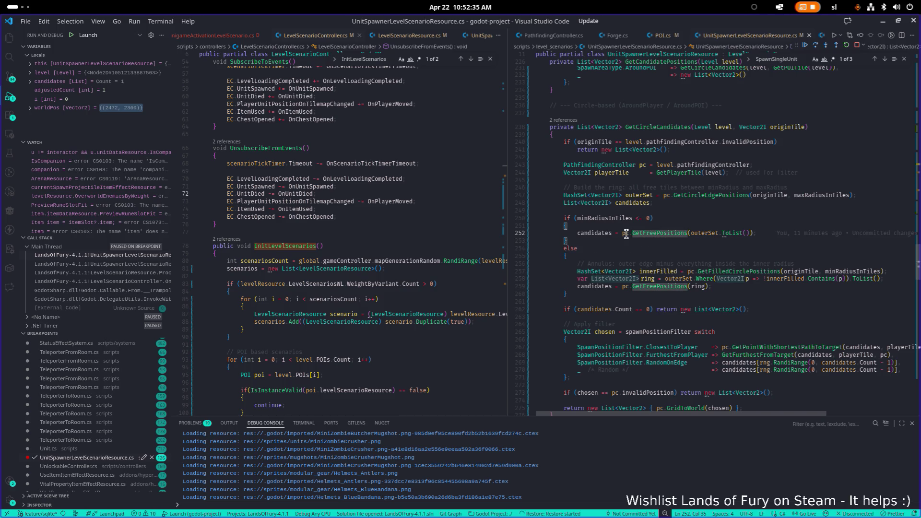
{"action": "mouse_move", "coordinate": [673, 234]}
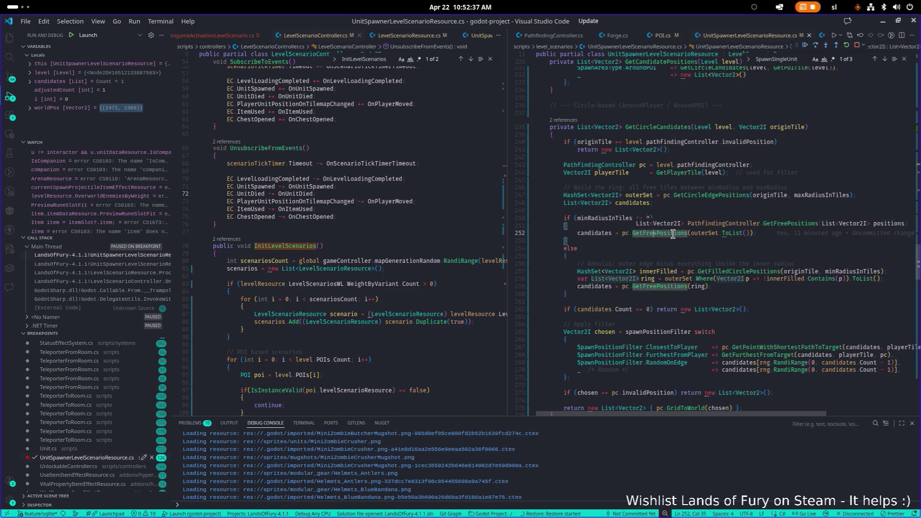
{"action": "left_click", "coordinate": [363, 213]}
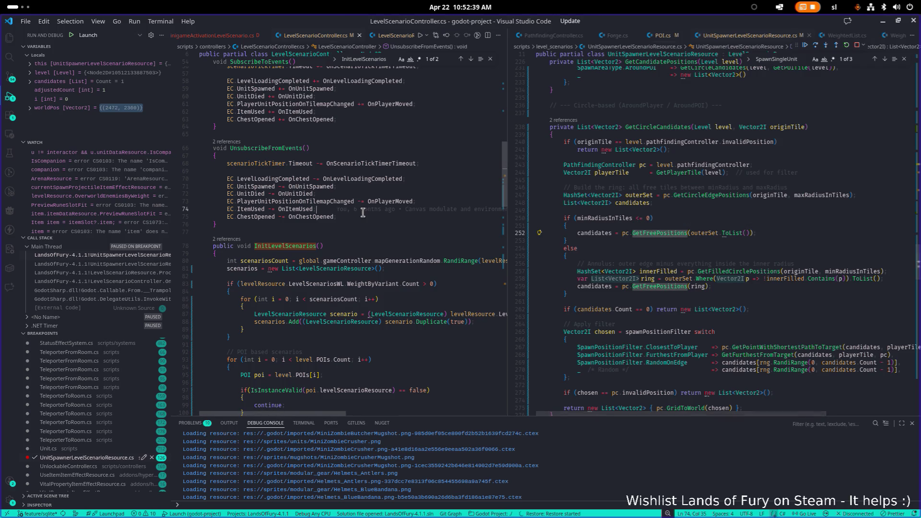
Open PathfindingController.cs and search it for 'freepos'.
{"action": "key", "text": "ctrl+p"}
{"action": "type", "text": "Pathfinding"}
{"action": "key", "text": "Return"}
{"action": "key", "text": "ctrl+f"}
{"action": "type", "text": "freepos"}
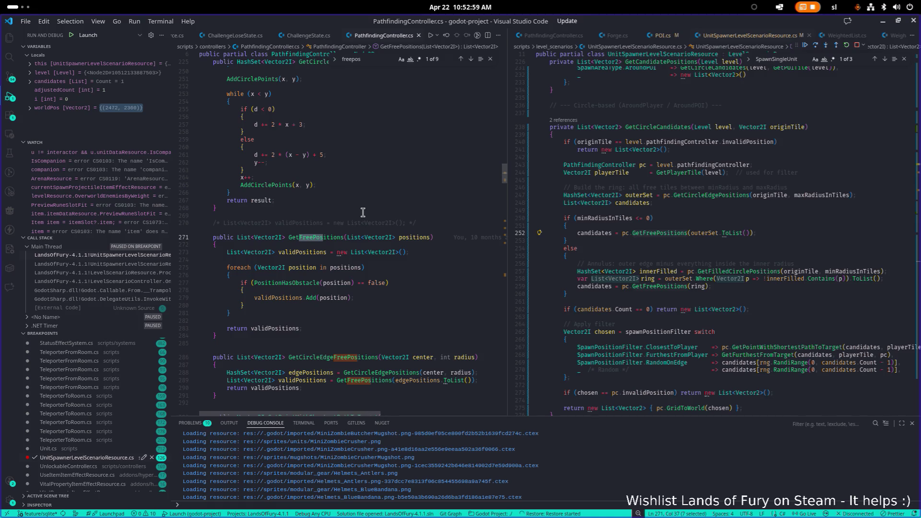
In the widened spawner pane, inspect the GetFreePositions call and the GetPointWithShortestPathToTarget/GetFurthestFromTarget filters.
{"action": "left_click", "coordinate": [798, 235]}
{"action": "double_click", "coordinate": [671, 235]}
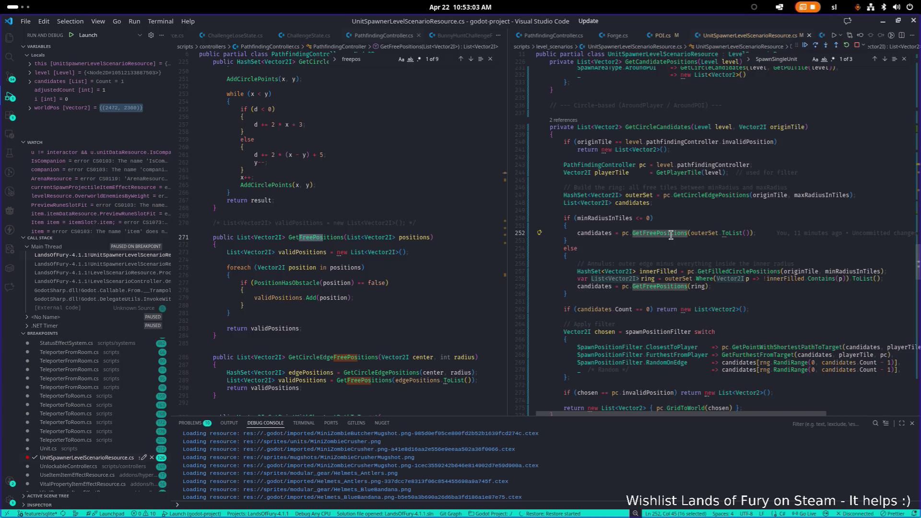
{"action": "scroll", "coordinate": [704, 216], "scroll_direction": "down", "scroll_amount": 1}
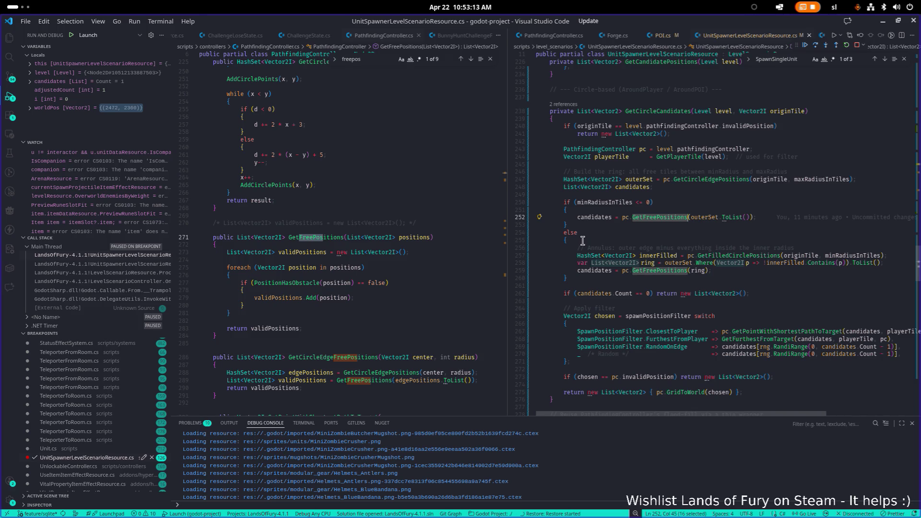
{"action": "scroll", "coordinate": [583, 240], "scroll_direction": "down", "scroll_amount": 2}
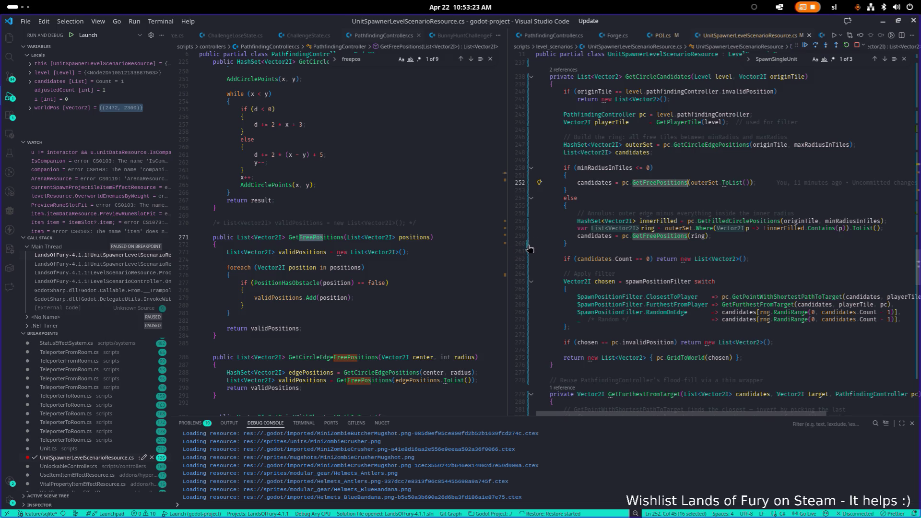
{"action": "left_click_drag", "start_coordinate": [507, 246], "coordinate": [437, 246]}
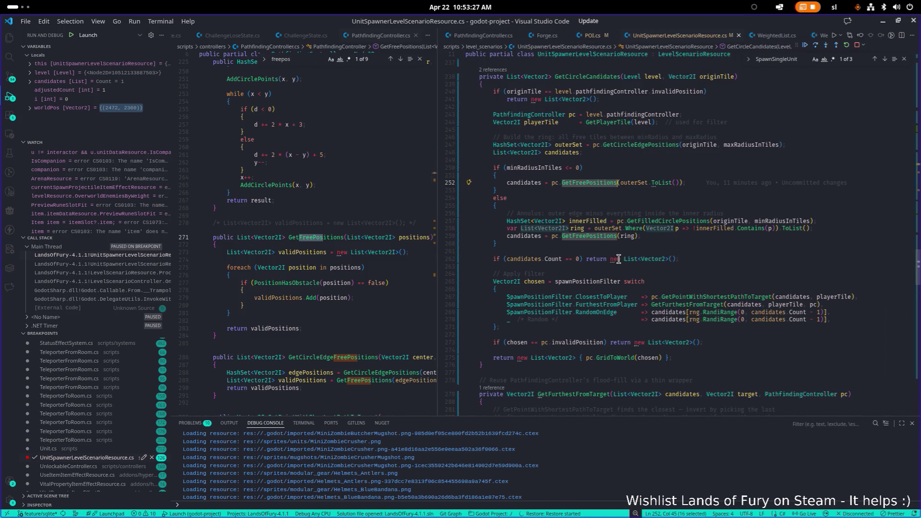
{"action": "double_click", "coordinate": [692, 297]}
{"action": "double_click", "coordinate": [692, 304]}
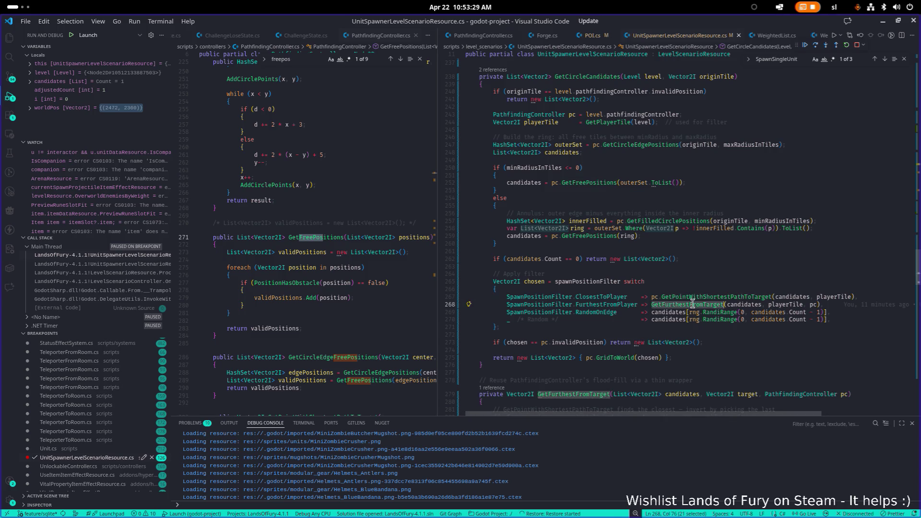
{"action": "double_click", "coordinate": [692, 297]}
{"action": "double_click", "coordinate": [693, 304]}
Cycle through the open applications with Alt+Tab and pick the LandsOfFury window.
{"action": "key", "text": "alt+Tab"}
{"action": "key", "text": "alt+Tab"}
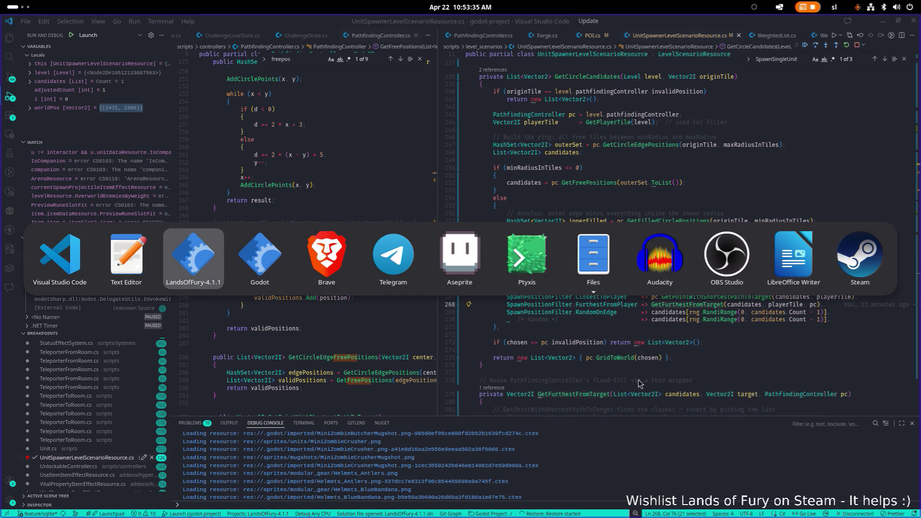
{"action": "key", "text": "alt+Tab"}
{"action": "key", "text": "alt+Tab"}
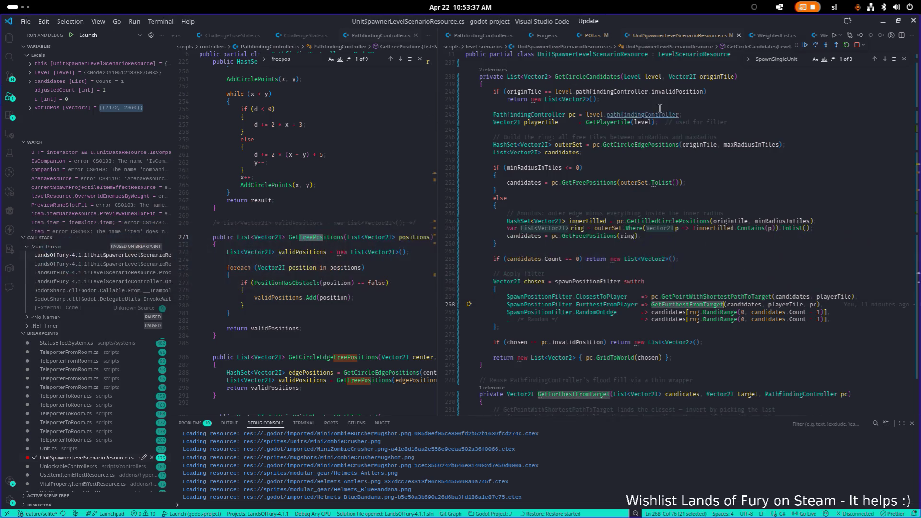
{"action": "key", "text": "alt+Tab"}
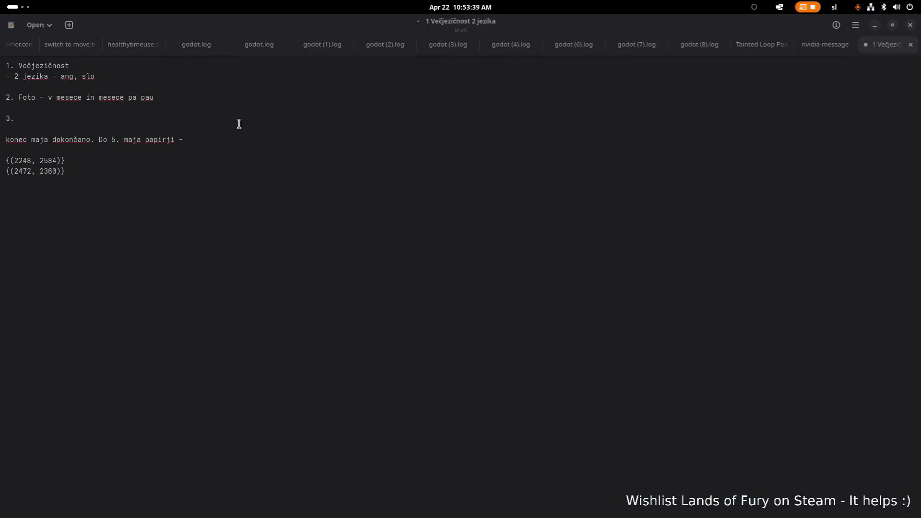
{"action": "key", "text": "alt+Tab"}
{"action": "left_click", "coordinate": [219, 254]}
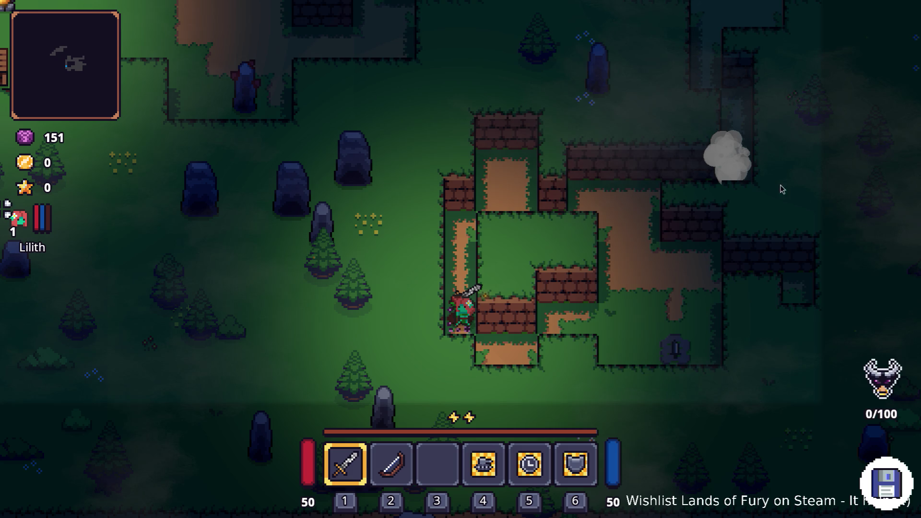
Slash the enemies clustered around the hero on the path up and to the right.
{"action": "left_click", "coordinate": [681, 194]}
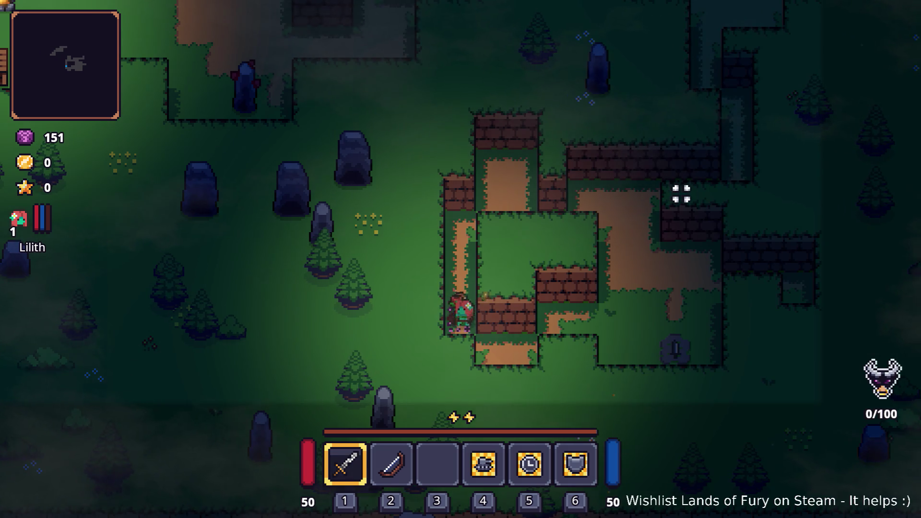
{"action": "key", "text": "w"}
{"action": "key", "text": "w"}
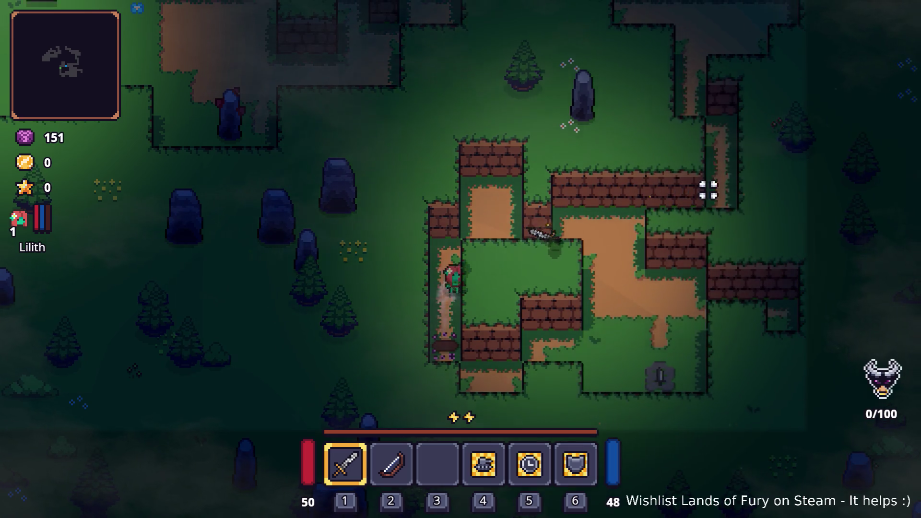
{"action": "key", "text": "d"}
{"action": "left_click", "coordinate": [748, 206]}
{"action": "left_click", "coordinate": [783, 232]}
{"action": "left_click", "coordinate": [774, 245]}
{"action": "left_click", "coordinate": [766, 251]}
{"action": "left_click", "coordinate": [763, 255]}
{"action": "left_click", "coordinate": [752, 244]}
{"action": "key", "text": "w"}
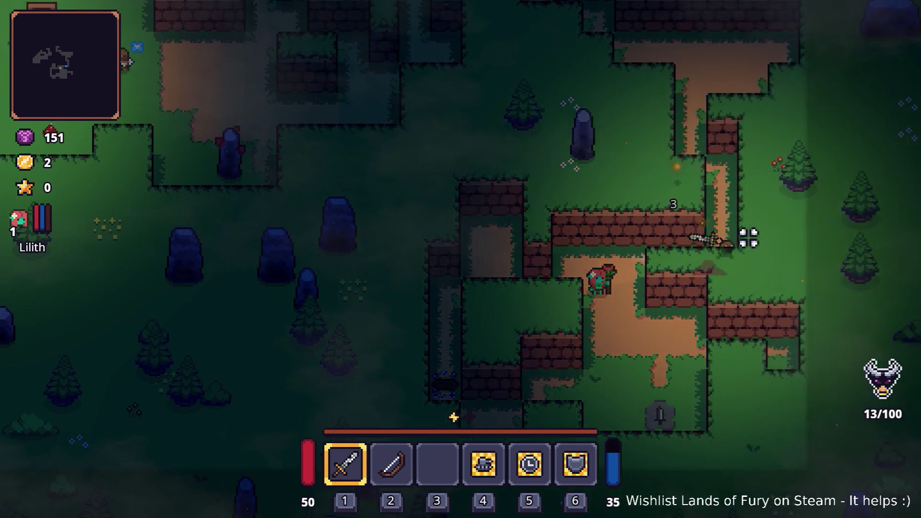
{"action": "key", "text": "d"}
{"action": "key", "text": "w"}
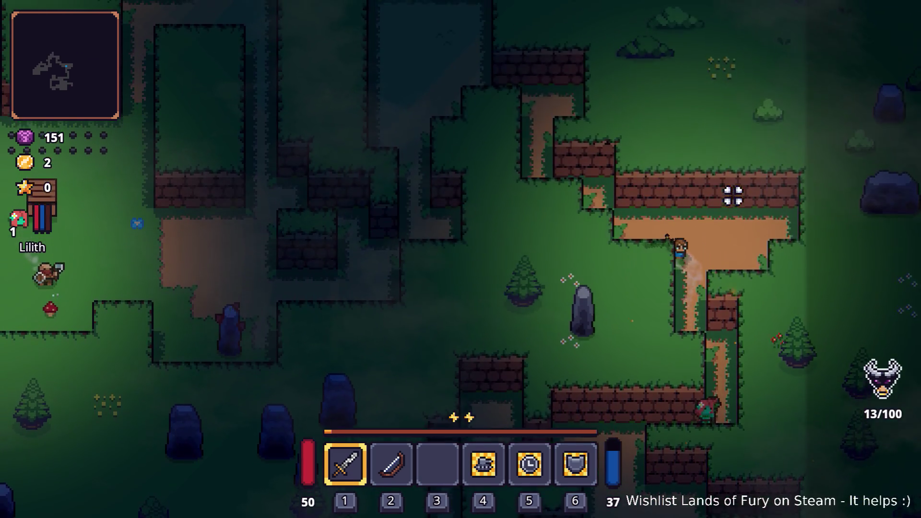
Walk through the forest to the campfire and strike the lumberjack enemy.
{"action": "key", "text": "a"}
{"action": "key", "text": "a"}
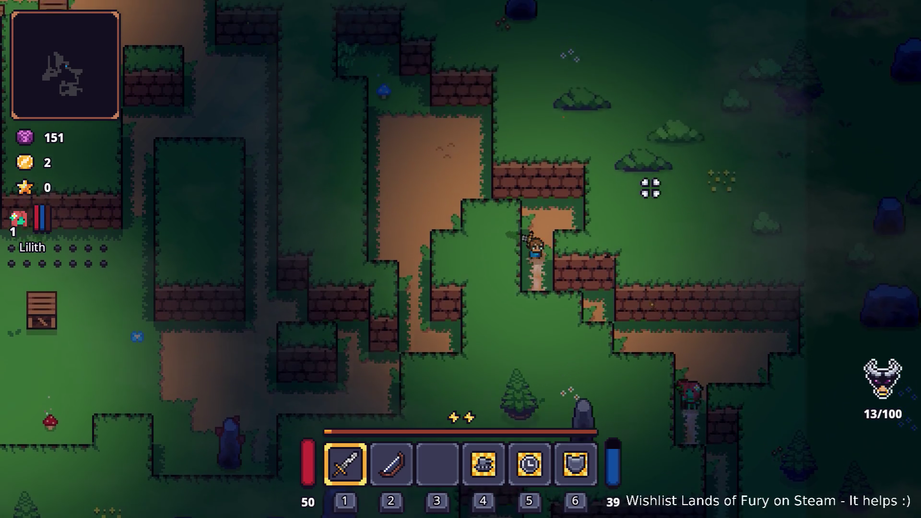
{"action": "key", "text": "w"}
{"action": "key", "text": "s"}
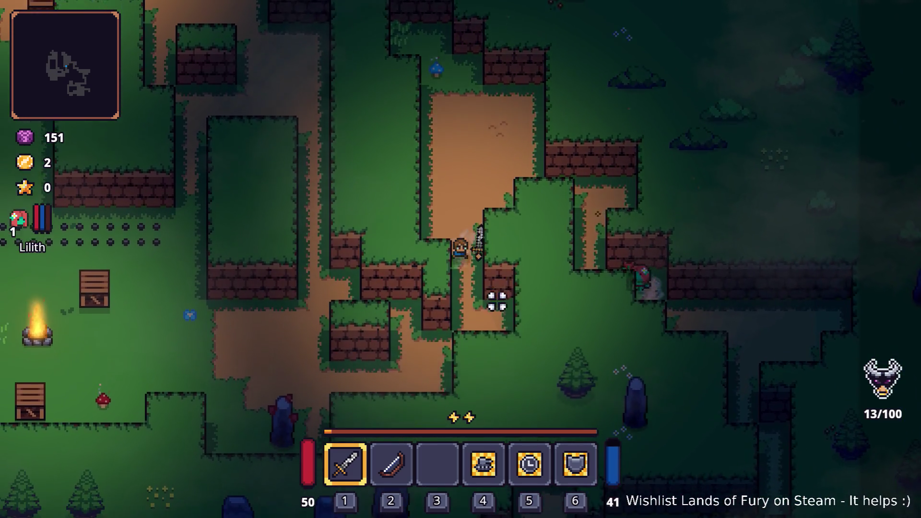
{"action": "key", "text": "a"}
{"action": "key", "text": "a"}
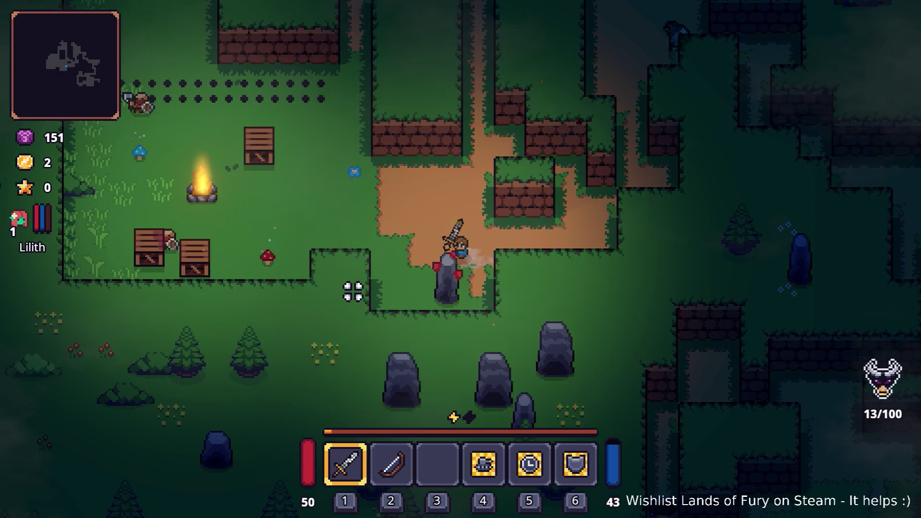
{"action": "key", "text": "w"}
{"action": "key", "text": "d"}
{"action": "key", "text": "w"}
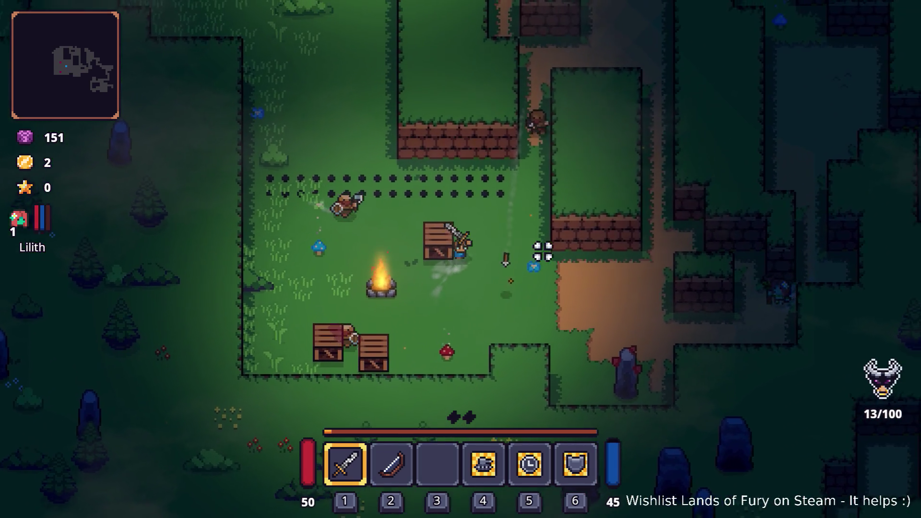
{"action": "key", "text": "a"}
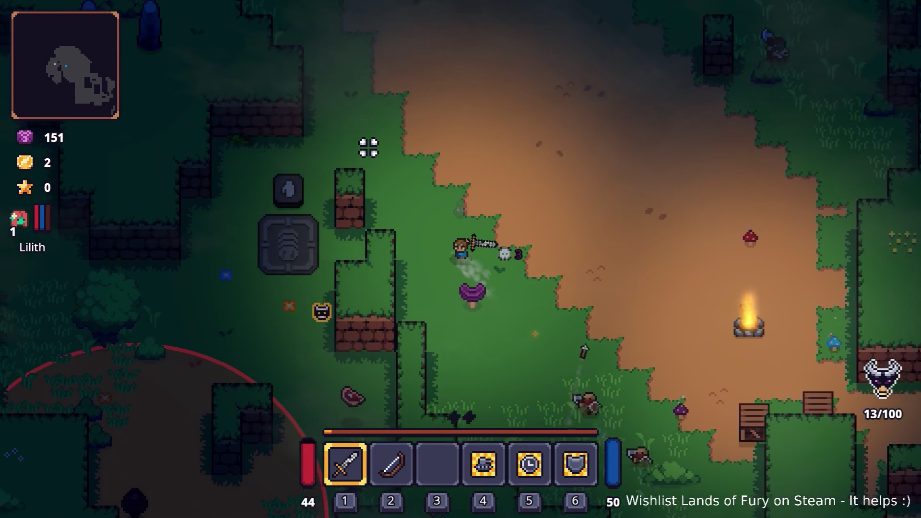
{"action": "key", "text": "a"}
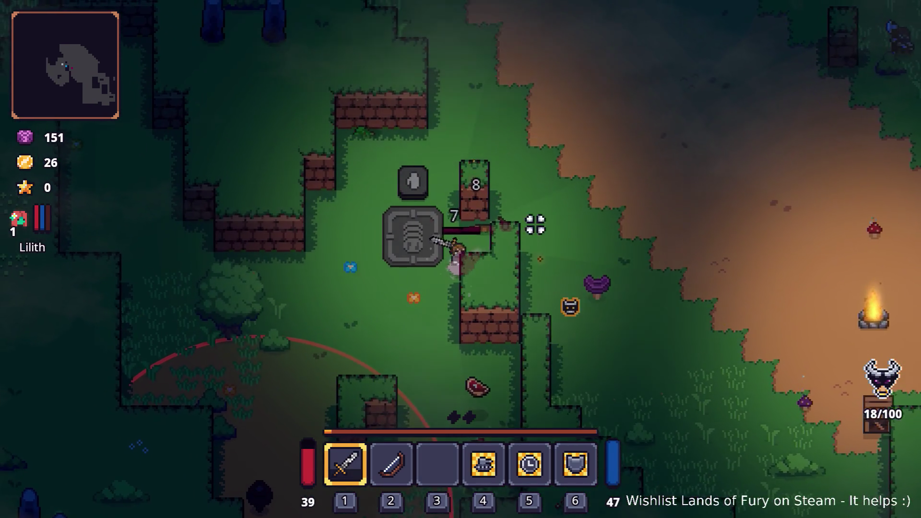
{"action": "key", "text": "s"}
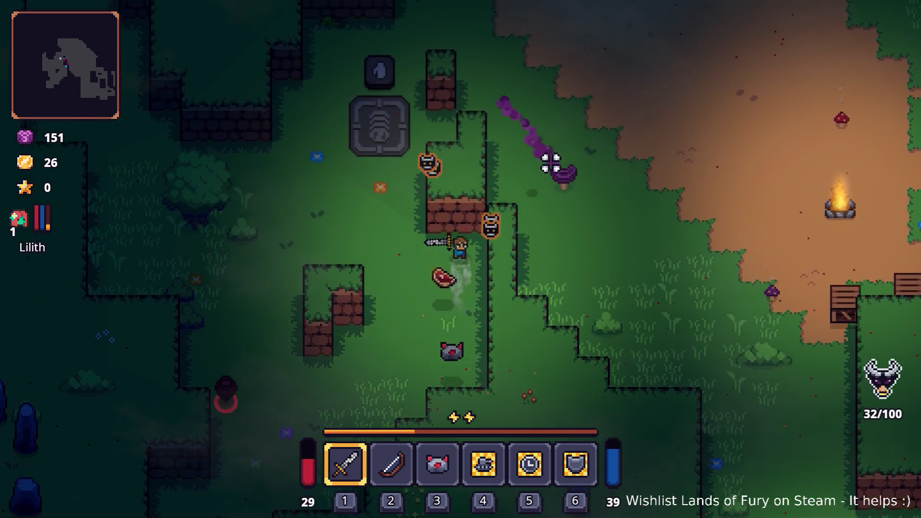
Continue up the forest path past the statue, slash once more, then Alt+Tab out at 32/100.
{"action": "key", "text": "w"}
{"action": "key", "text": "w"}
{"action": "key", "text": "a"}
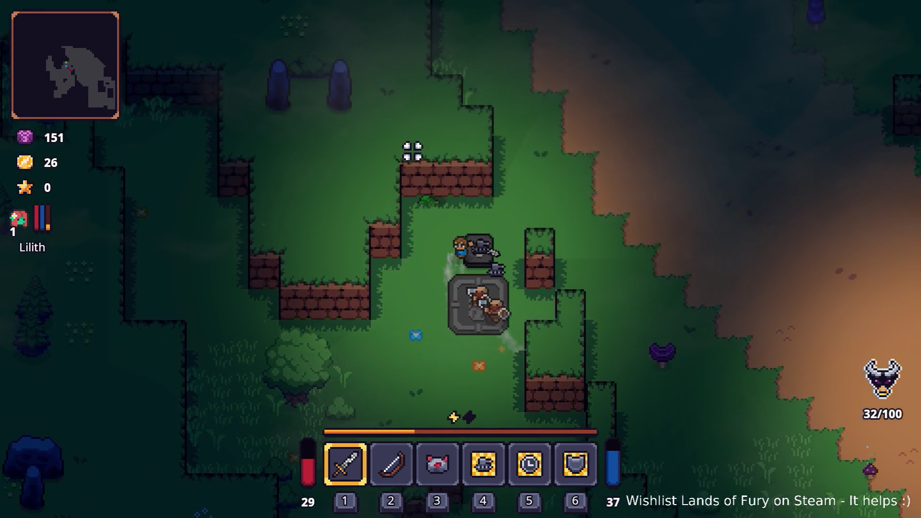
{"action": "key", "text": "w"}
{"action": "key", "text": "d"}
{"action": "key", "text": "w"}
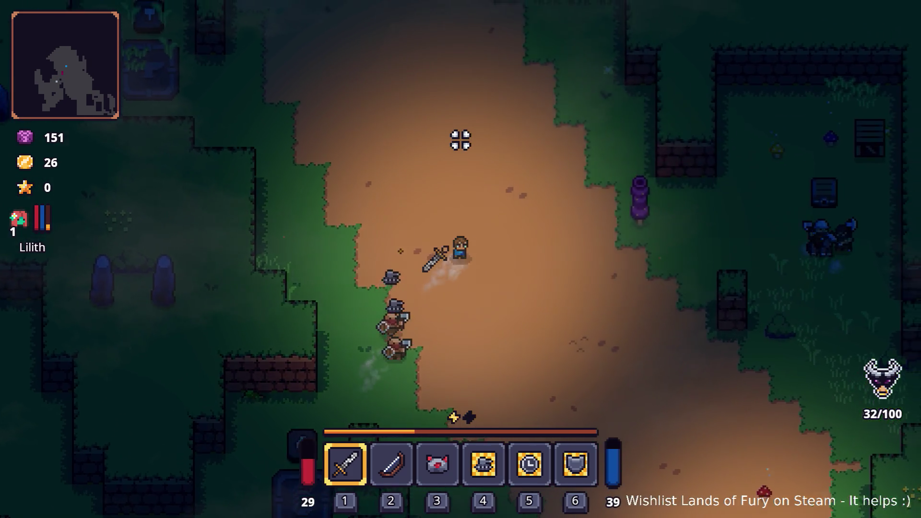
{"action": "key", "text": "w"}
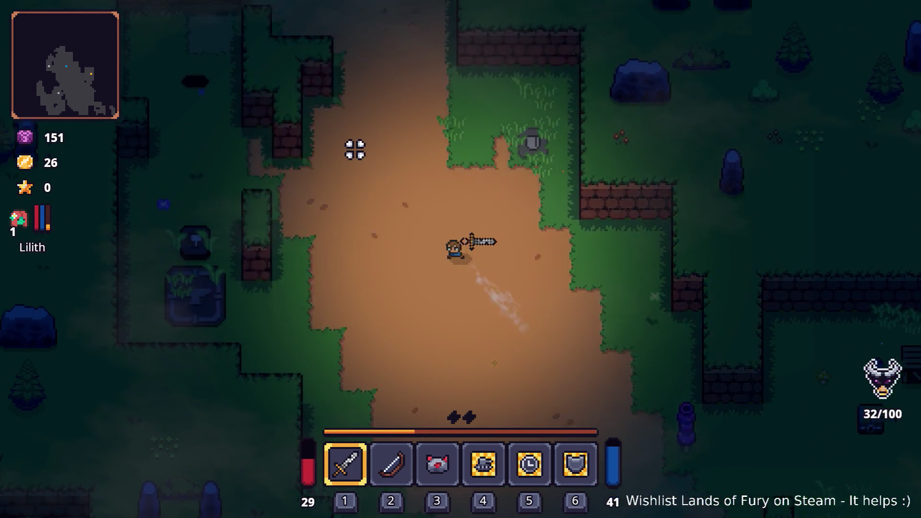
{"action": "key", "text": "w"}
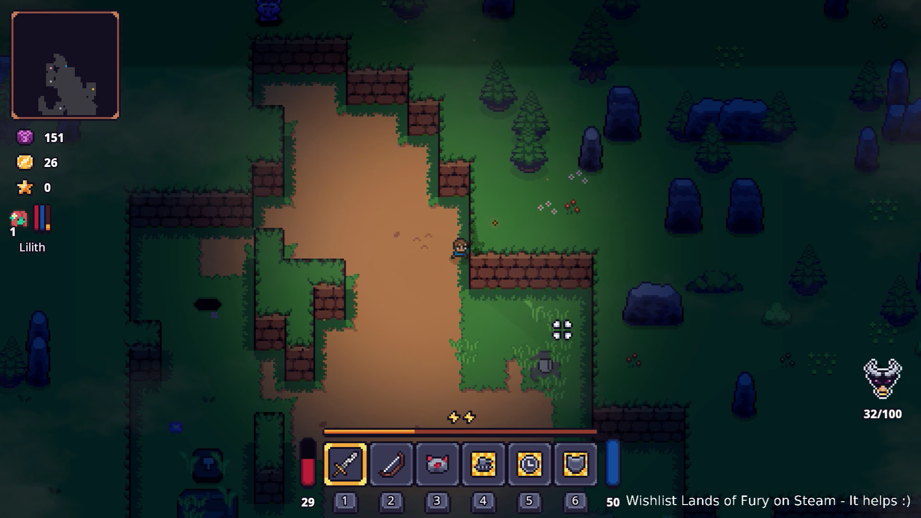
{"action": "left_click", "coordinate": [457, 282]}
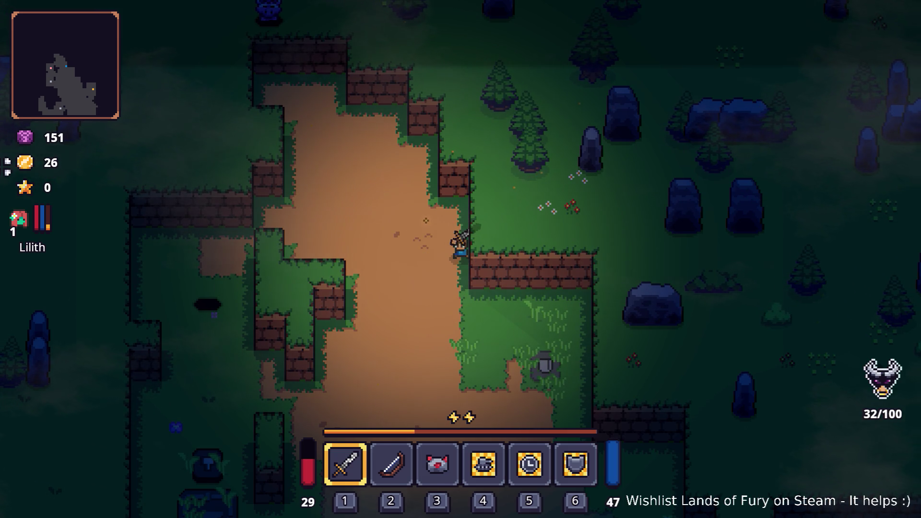
{"action": "key", "text": "alt+Tab"}
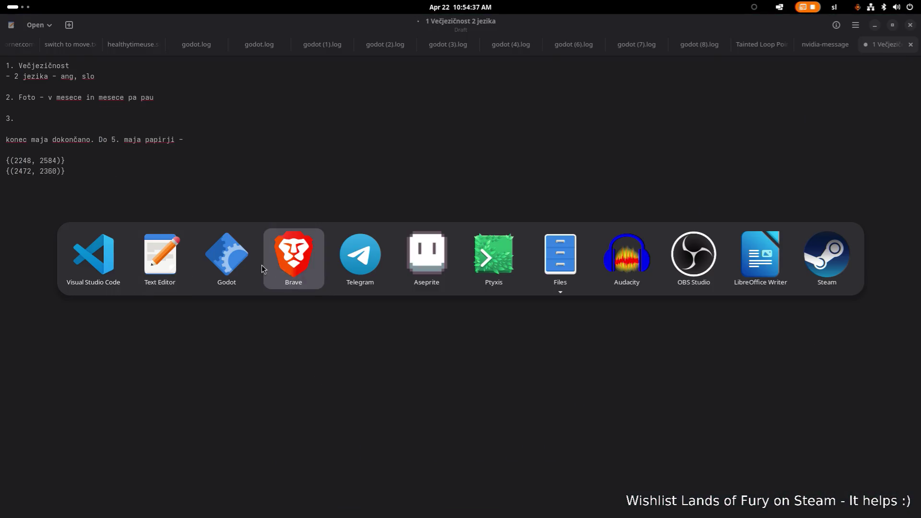
{"action": "key", "text": "alt+shift+Tab"}
{"action": "scroll", "coordinate": [689, 260], "scroll_direction": "down", "scroll_amount": 2}
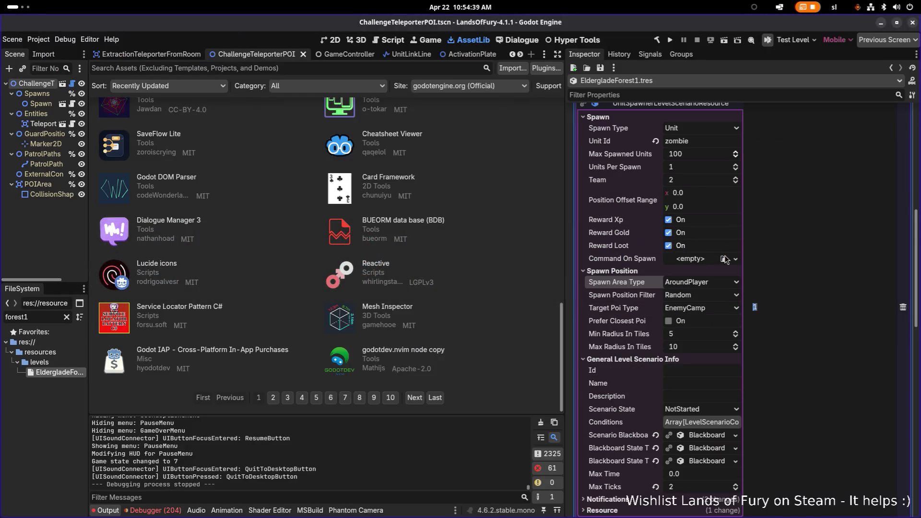
{"action": "scroll", "coordinate": [725, 260], "scroll_direction": "down", "scroll_amount": 5}
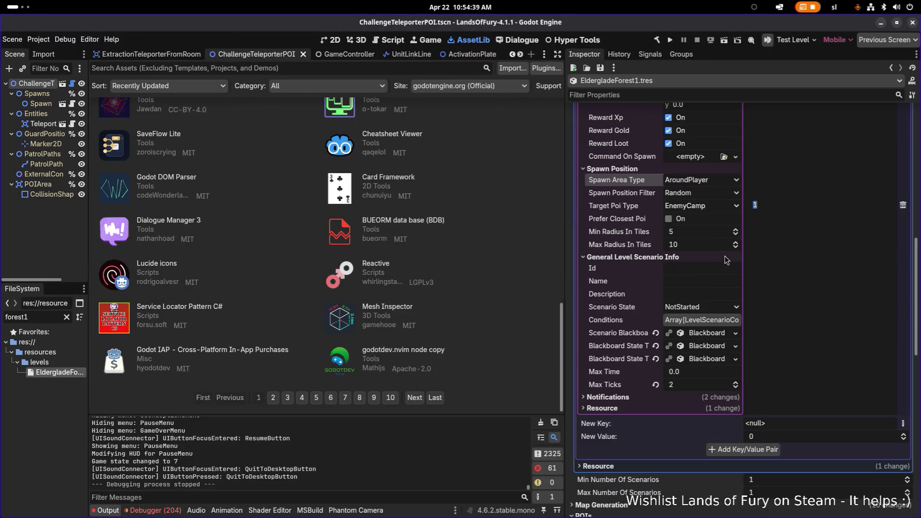
{"action": "left_click", "coordinate": [708, 197]}
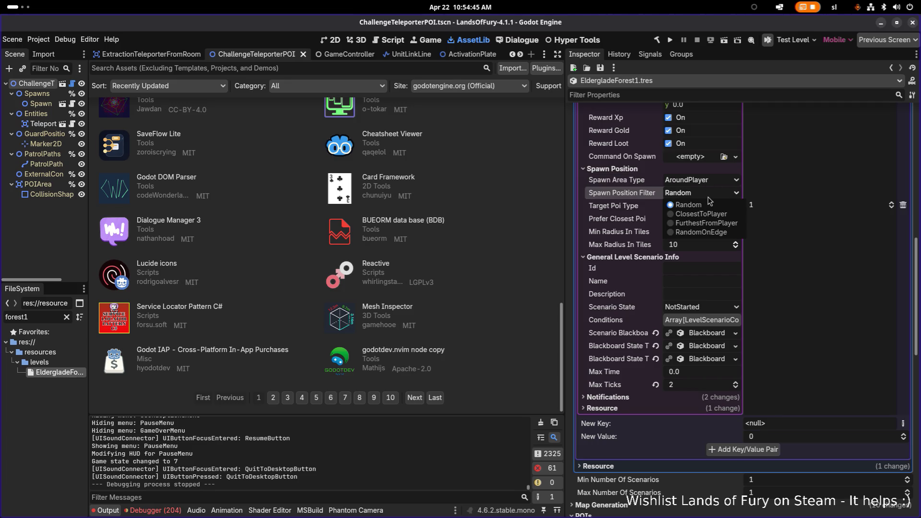
{"action": "left_click", "coordinate": [709, 203]}
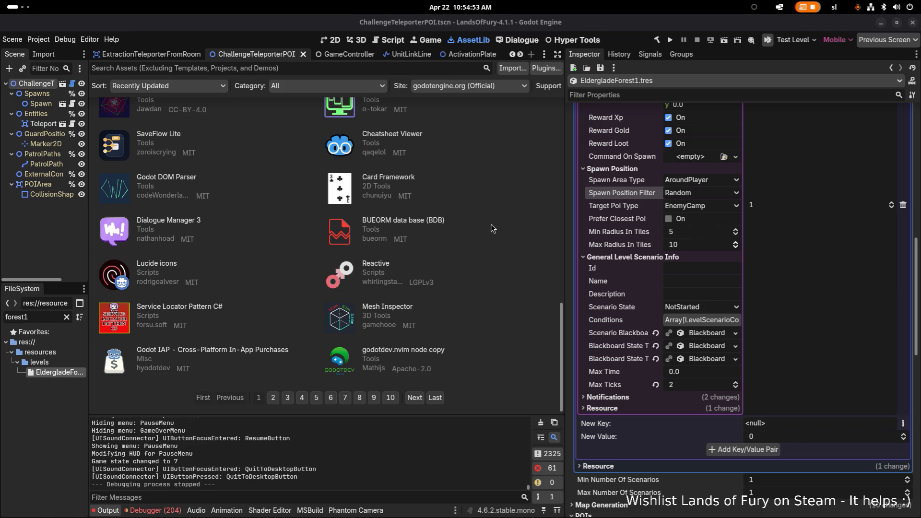
{"action": "left_click", "coordinate": [685, 195]}
{"action": "left_click", "coordinate": [687, 195]}
{"action": "left_click", "coordinate": [702, 194]}
Switch Spawn Position Filter to ClosestToPlayer, save the scene, and run the project.
{"action": "left_click", "coordinate": [706, 203]}
{"action": "left_click", "coordinate": [706, 191]}
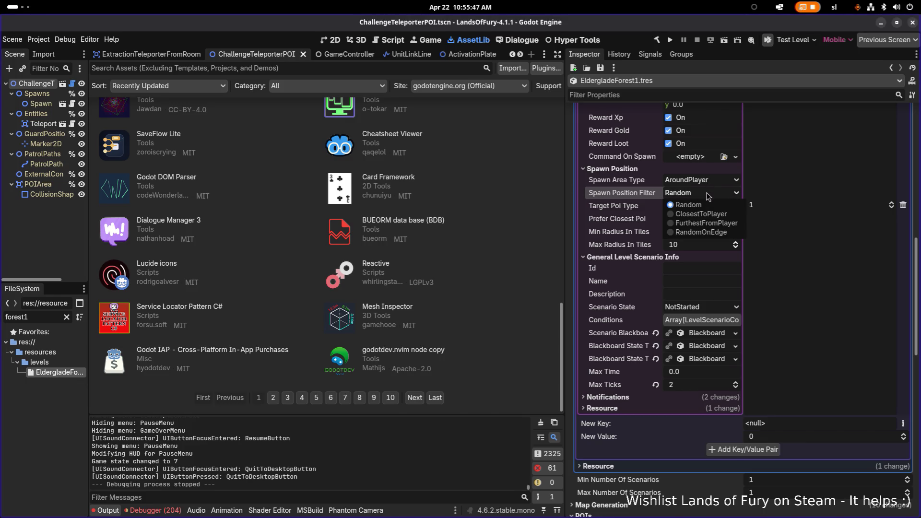
{"action": "left_click", "coordinate": [707, 213]}
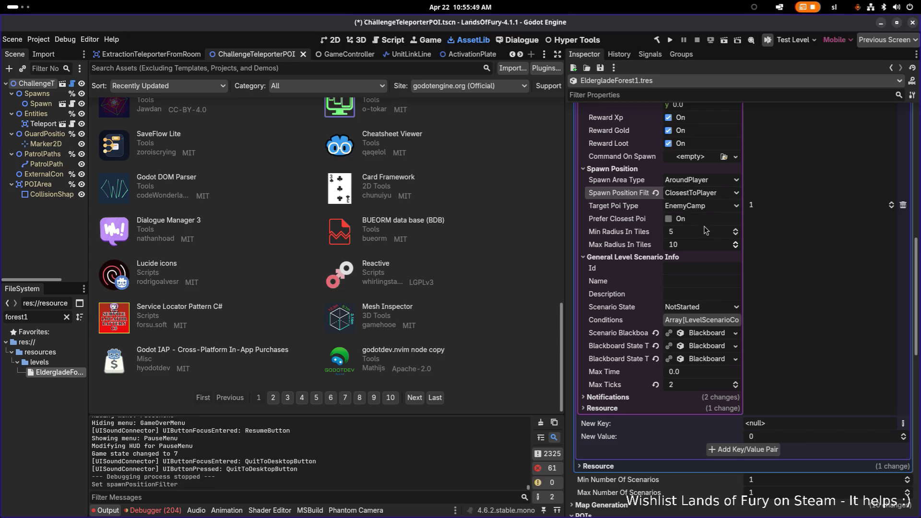
{"action": "left_click", "coordinate": [695, 244]}
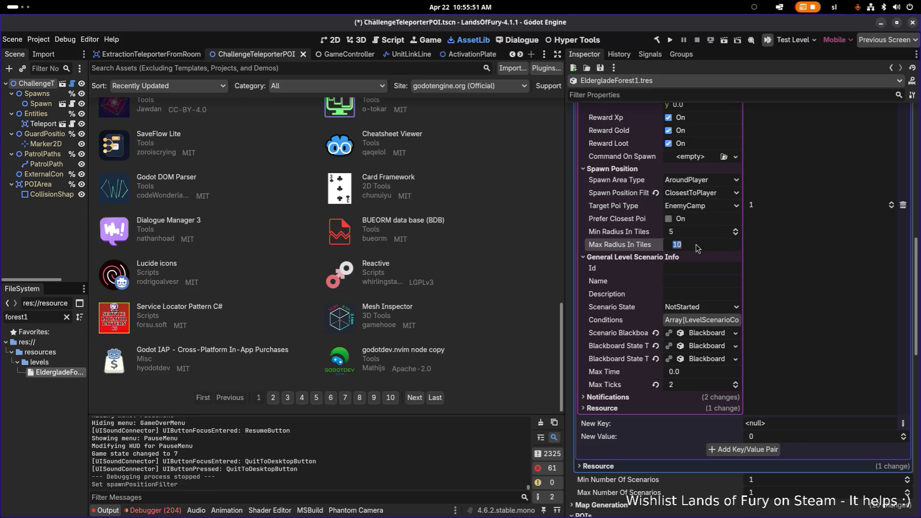
{"action": "left_click", "coordinate": [698, 231]}
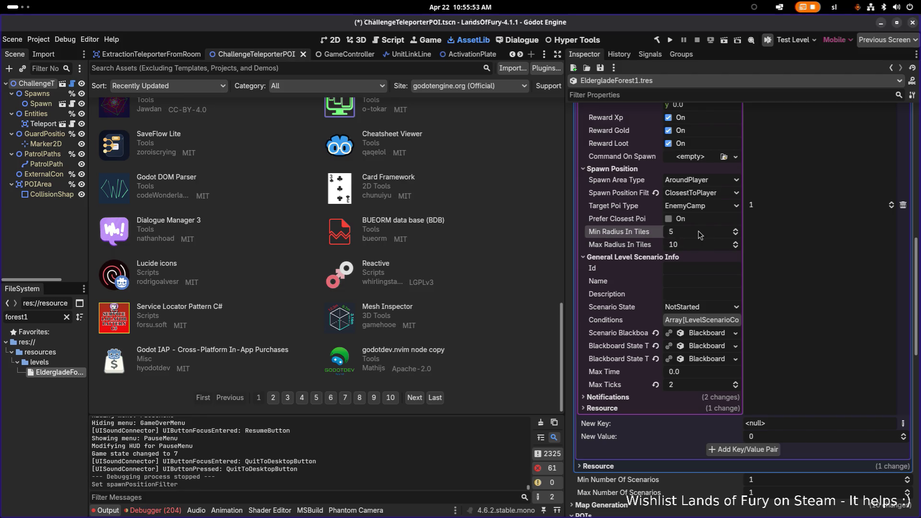
{"action": "key", "text": "ctrl+s"}
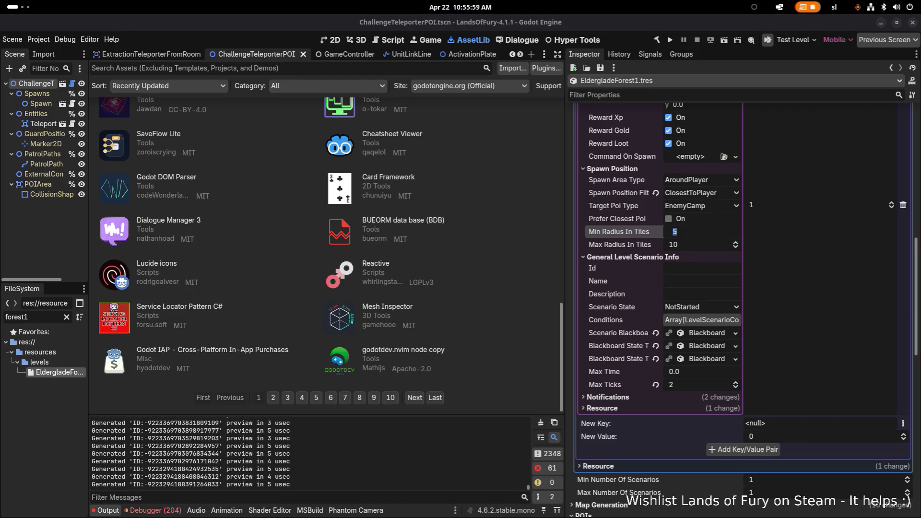
{"action": "left_click", "coordinate": [669, 42]}
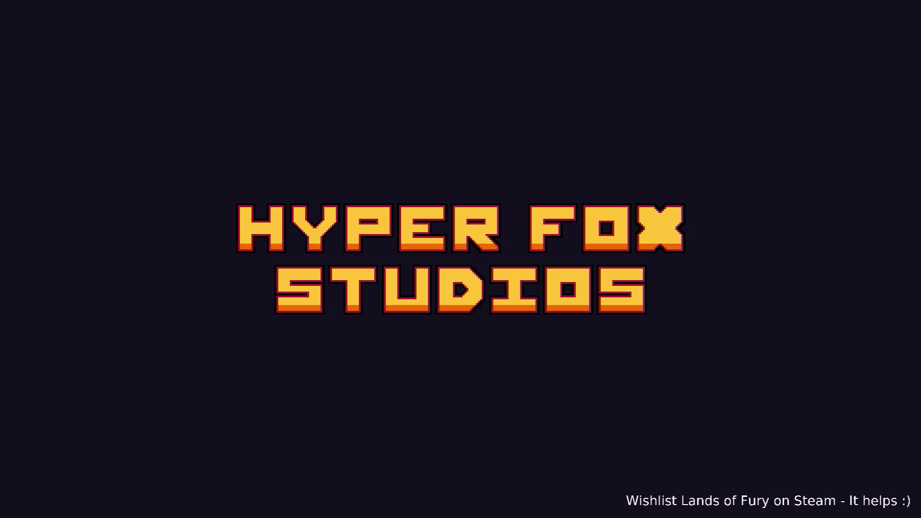
Skip the splash and menus and start playing the freshly loaded forest level.
{"action": "key", "text": "Return"}
{"action": "key", "text": "Return"}
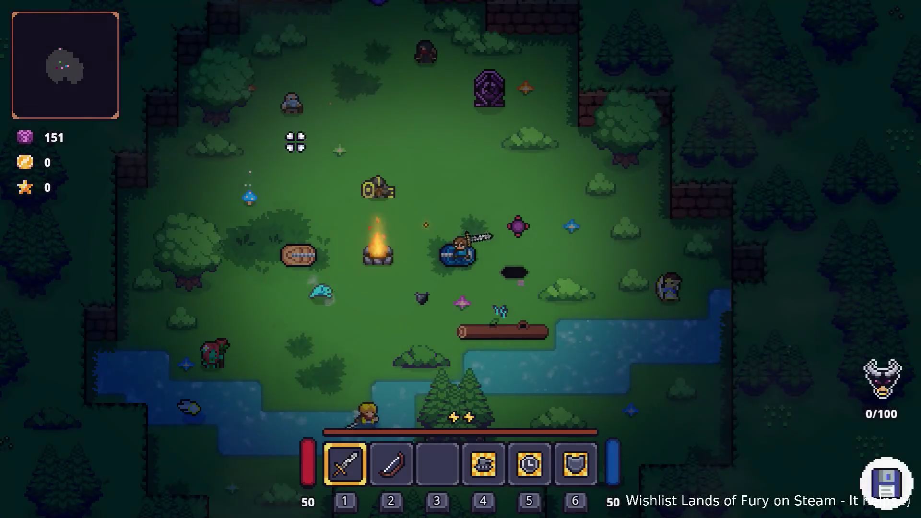
{"action": "key", "text": "w"}
{"action": "key", "text": "w"}
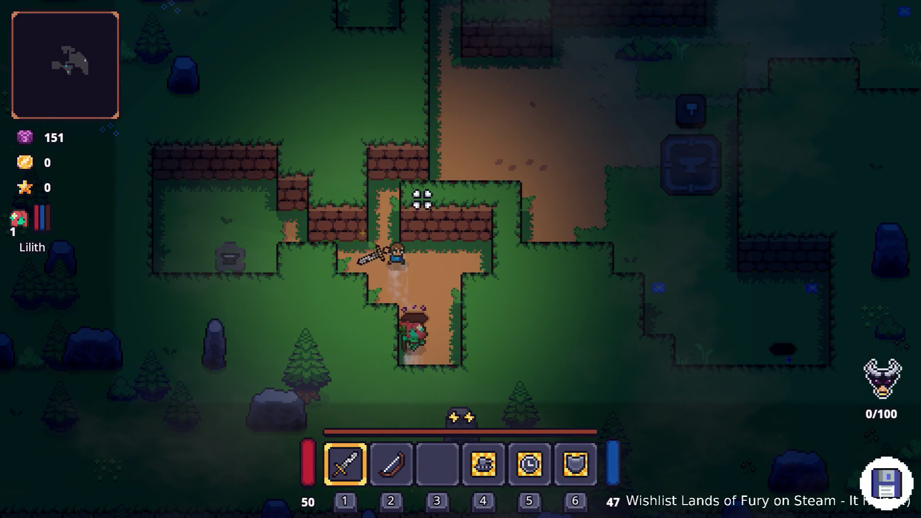
Walk the player back and forth through the wall gap and around the anvil area.
{"action": "key", "text": "w"}
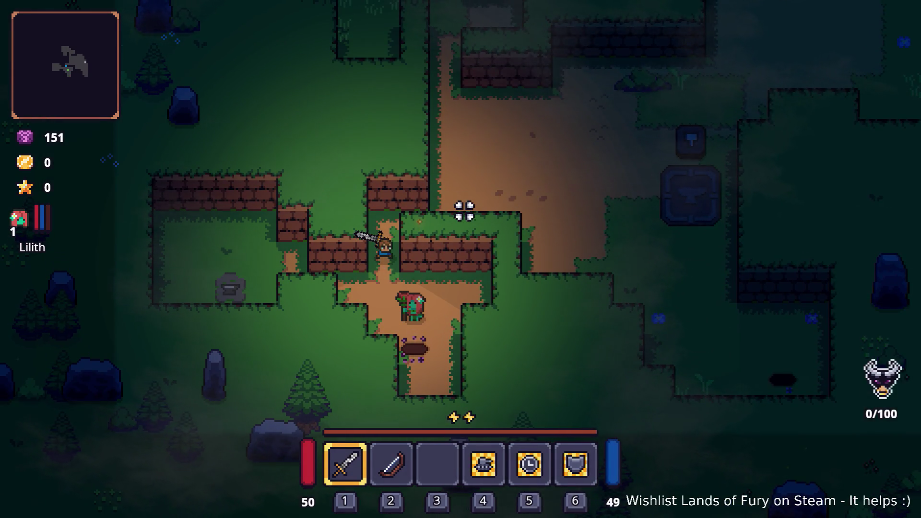
{"action": "key", "text": "s"}
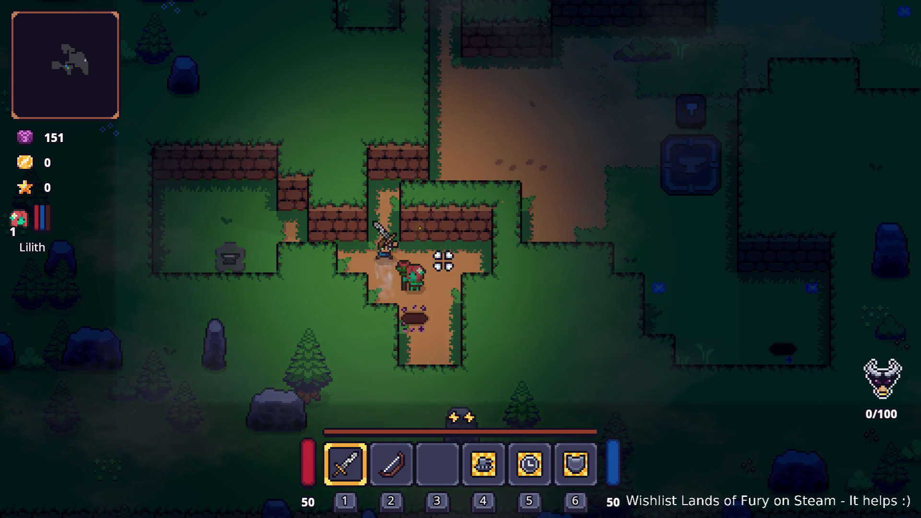
{"action": "key", "text": "w"}
{"action": "key", "text": "d"}
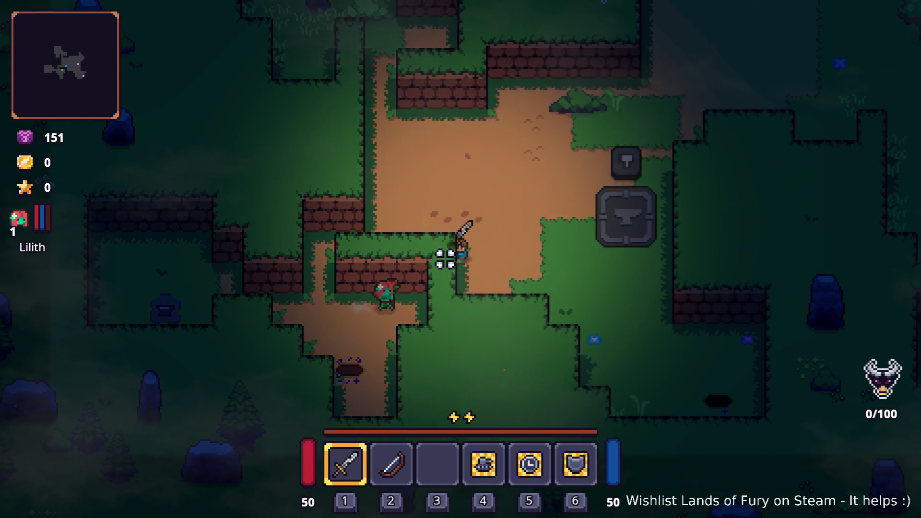
{"action": "key", "text": "w"}
{"action": "key", "text": "a"}
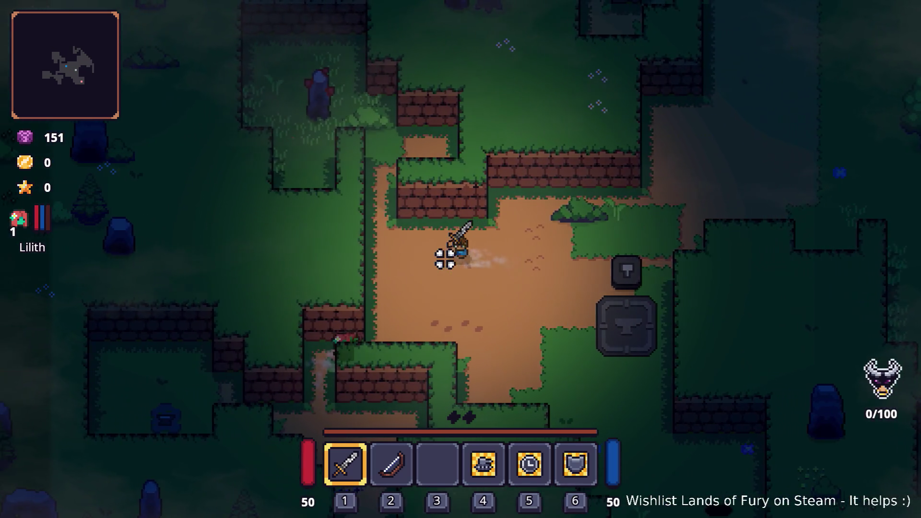
{"action": "key", "text": "a"}
{"action": "key", "text": "s"}
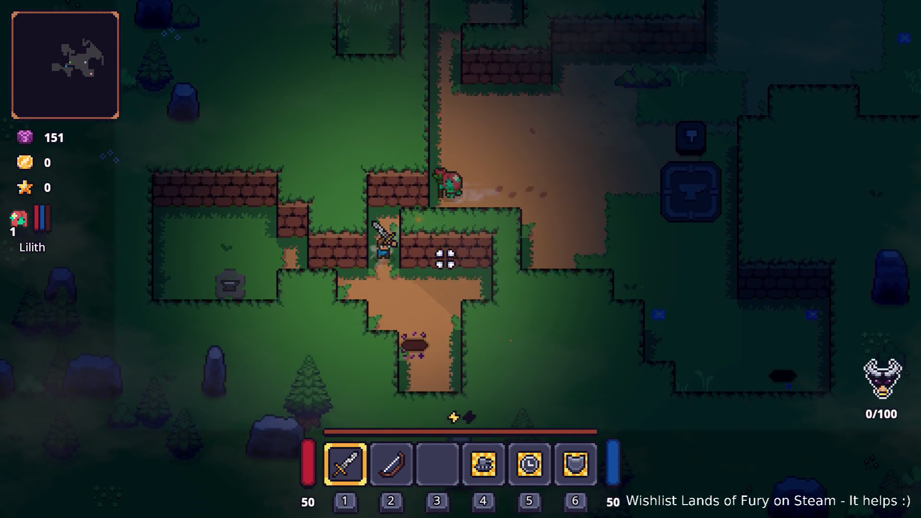
{"action": "key", "text": "s"}
{"action": "key", "text": "a"}
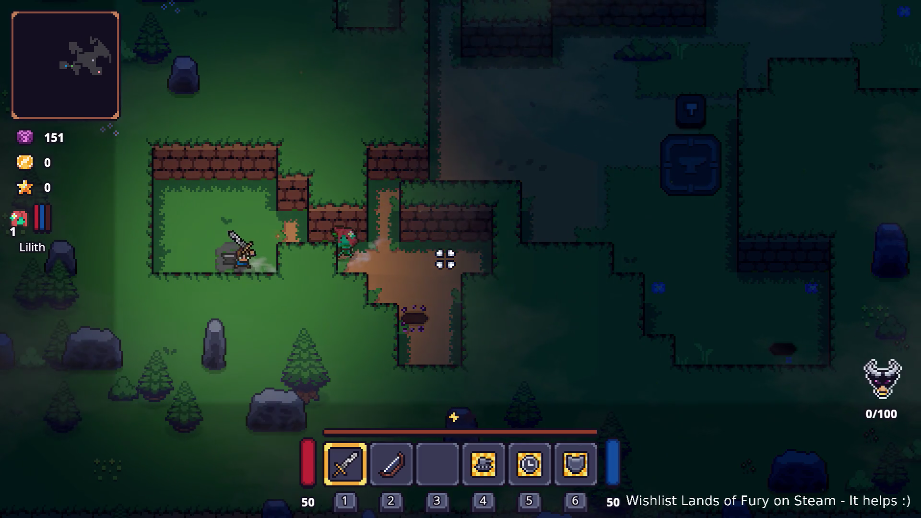
{"action": "key", "text": "w"}
{"action": "key", "text": "a"}
{"action": "key", "text": "d"}
{"action": "key", "text": "w"}
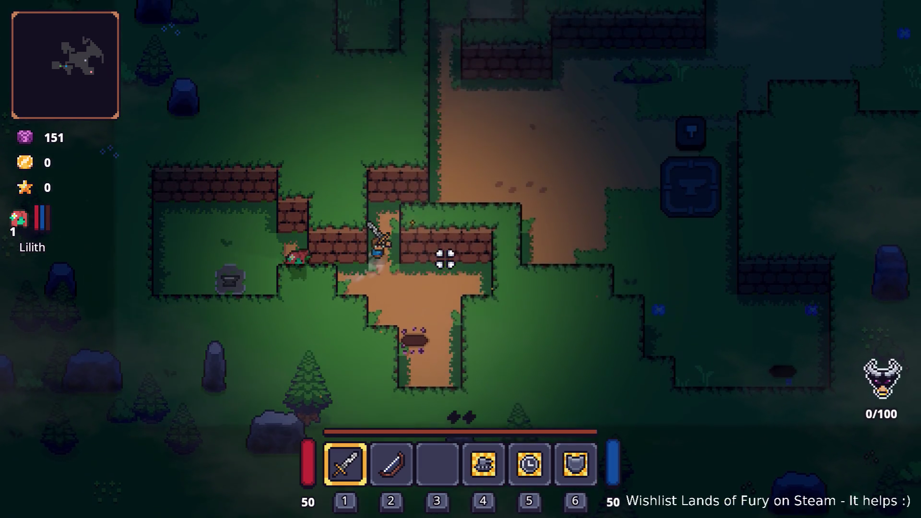
{"action": "key", "text": "d"}
{"action": "key", "text": "w"}
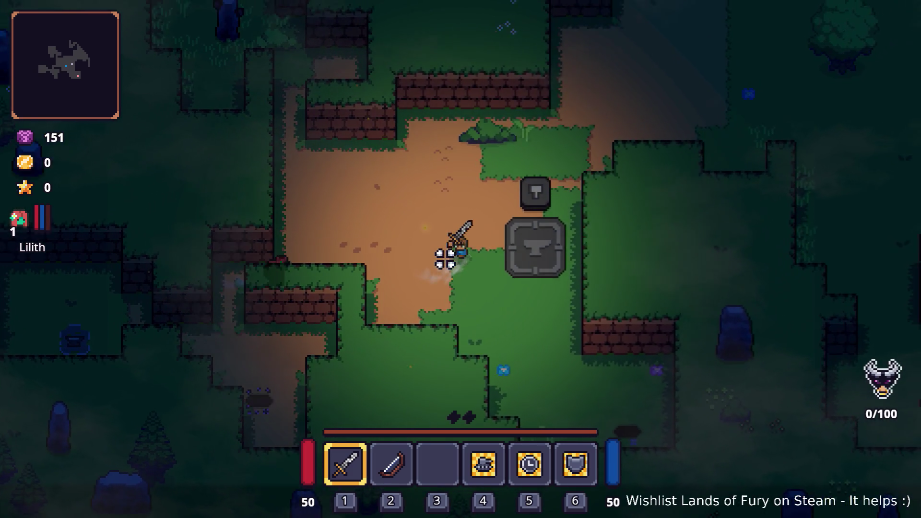
Run across the grass toward the lake, then west along the dirt path to the grassy ledge.
{"action": "key", "text": "w"}
{"action": "key", "text": "d"}
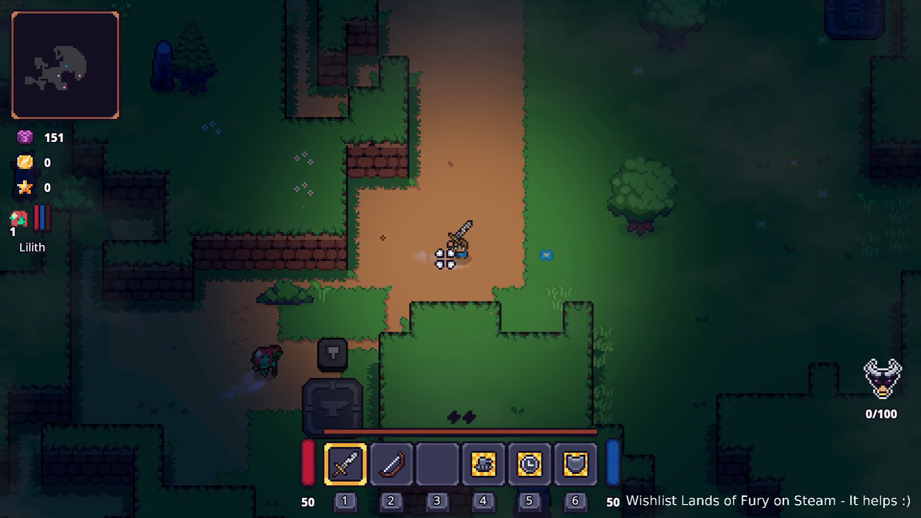
{"action": "key", "text": "s"}
{"action": "key", "text": "d"}
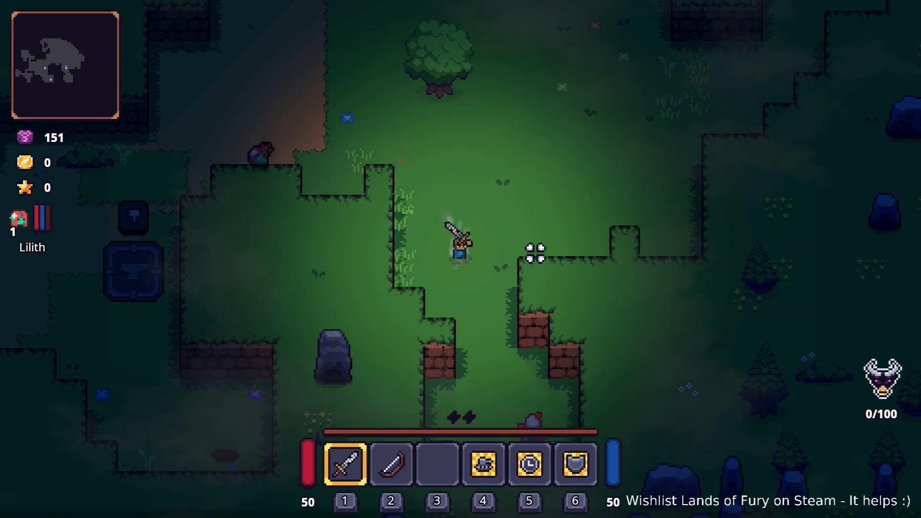
{"action": "key", "text": "w"}
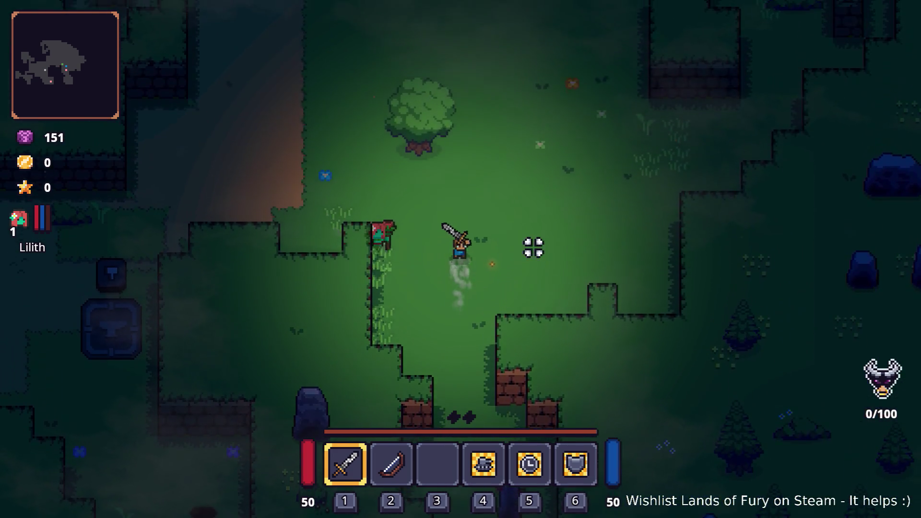
{"action": "key", "text": "d"}
{"action": "key", "text": "w"}
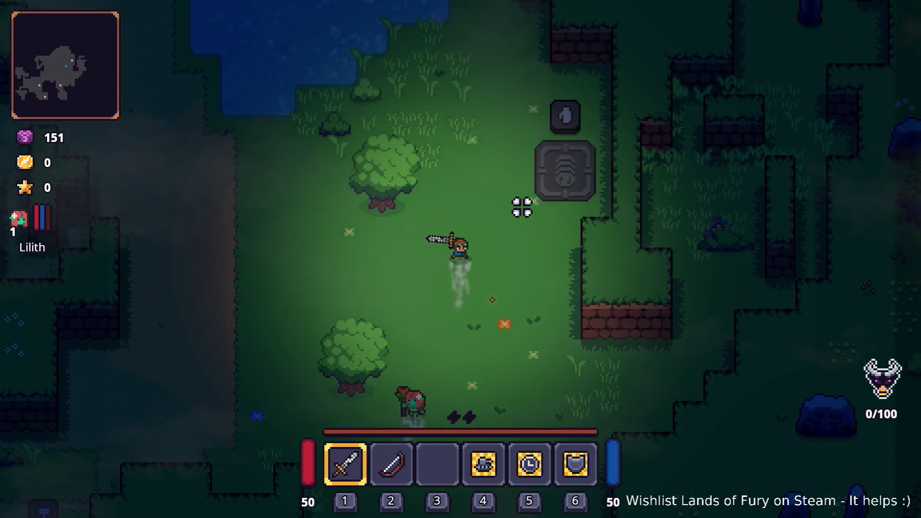
{"action": "key", "text": "a"}
{"action": "key", "text": "a"}
{"action": "key", "text": "s"}
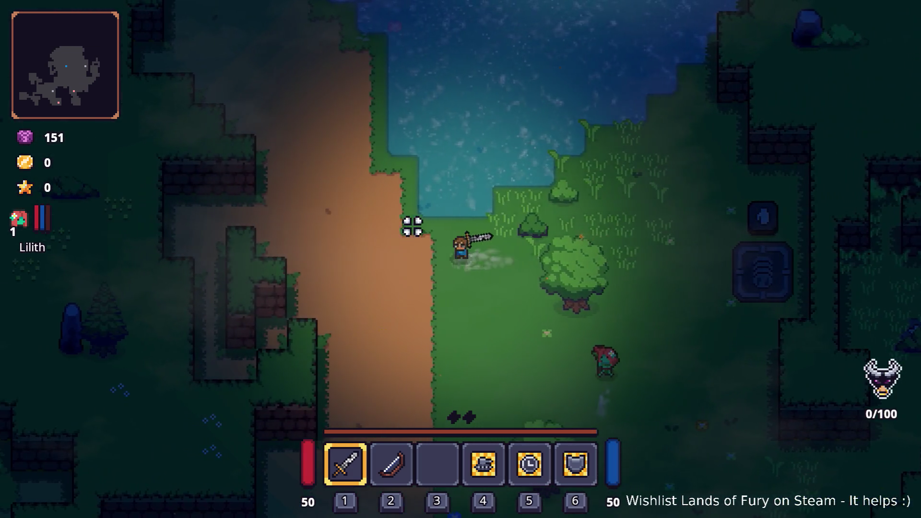
{"action": "key", "text": "s"}
{"action": "key", "text": "a"}
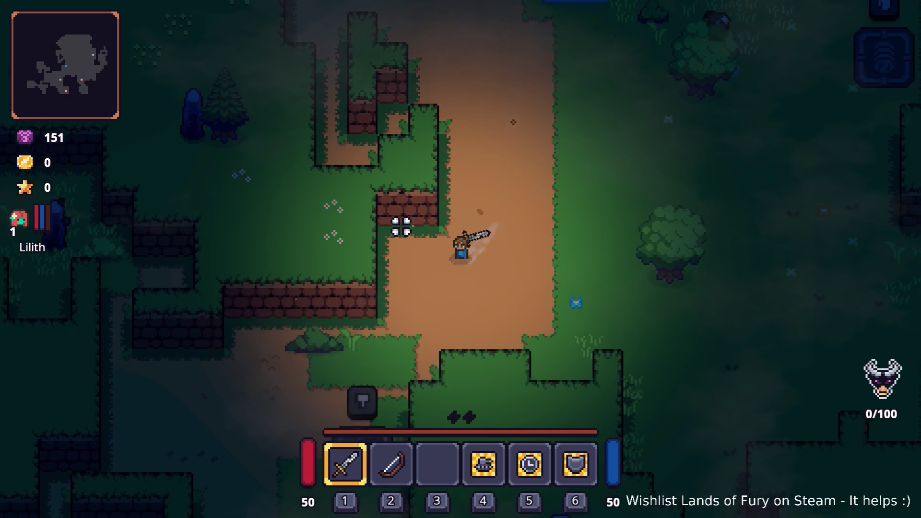
{"action": "key", "text": "a"}
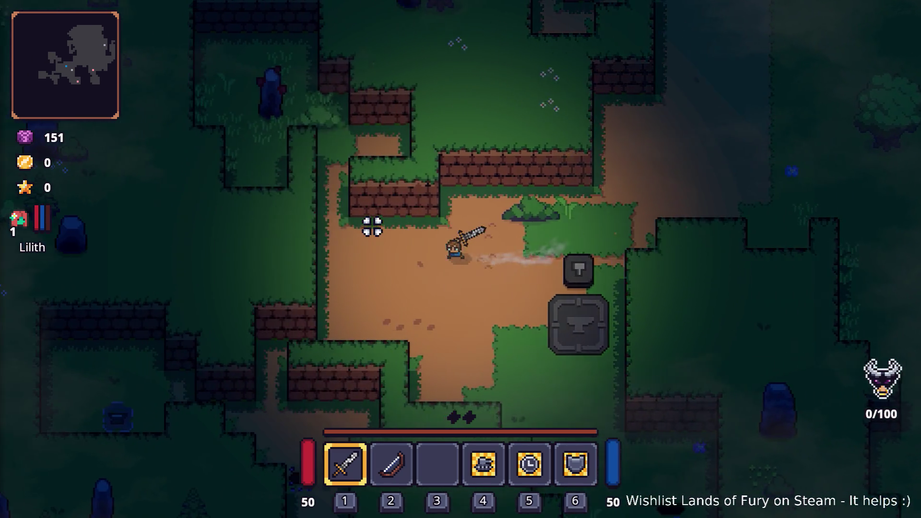
{"action": "key", "text": "w"}
{"action": "key", "text": "a"}
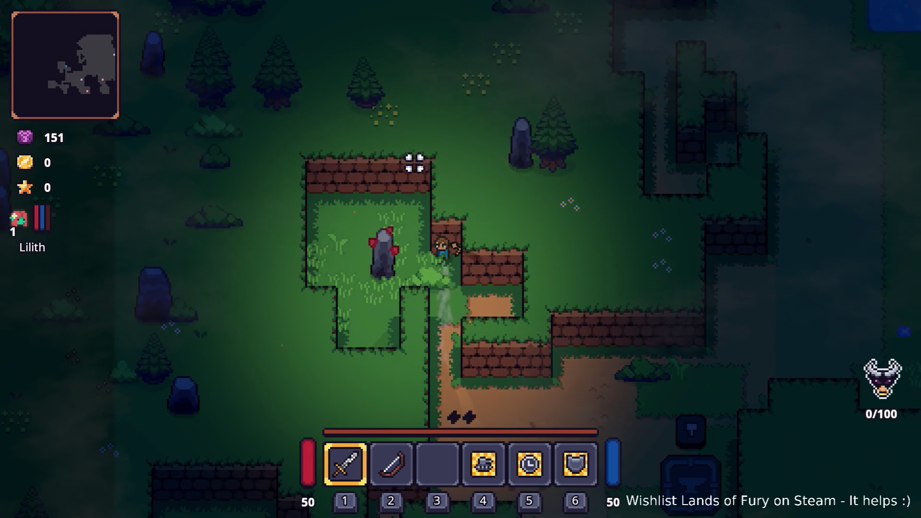
Swing the sword, then pause and quit the game to desktop, returning to the Godot editor.
{"action": "left_click", "coordinate": [497, 216]}
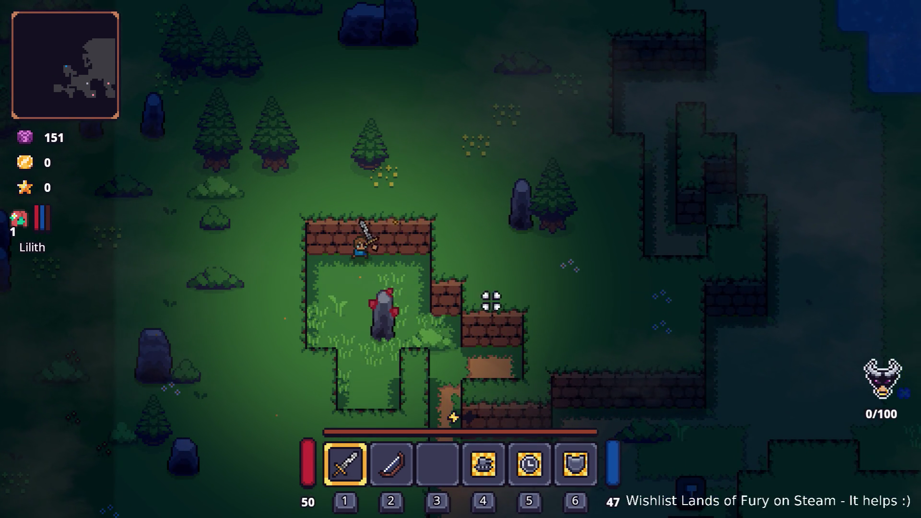
{"action": "key", "text": "Escape"}
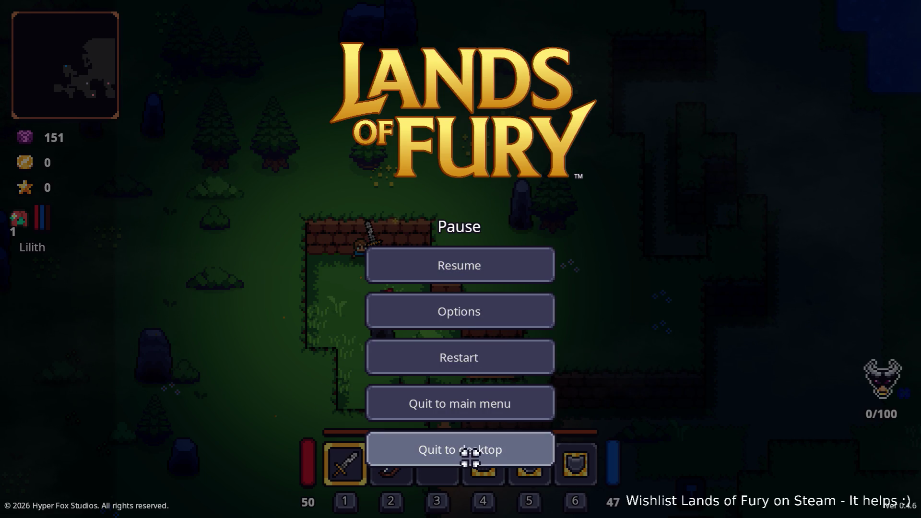
{"action": "left_click", "coordinate": [468, 451]}
{"action": "key", "text": "alt+Tab"}
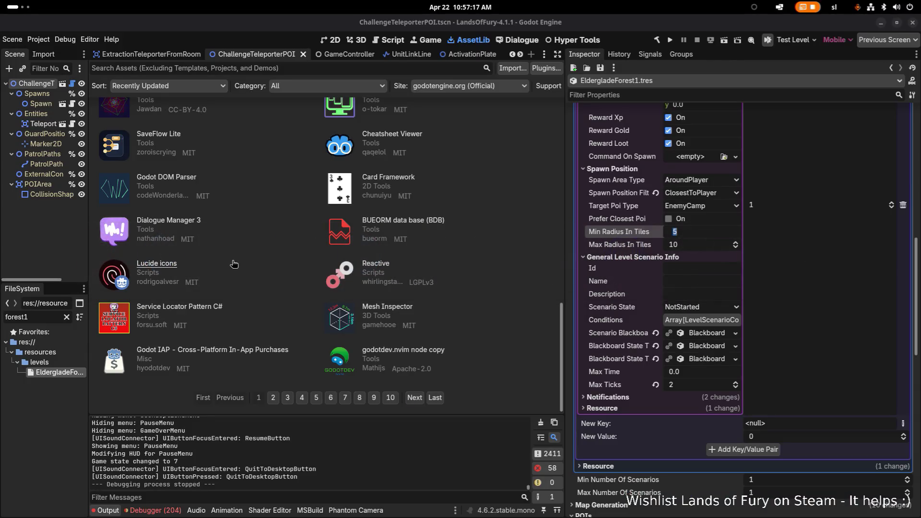